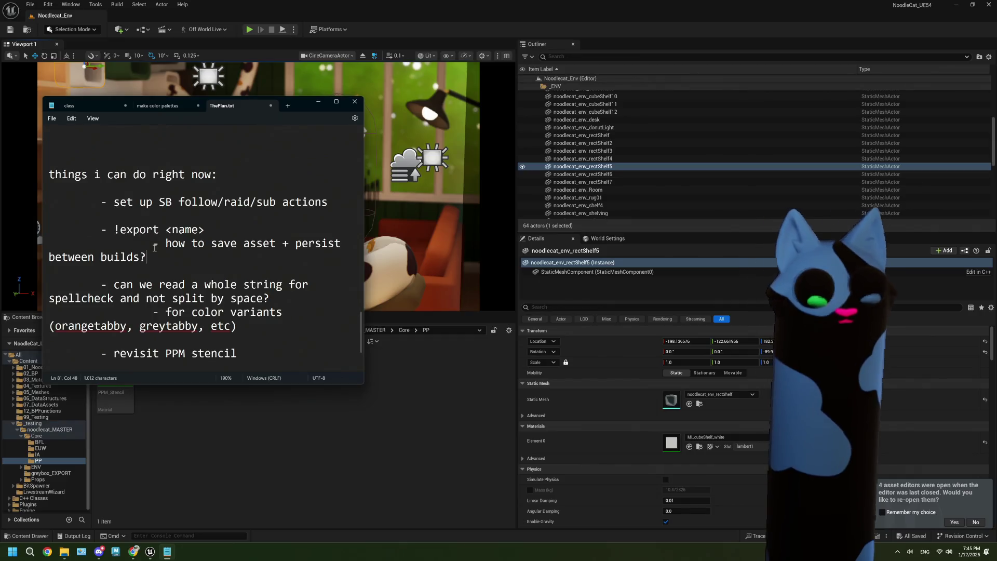
Add the note 'use abs path rather than package path?' under the !export item.
type("- use abs ")
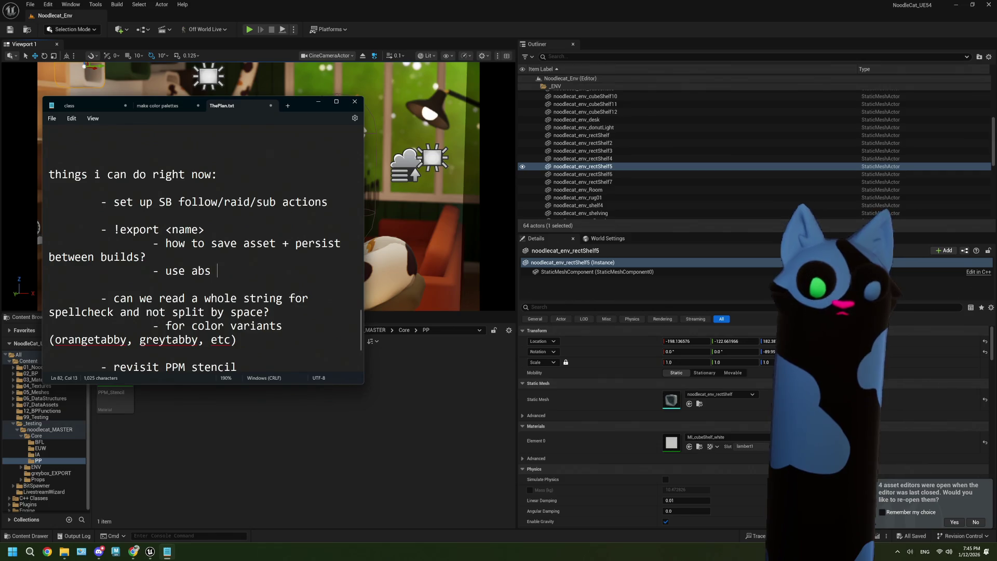
type("path rather than p")
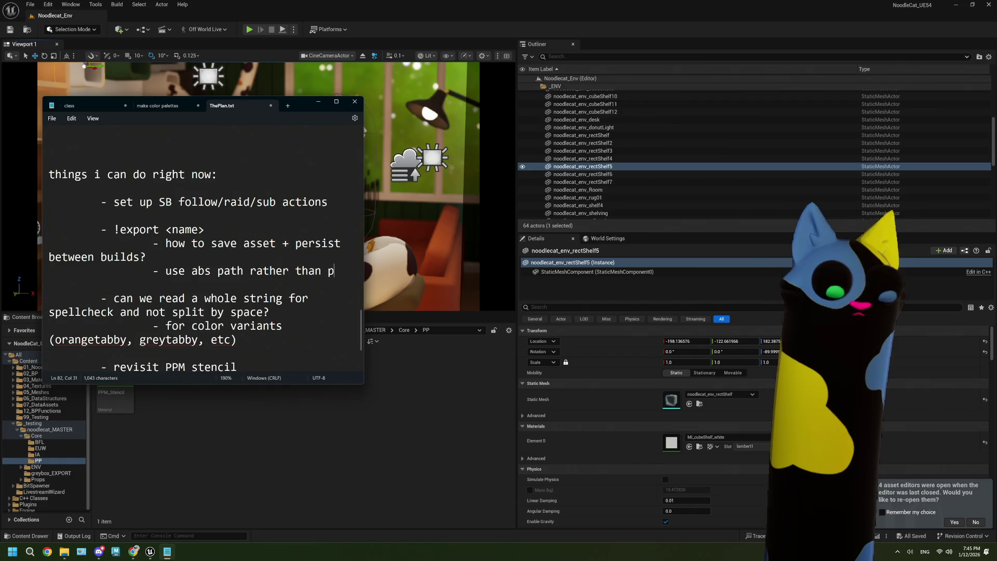
type("ackage pah")
type("h?")
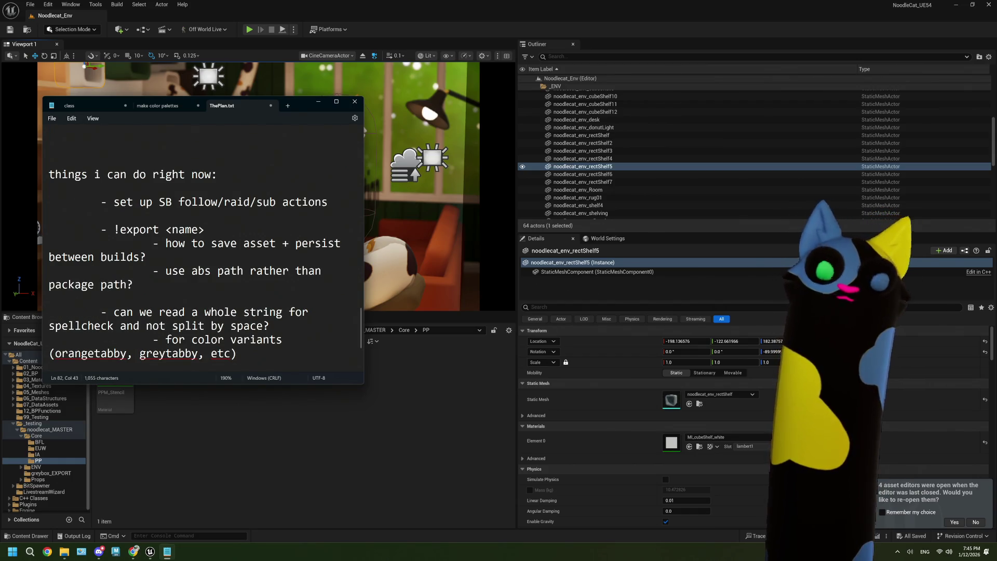
scroll(153, 294, "down", 1)
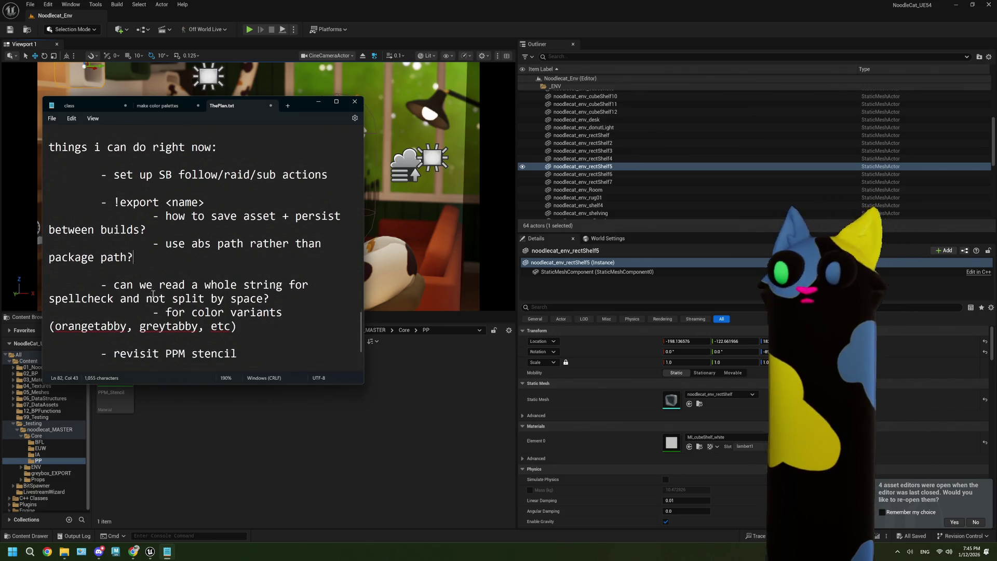
left_click(258, 284)
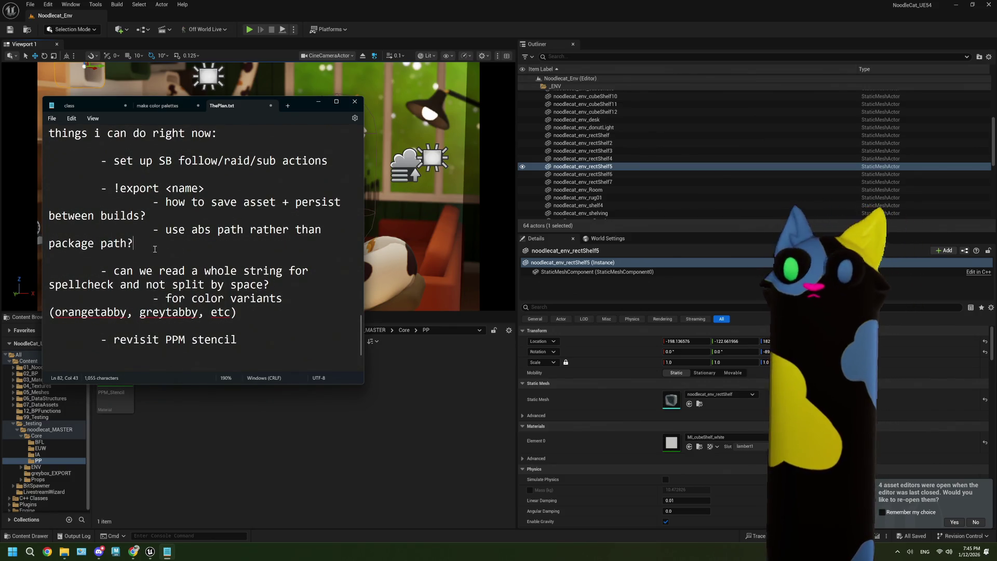
scroll(150, 254, "down", 1)
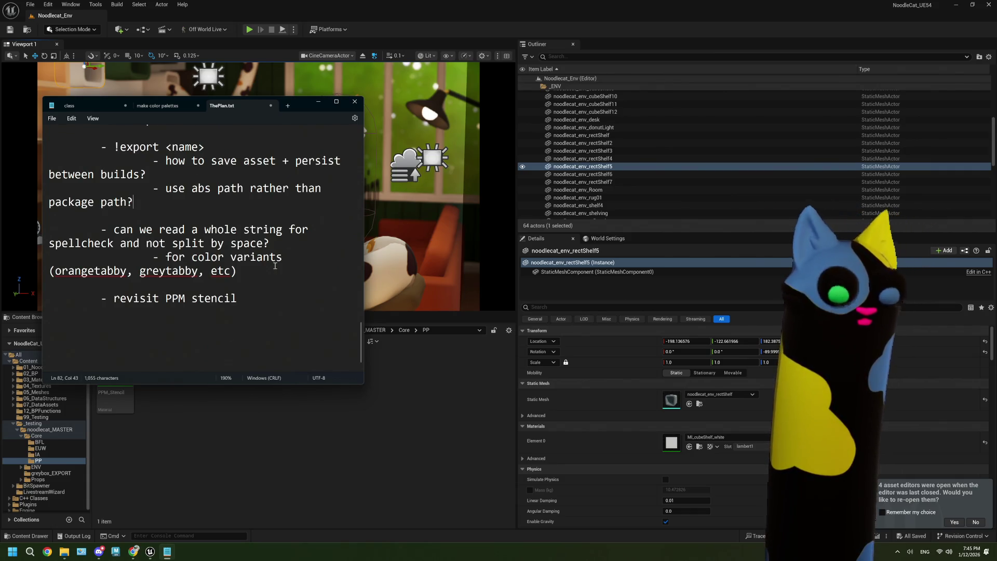
Check the spelling suggestions for the words orangetabby and greytabby.
double_click(87, 270)
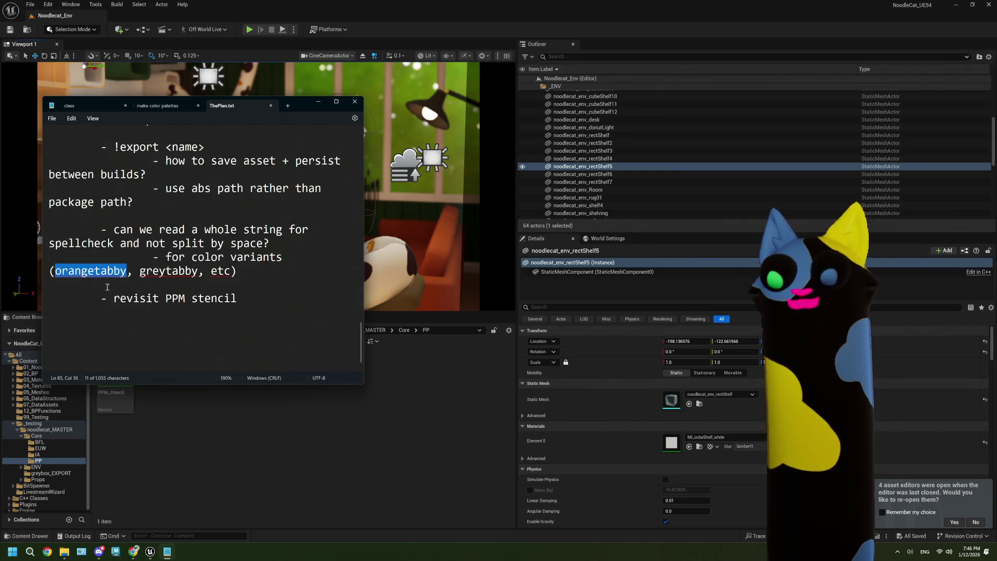
right_click(134, 283)
double_click(99, 276)
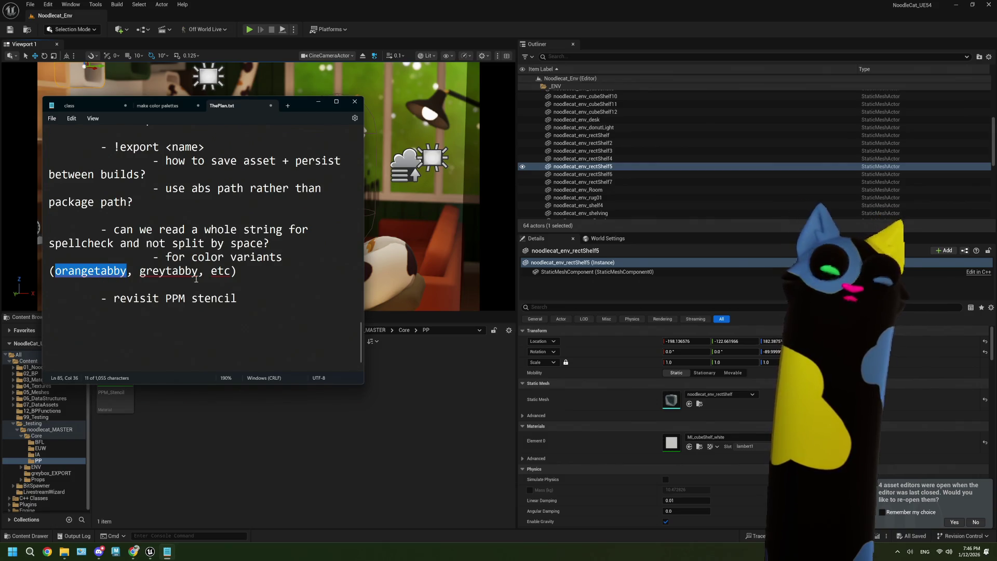
left_click(152, 270)
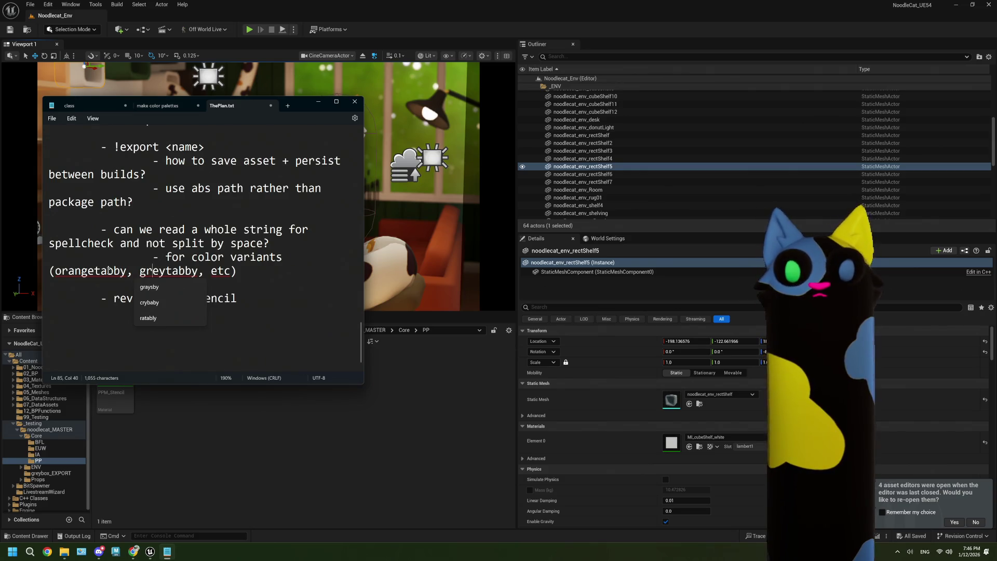
double_click(91, 271)
left_click(185, 270)
double_click(184, 271)
double_click(94, 272)
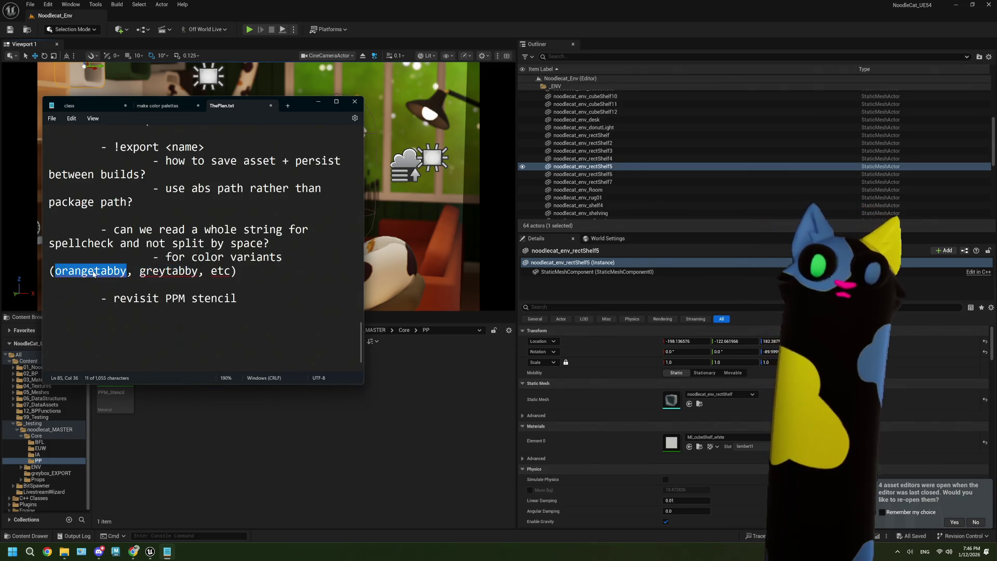
double_click(167, 272)
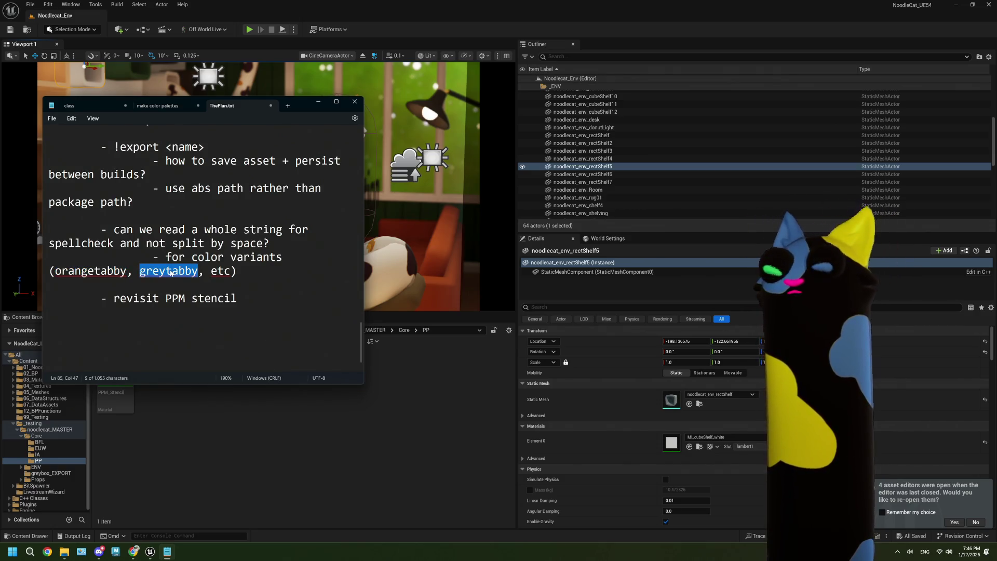
left_click(89, 271)
double_click(89, 271)
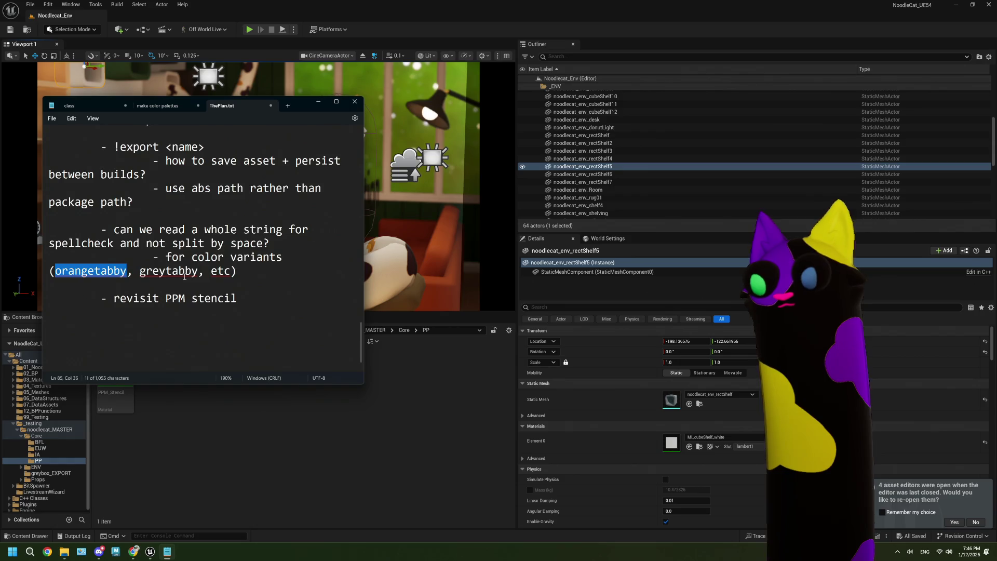
left_click(237, 273)
Review the 'revisit PPM stencil' line and save ThePlan.txt.
mouse_move(240, 299)
left_mouse_down()
mouse_move(52, 312)
mouse_move(98, 303)
left_mouse_up()
key("Right")
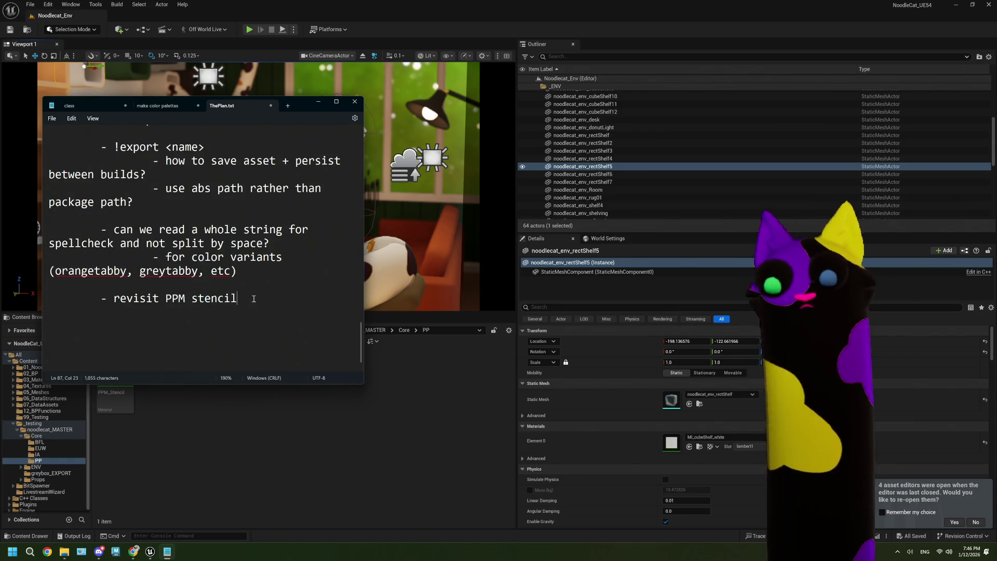
scroll(254, 299, "up", 1)
scroll(251, 294, "down", 2)
key("ctrl+s")
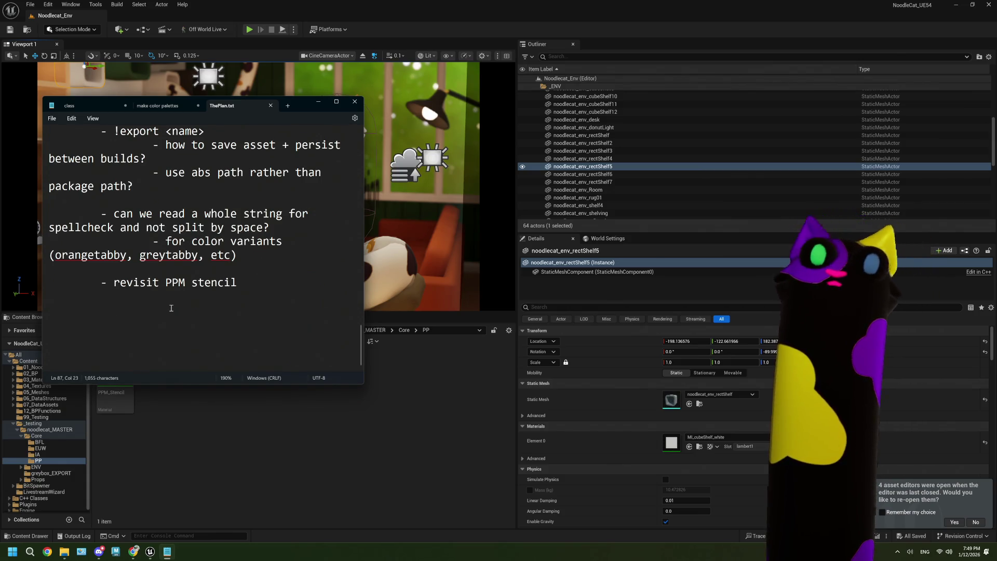
scroll(171, 308, "up", 2)
left_click_drag(147, 241, 109, 222)
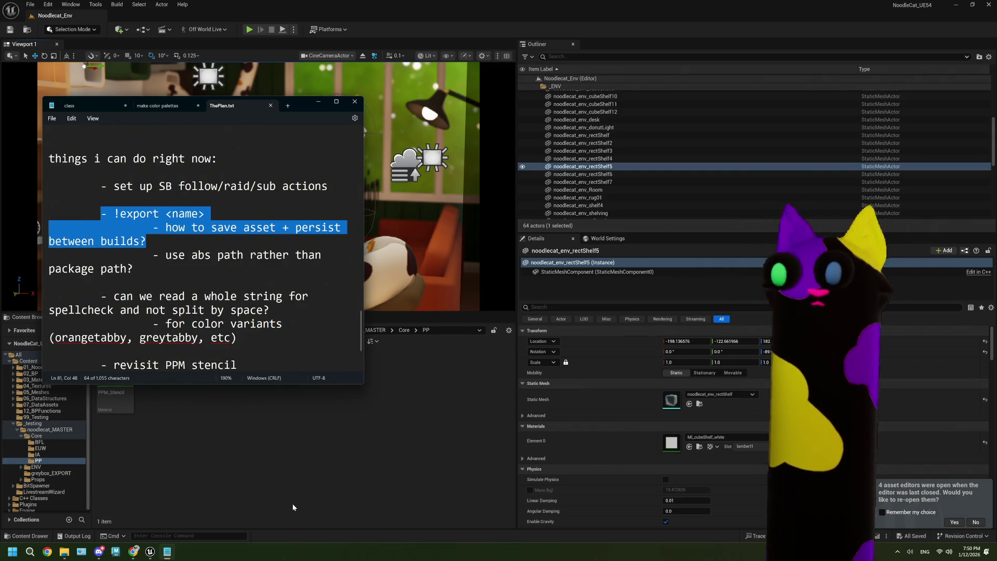
Open the EUW_Presets widget from the EUW folder and switch to its event graph.
left_click(259, 482)
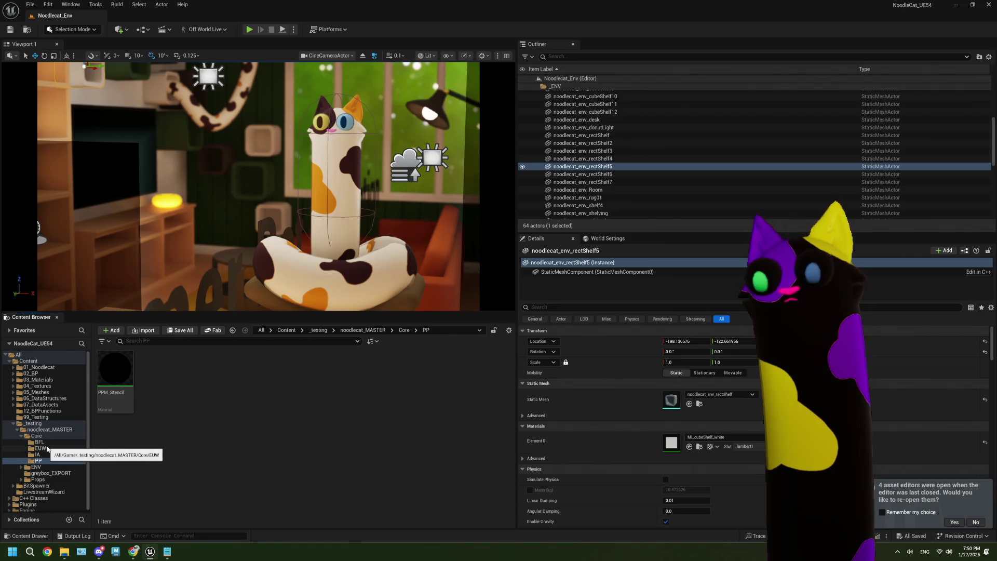
left_click(45, 442)
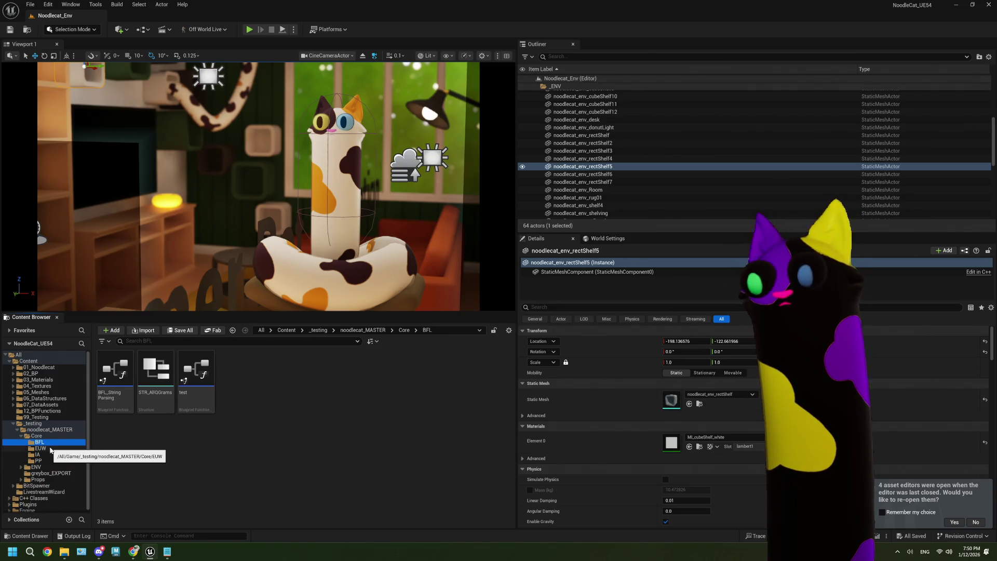
left_click(40, 448)
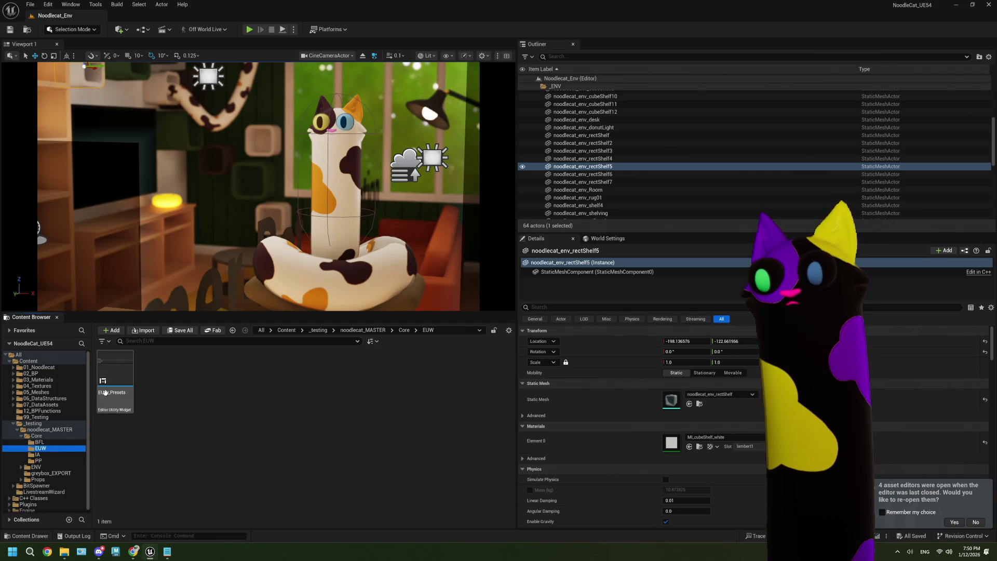
left_click(110, 397)
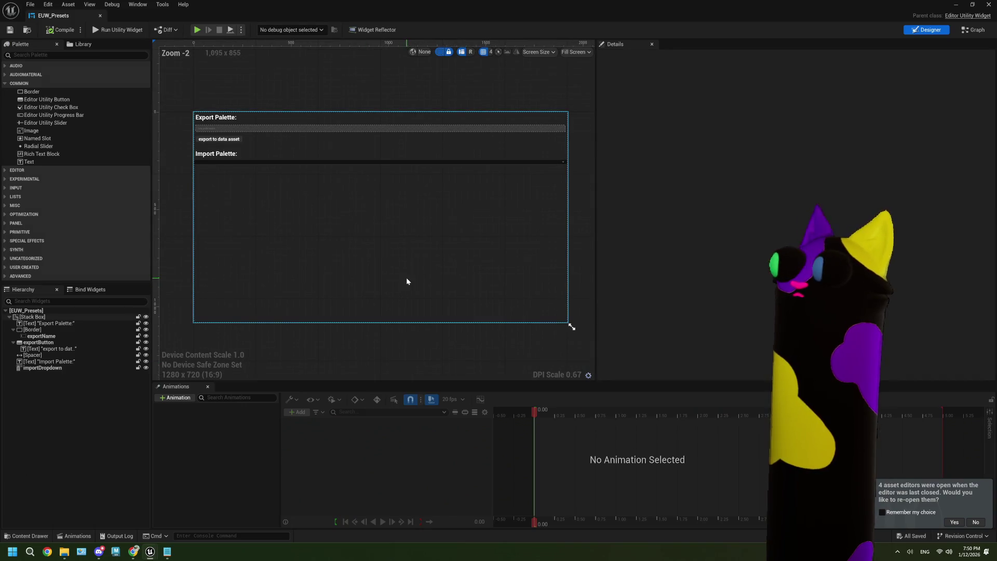
left_click(976, 30)
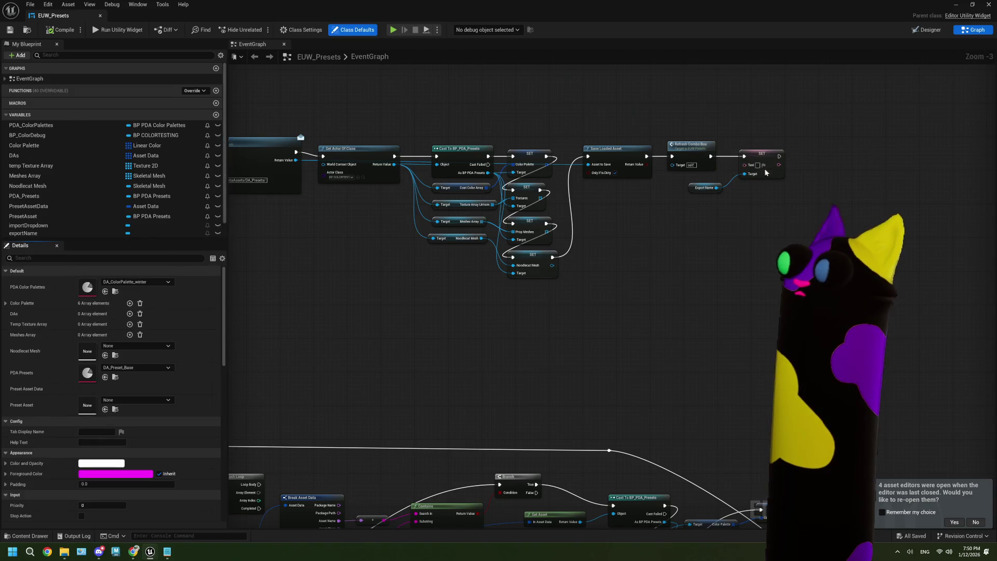
Zoom in and select the Save Loaded Asset node, then switch to Chrome's new tab.
scroll(522, 258, "up", 3)
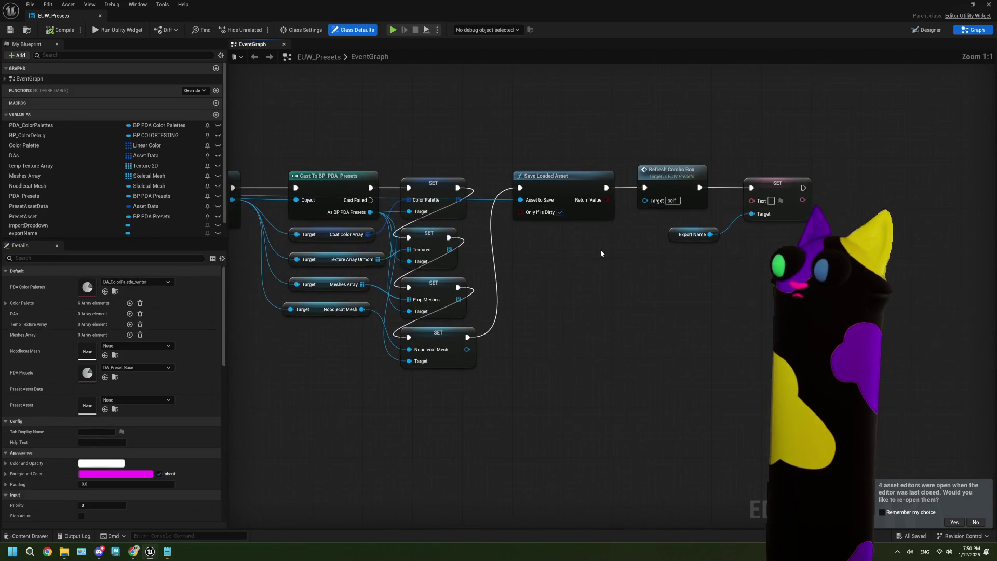
mouse_move(565, 146)
left_mouse_down()
mouse_move(569, 264)
mouse_move(580, 292)
left_mouse_up()
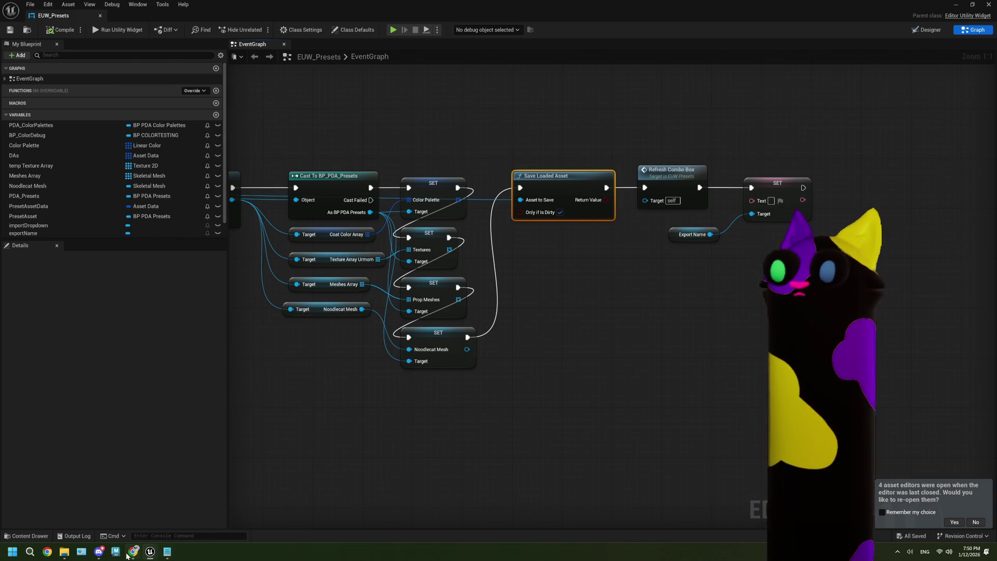
mouse_move(133, 551)
left_click(136, 522)
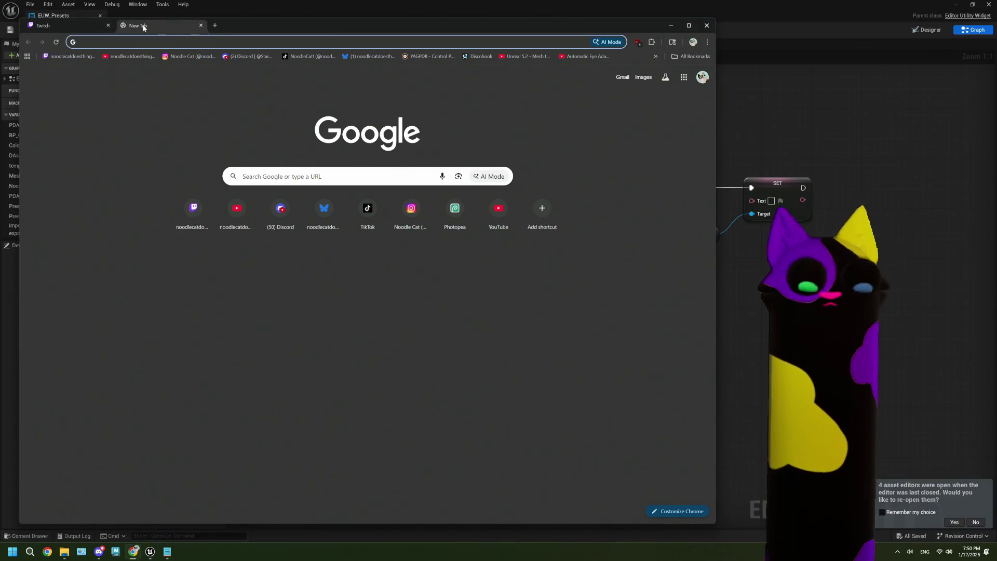
Search Google for 'ue5 save data asset on runtime' and open the Data Asset and Save Game thread.
type("ue5 save")
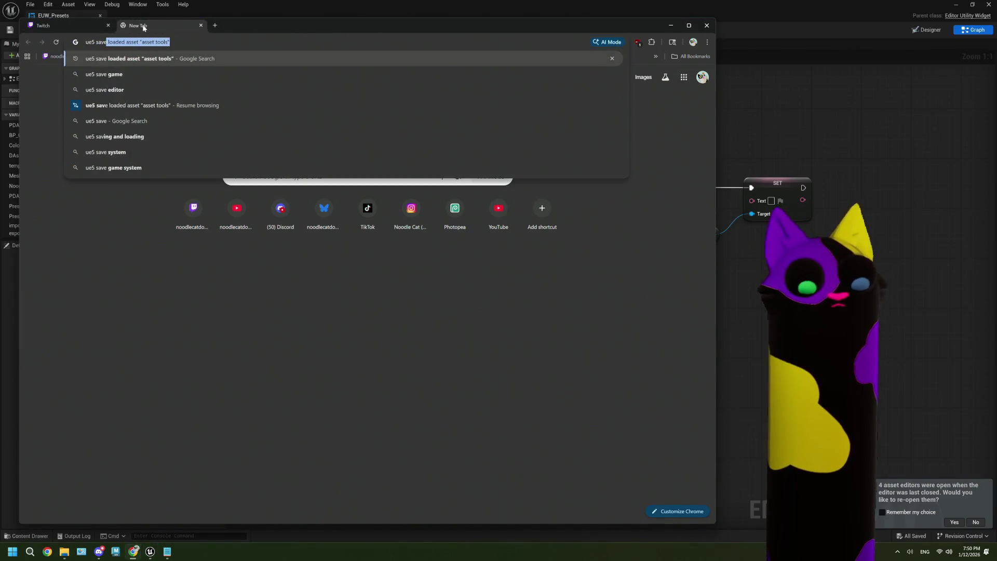
type(" sdata a")
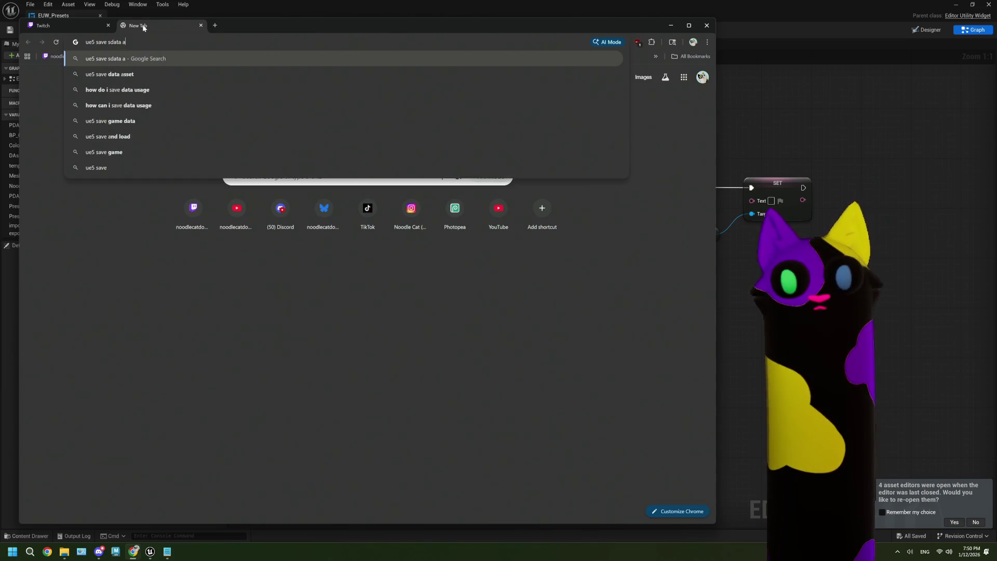
key("BackSpace")
key("BackSpace")
key("BackSpace")
key("BackSpace")
key("BackSpace")
key("BackSpace")
key("BackSpace")
type("da")
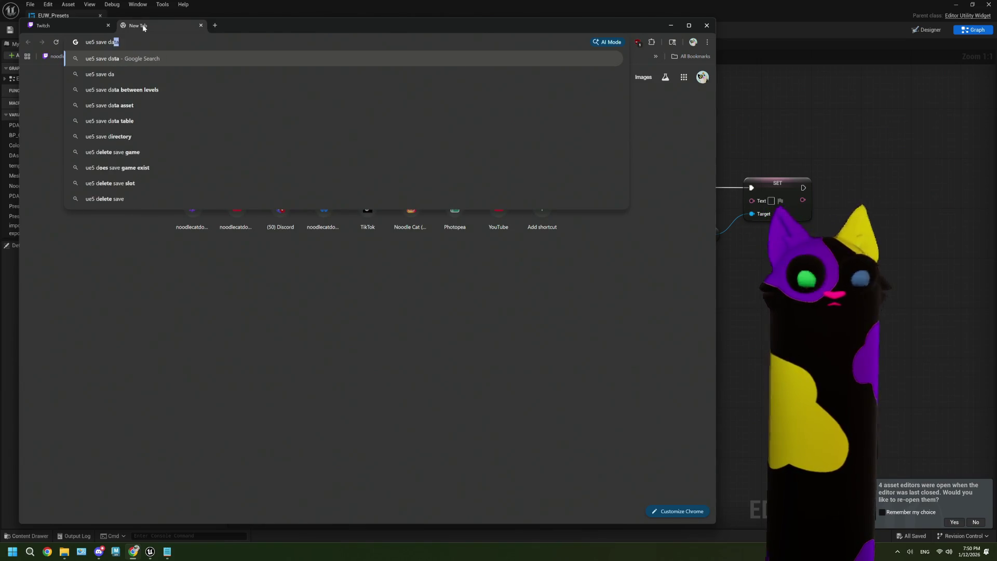
type("ta asset ")
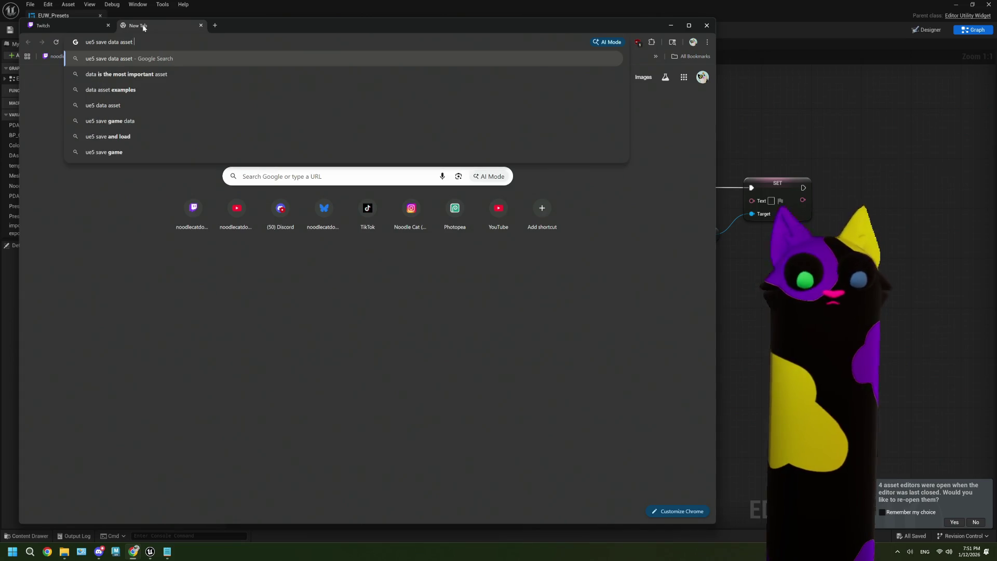
type("on runtime")
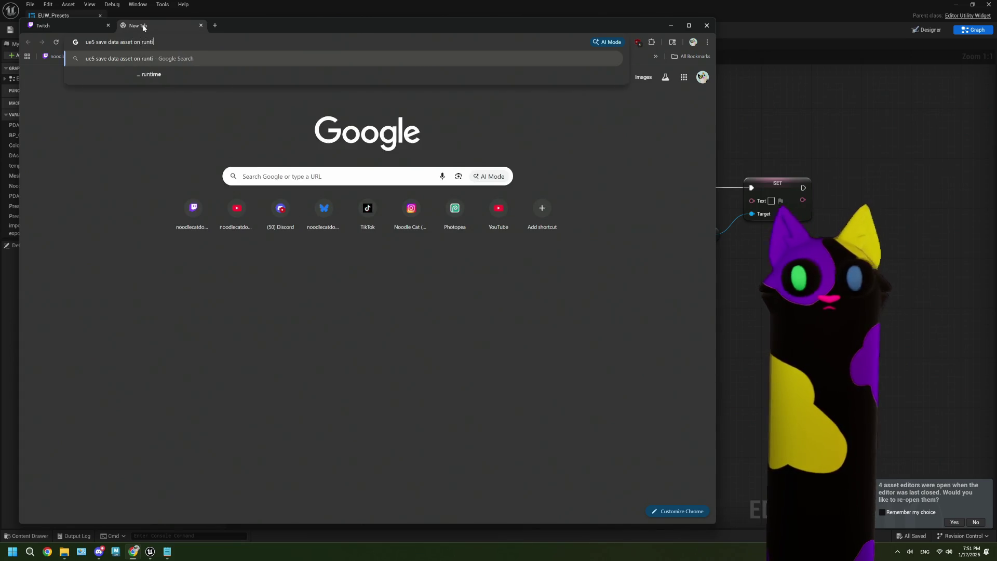
key("Return")
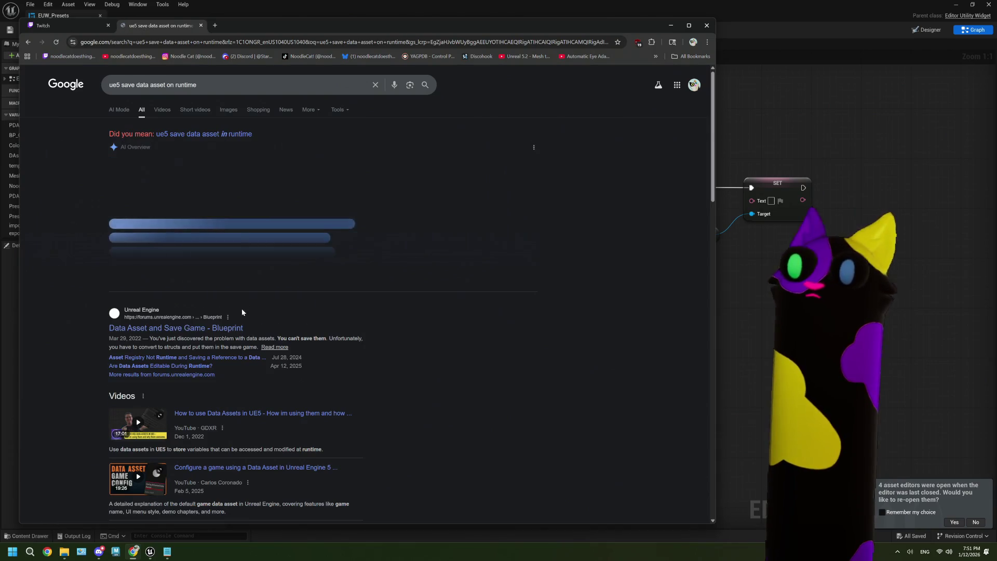
left_click(232, 329)
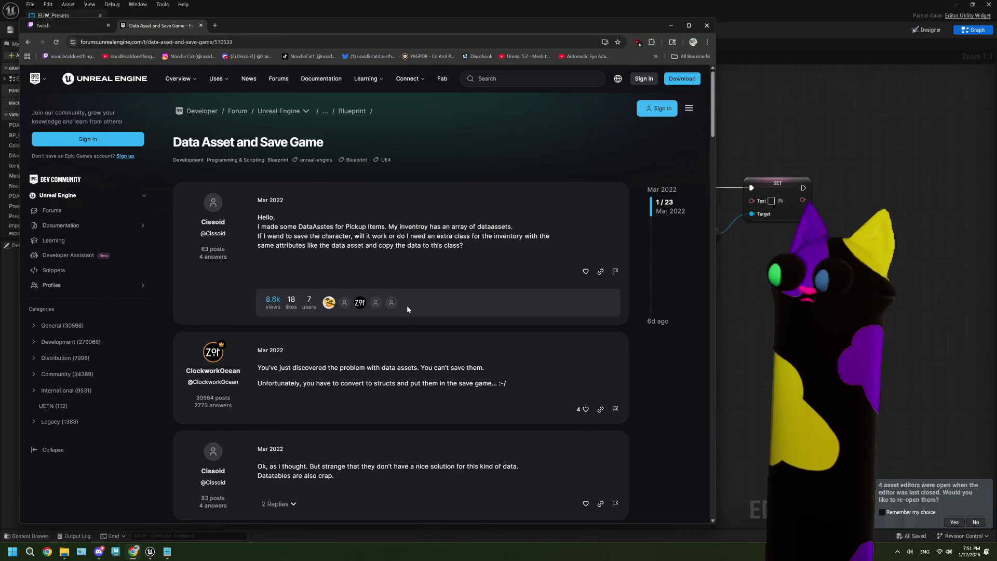
Scroll down the Data Asset and Save Game thread to the reply with a blueprint screenshot.
scroll(407, 306, "down", 2)
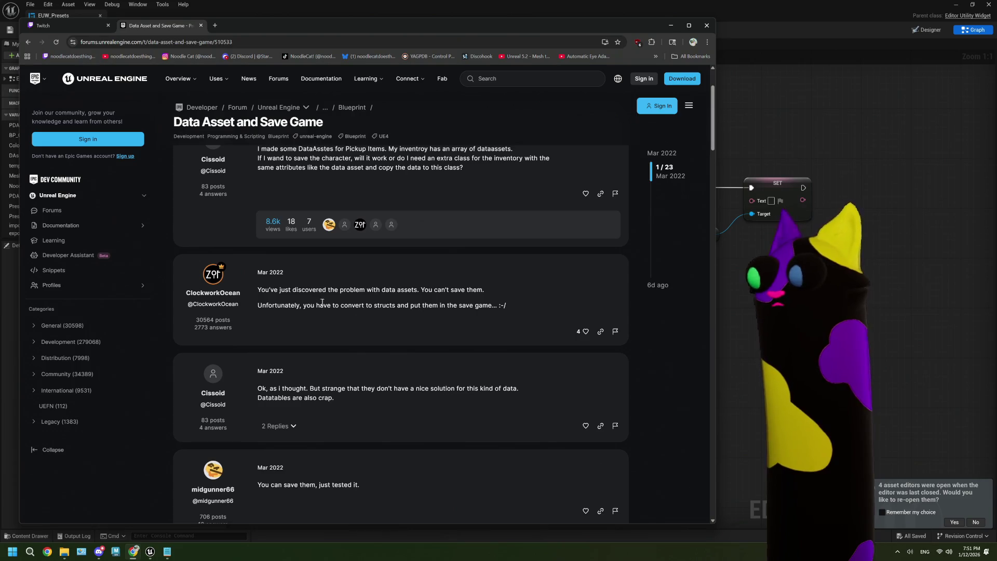
scroll(458, 301, "down", 1)
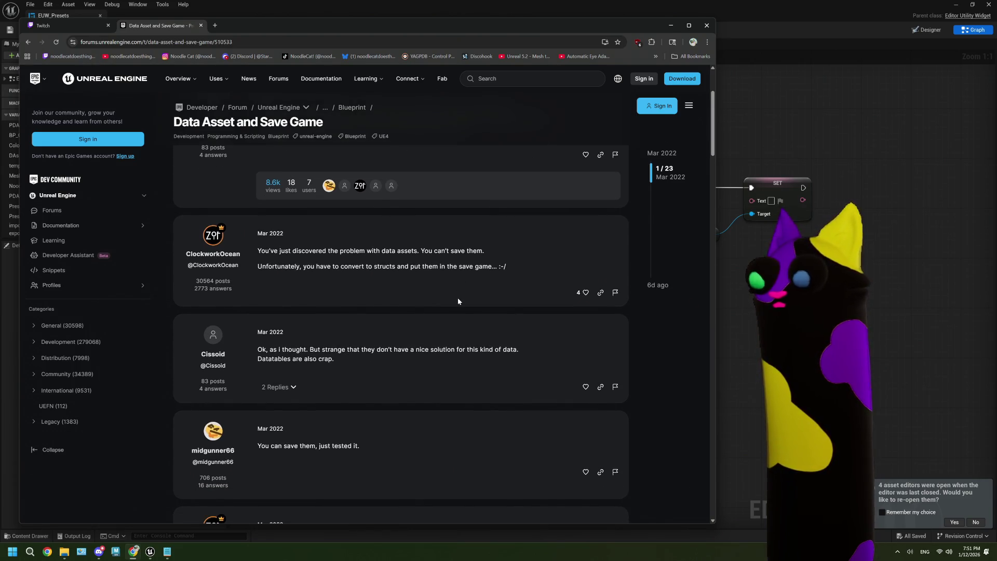
scroll(458, 301, "down", 2)
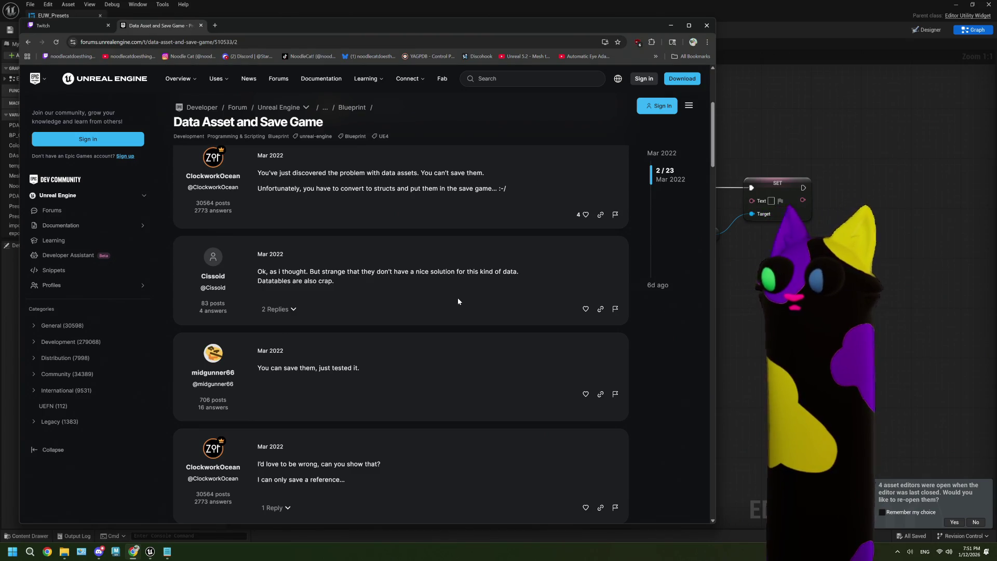
scroll(458, 301, "down", 2)
scroll(458, 301, "down", 5)
scroll(458, 300, "down", 3)
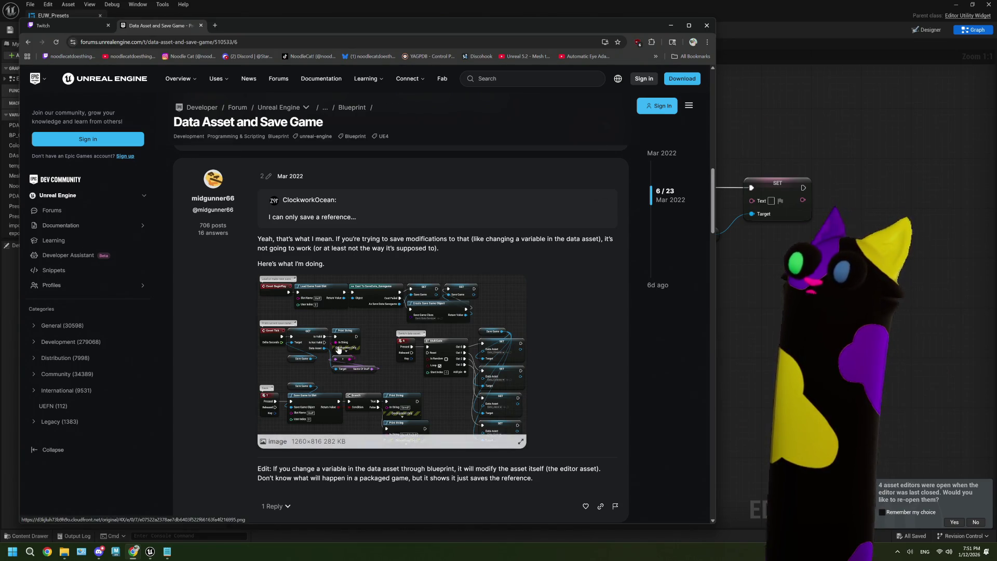
Enlarge the reply's blueprint screenshot to study its load and save game graph, then close it.
scroll(337, 348, "down", 1)
left_click(369, 287)
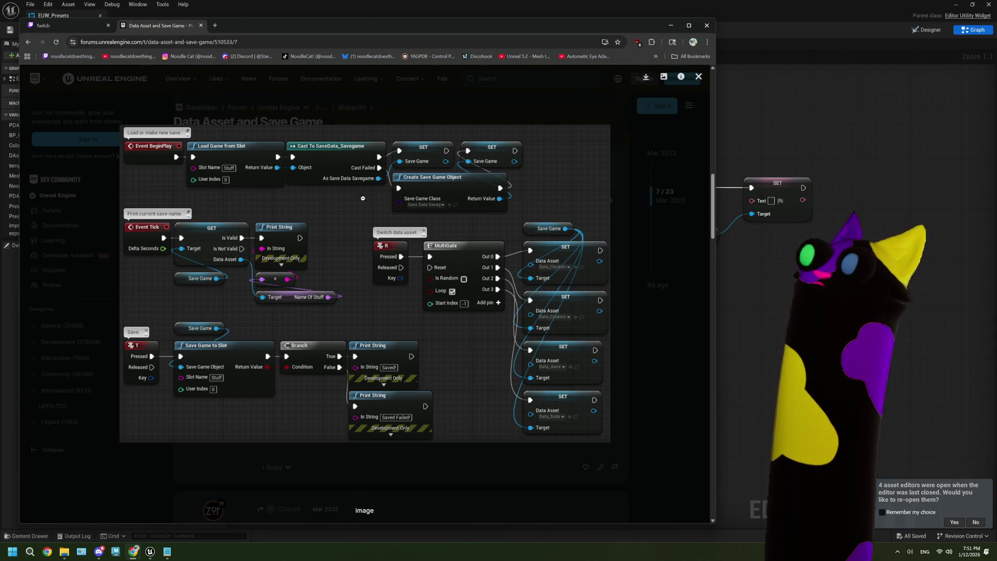
left_click(669, 296)
Scroll to post 17, the reply suggesting structs holding the DataAsset and ammo count.
scroll(447, 328, "down", 1)
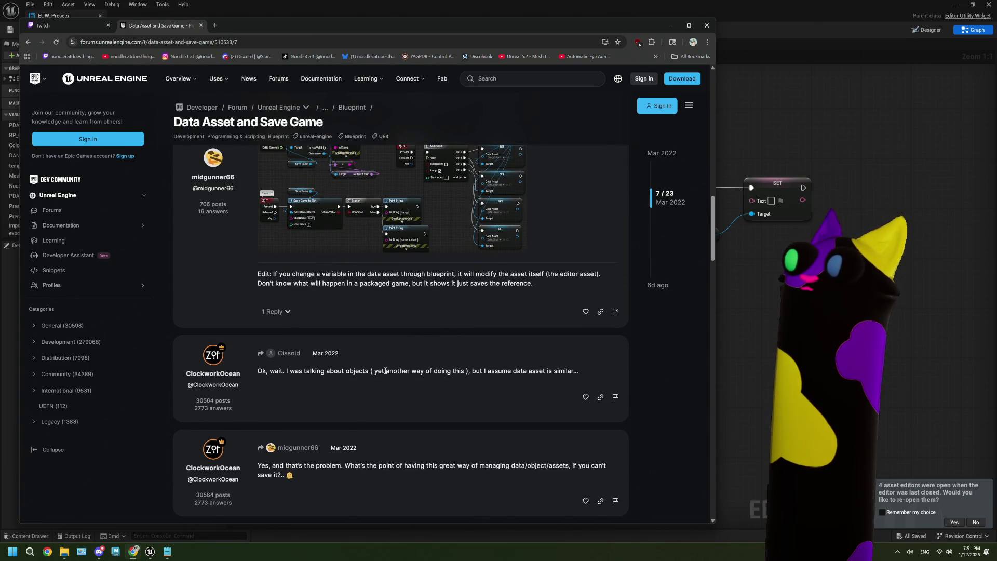
scroll(385, 371, "down", 3)
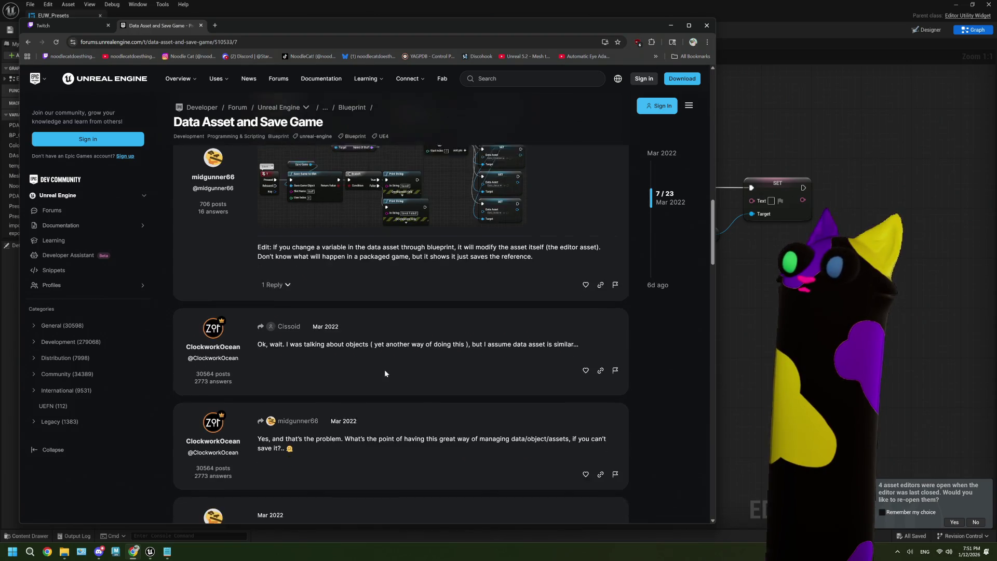
scroll(384, 369, "down", 1)
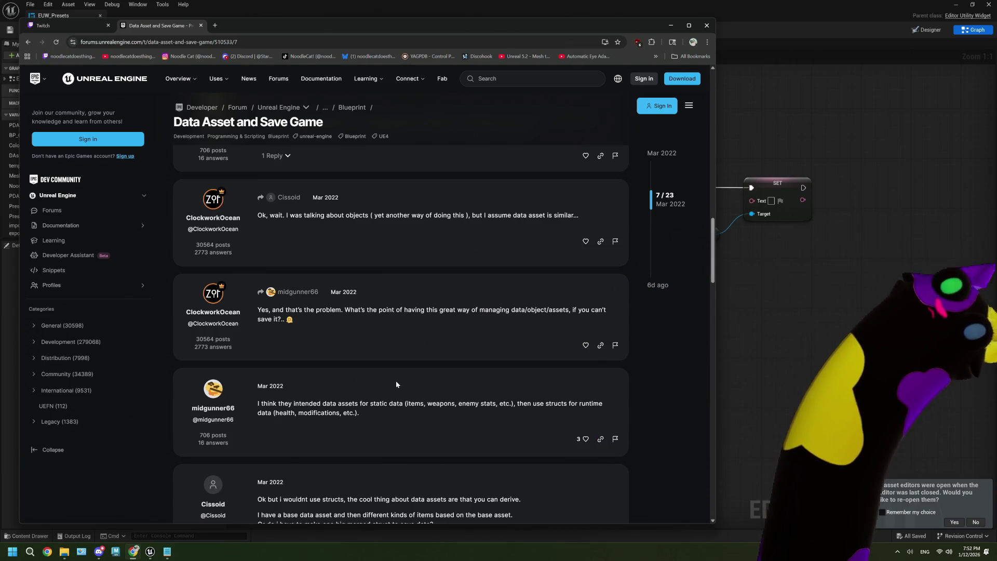
scroll(395, 381, "down", 2)
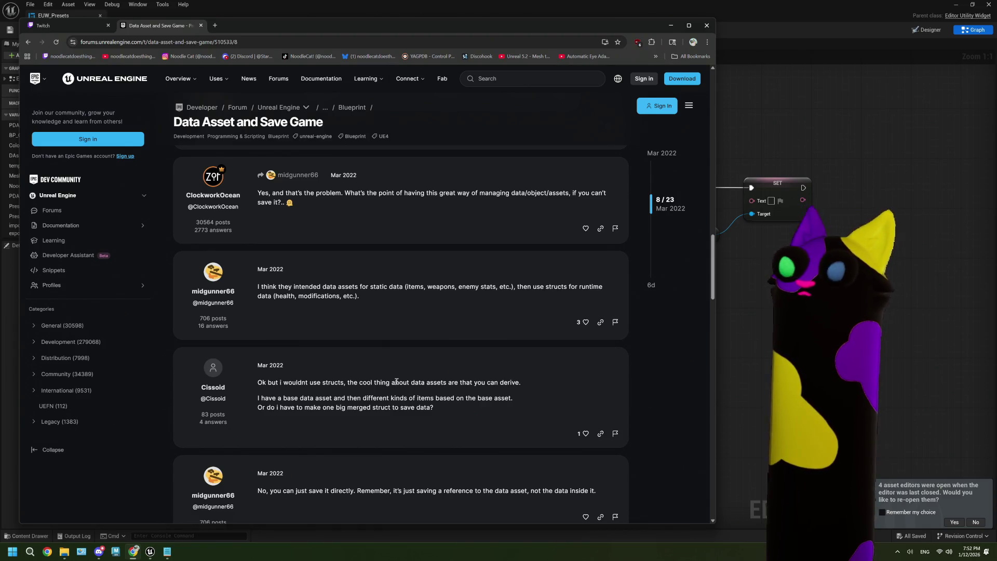
scroll(396, 382, "down", 5)
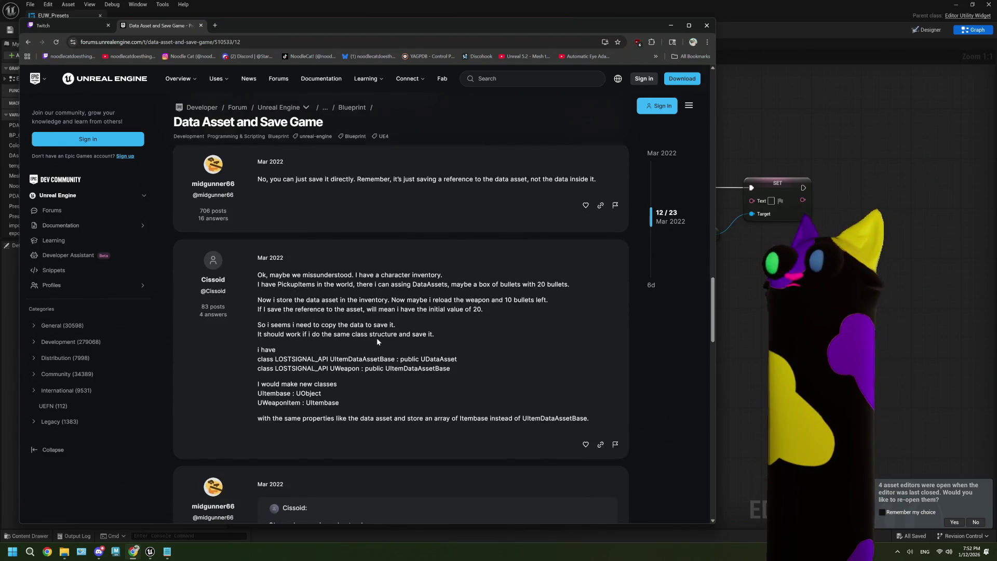
scroll(338, 294, "down", 5)
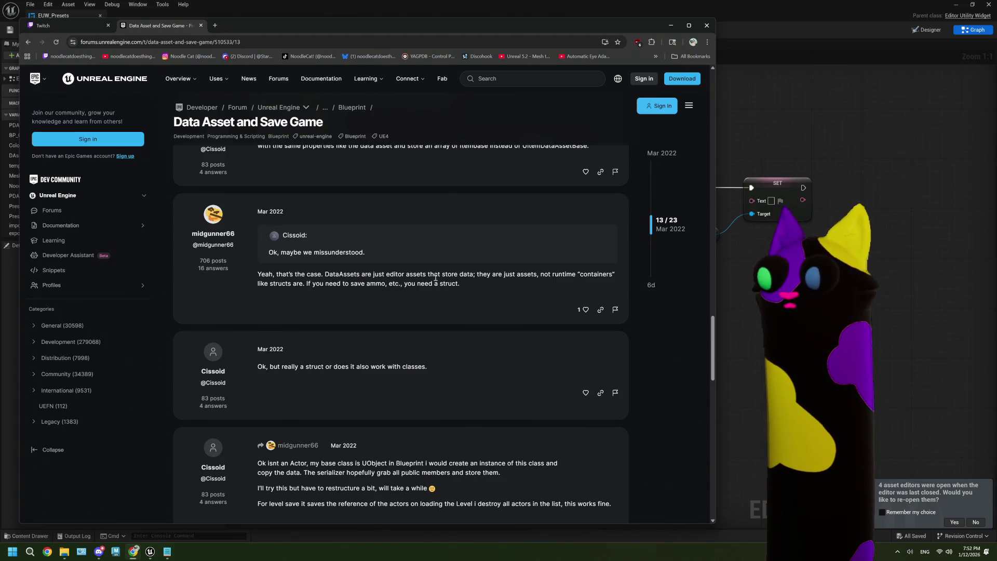
scroll(435, 278, "down", 4)
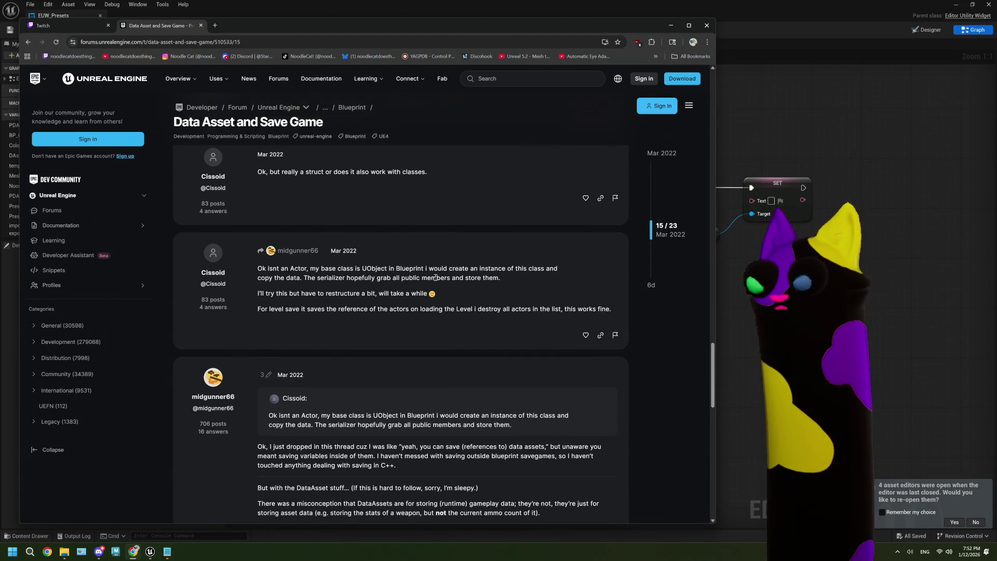
scroll(435, 278, "down", 3)
scroll(435, 278, "down", 2)
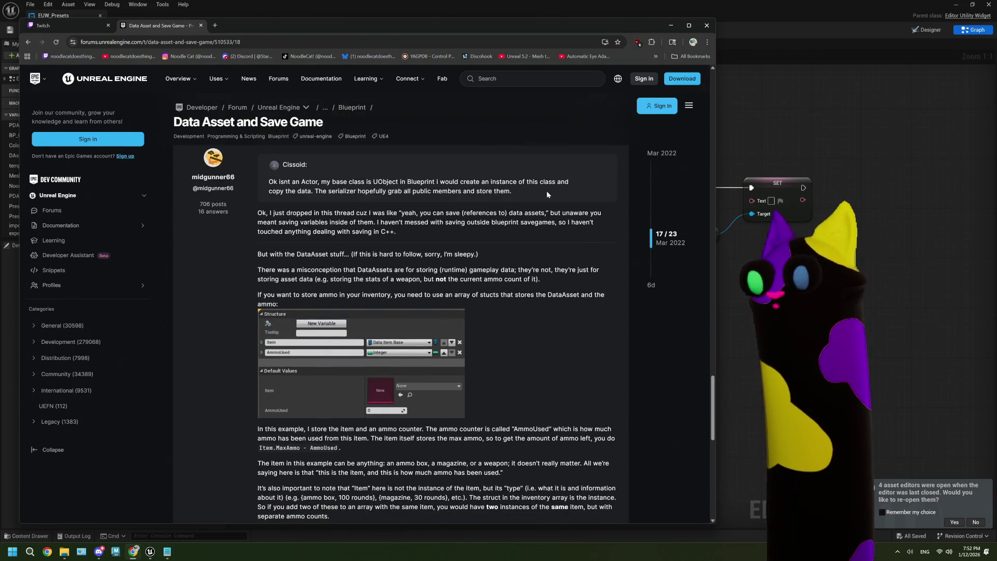
Return to the EUW_Presets graph and reposition the PDA Presets node near On Clicked (exportButton).
left_click(675, 25)
scroll(416, 353, "down", 5)
scroll(550, 340, "up", 1)
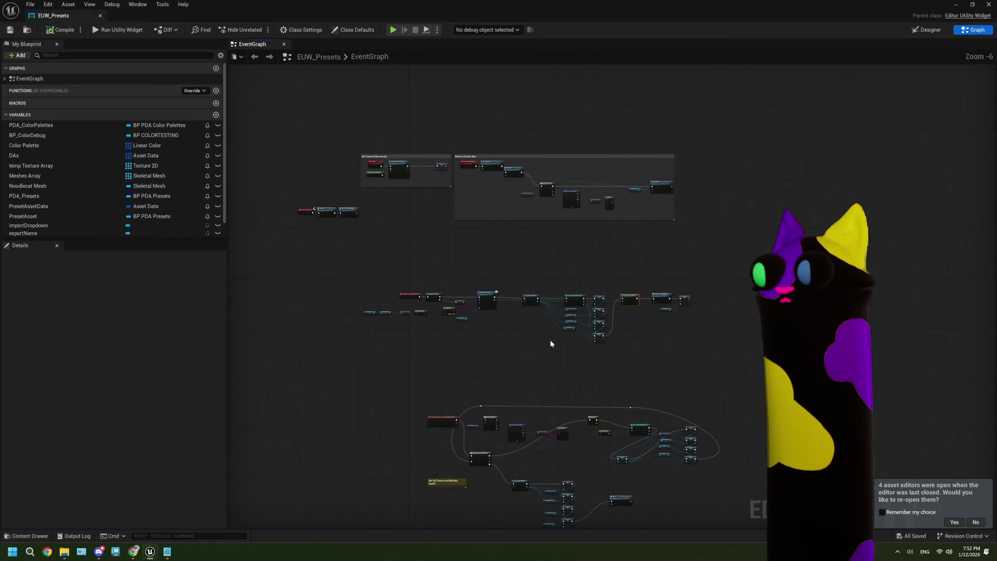
scroll(469, 317, "up", 3)
scroll(512, 297, "up", 1)
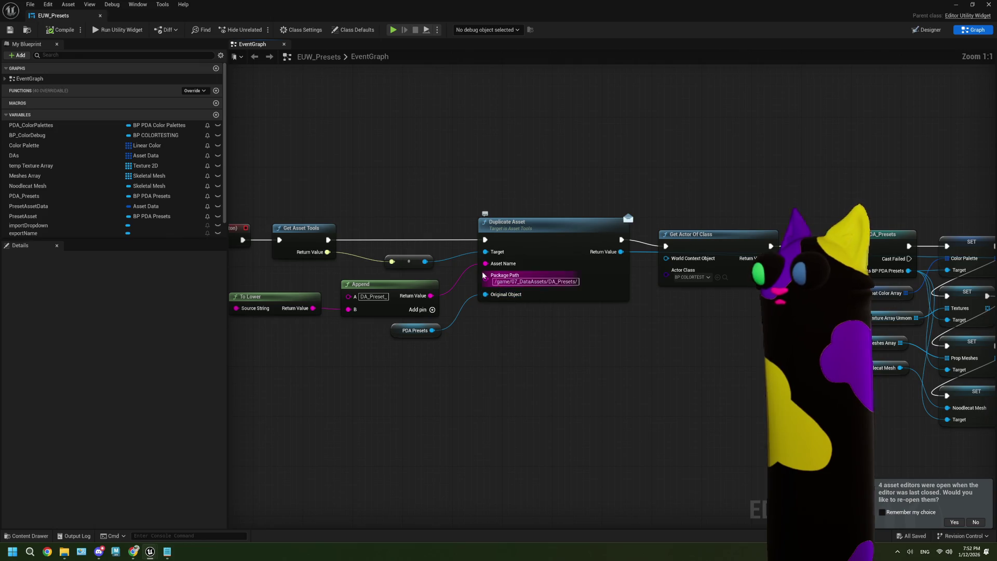
mouse_move(454, 348)
left_mouse_down()
mouse_move(516, 323)
mouse_move(539, 340)
left_mouse_up()
left_click_drag(399, 356, 435, 348)
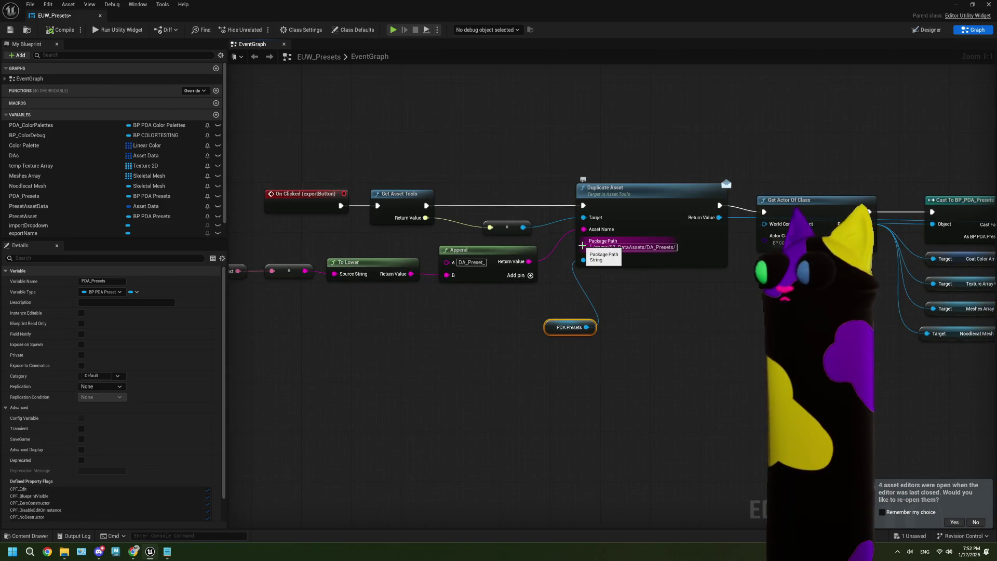
Select and copy the Duplicate Asset node's Package Path text.
left_click(602, 247)
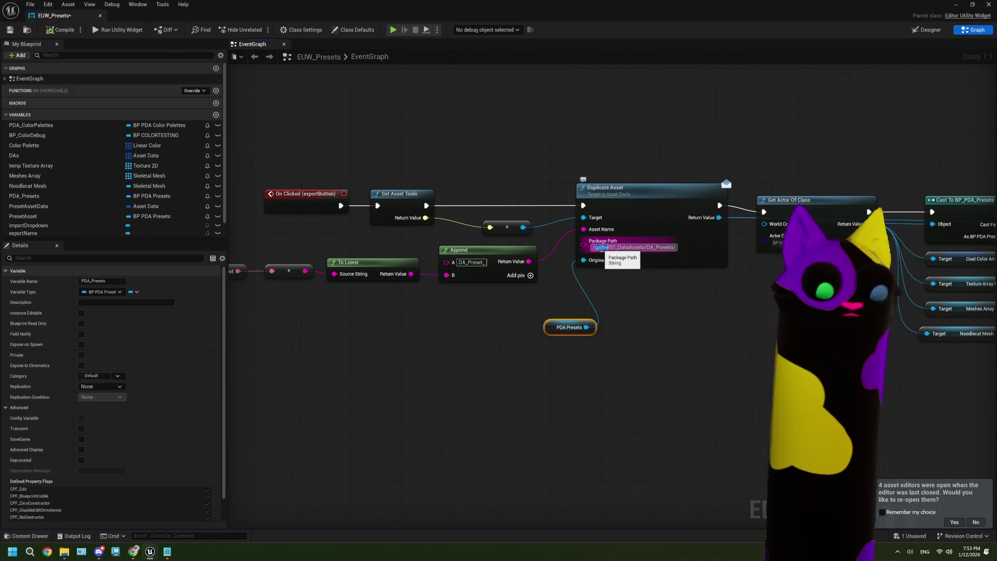
left_click(633, 396)
right_click(633, 395)
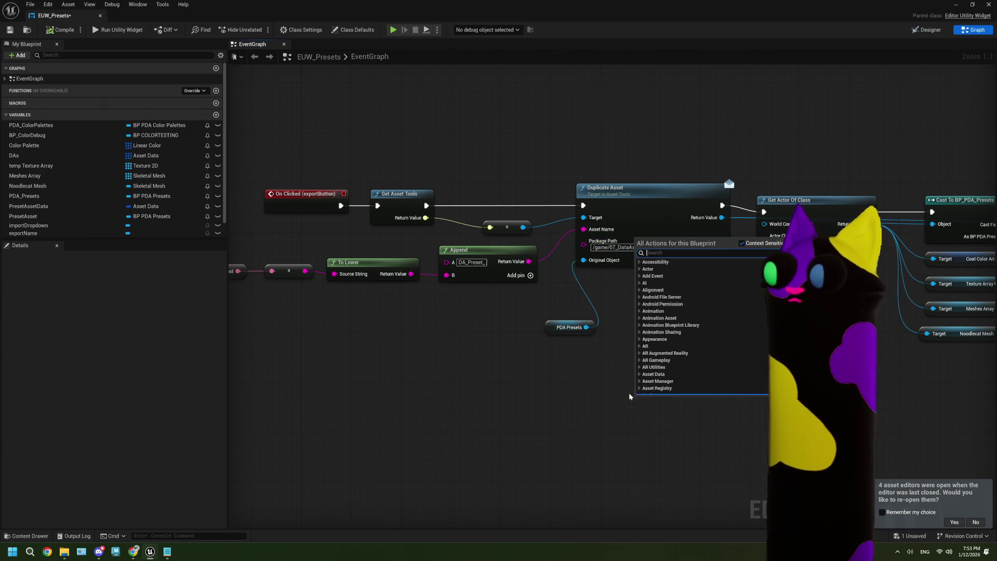
left_click(604, 406)
Add a comment box titled '/game/07_DataAssets/DA_Presets/' to the graph.
key("c")
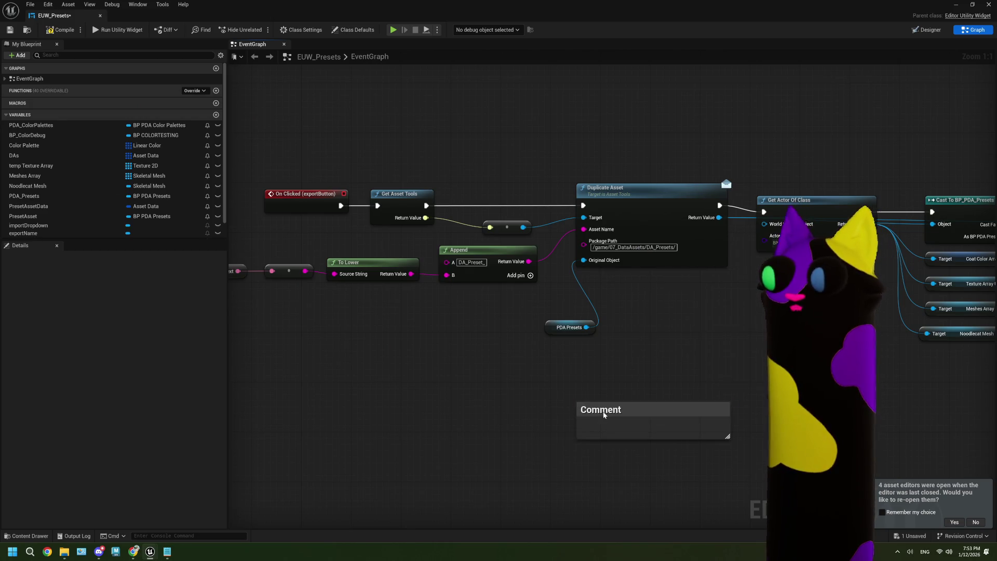
double_click(604, 410)
type("/game/07_DataAssets/DA_Presets/")
key("Return")
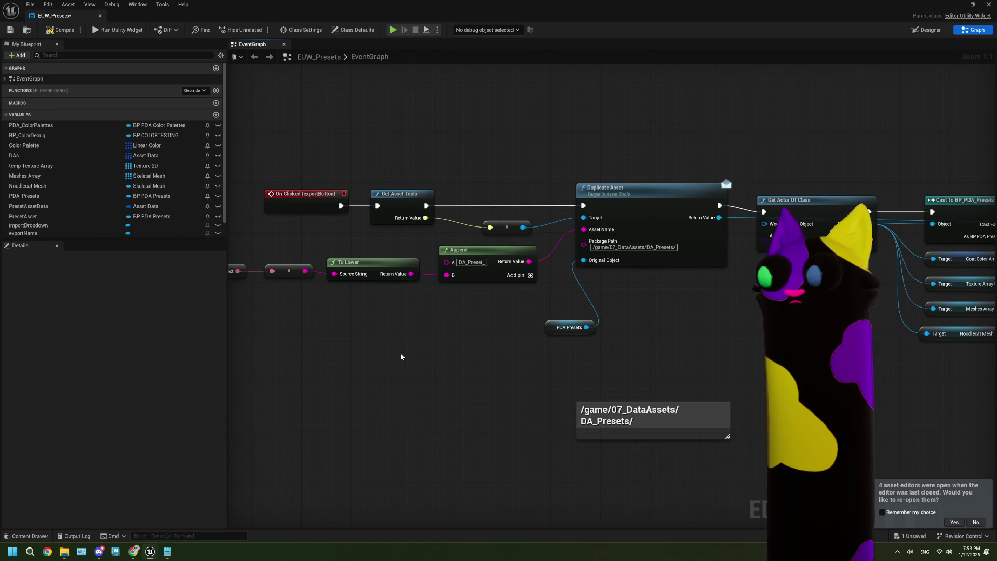
Pan around the graph and select the Duplicate Asset node, then start a Windows search.
left_click_drag(404, 354, 351, 356)
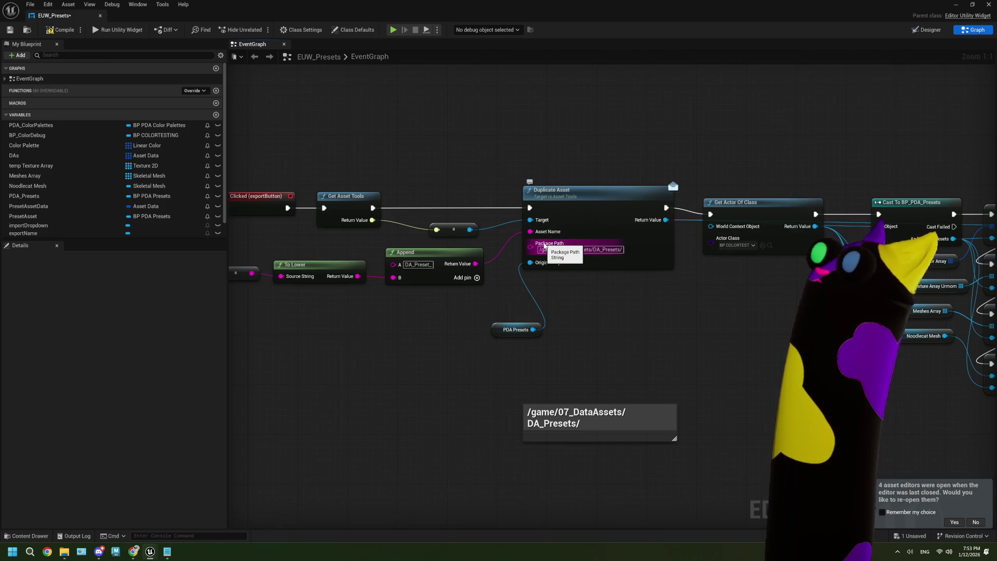
left_click(652, 265)
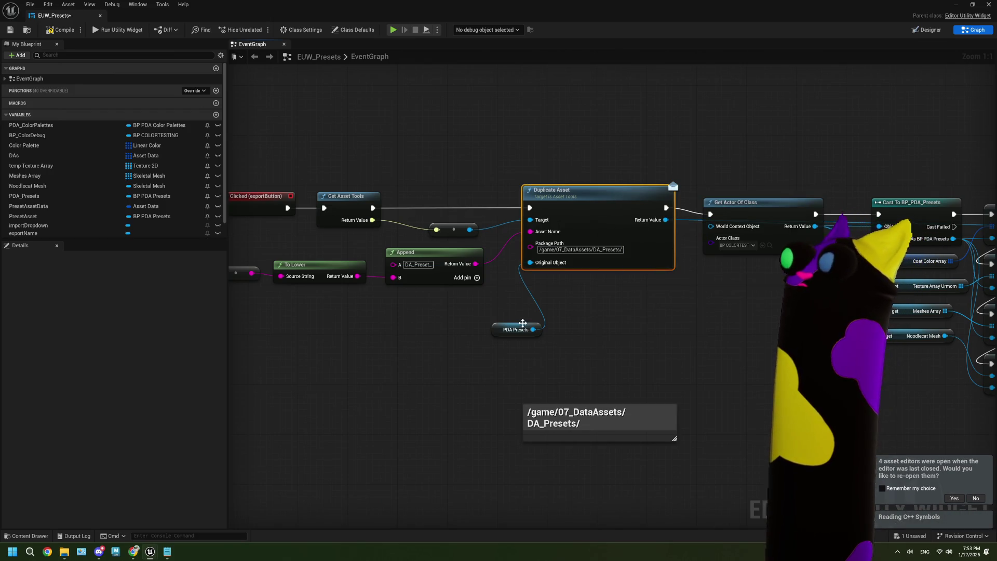
left_click_drag(505, 347, 567, 336)
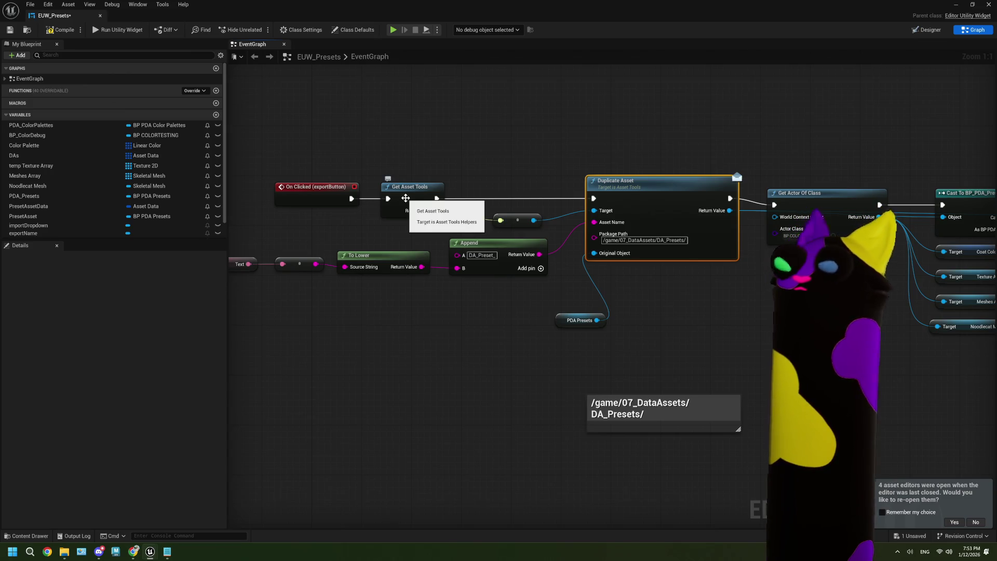
scroll(561, 294, "down", 6)
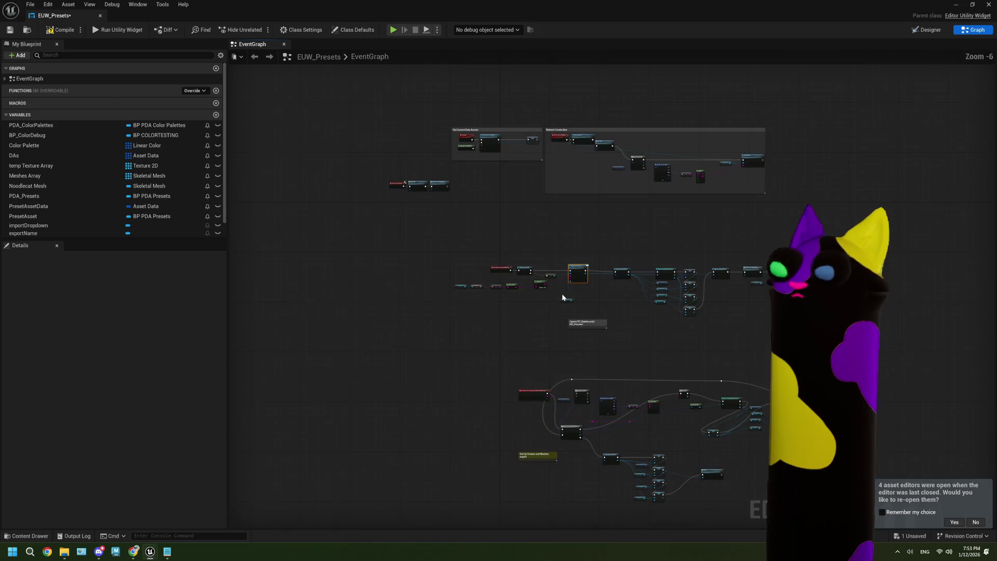
scroll(562, 297, "up", 6)
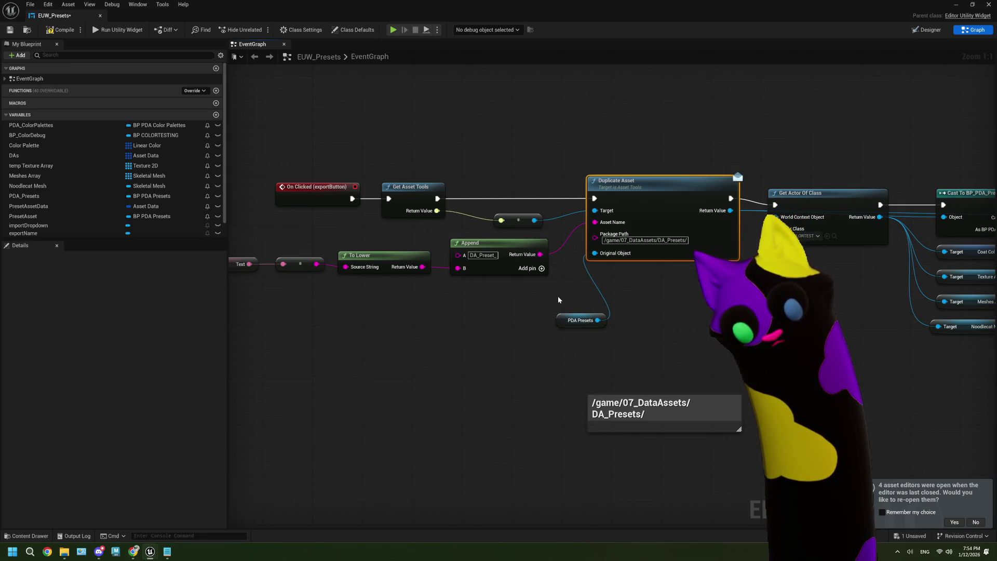
left_click(30, 551)
Launch Paint, move its window to the upper left, and fill the canvas black.
type("pain")
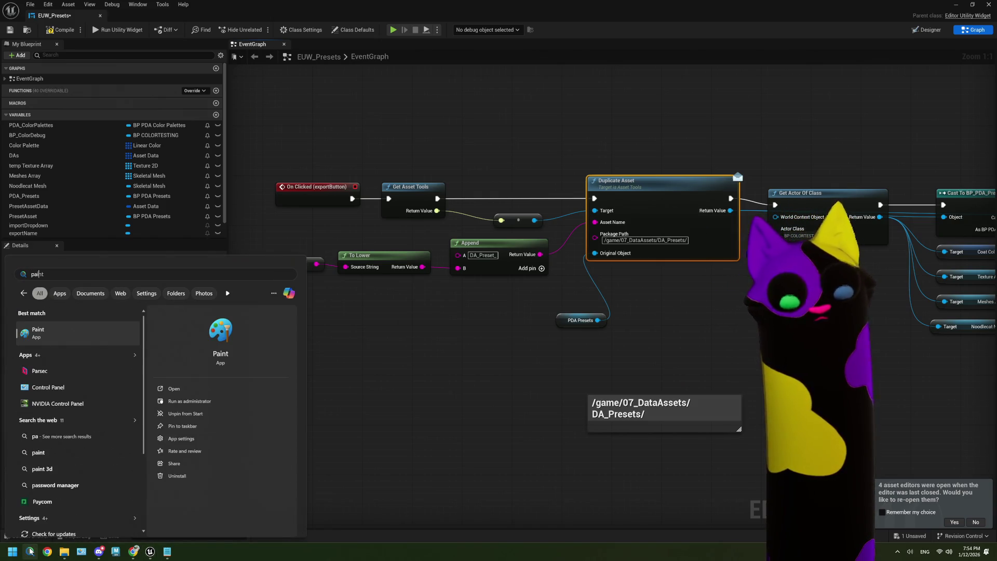
left_click(74, 330)
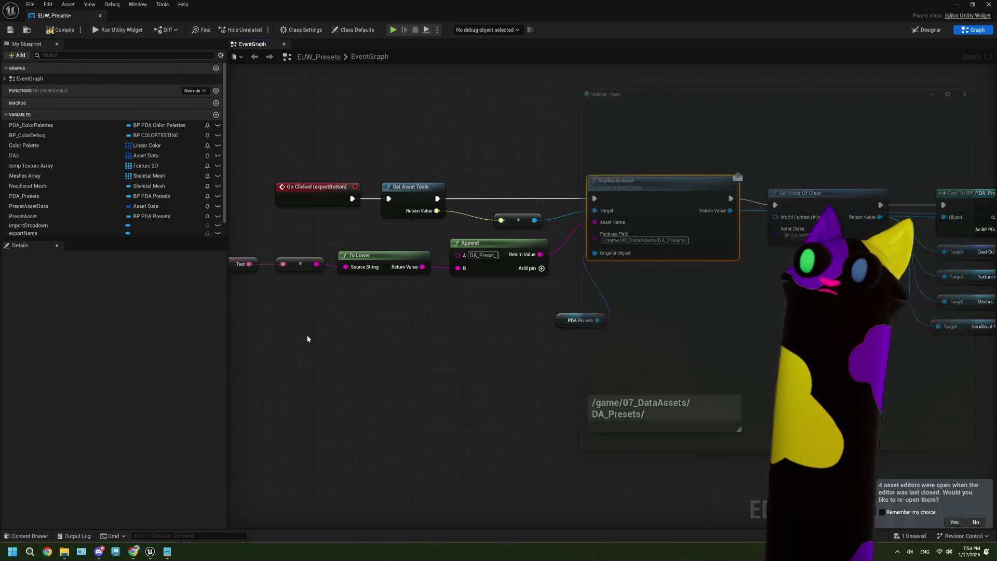
mouse_move(701, 78)
left_mouse_down()
mouse_move(295, 89)
mouse_move(207, 53)
left_mouse_up()
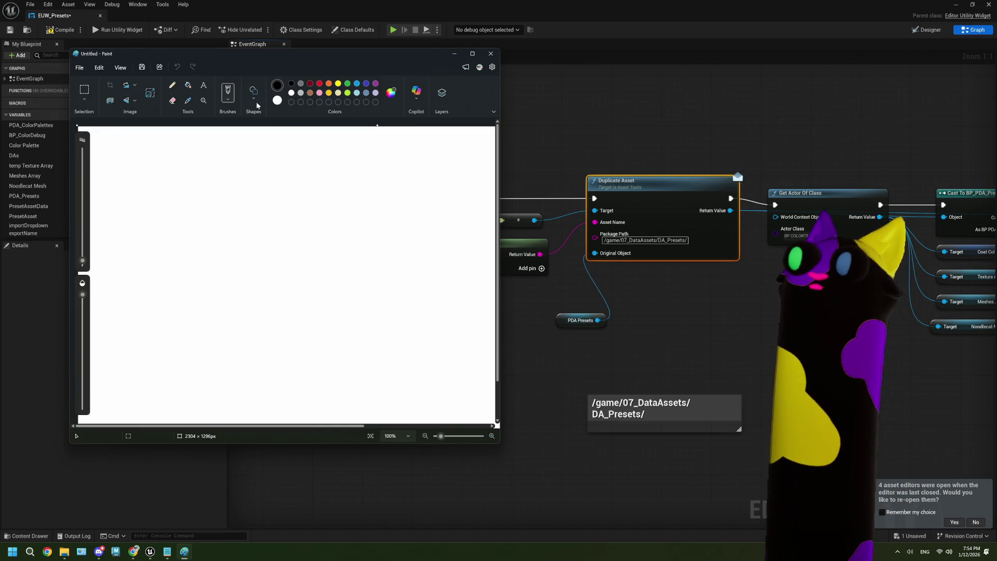
left_click(188, 85)
left_click(266, 194)
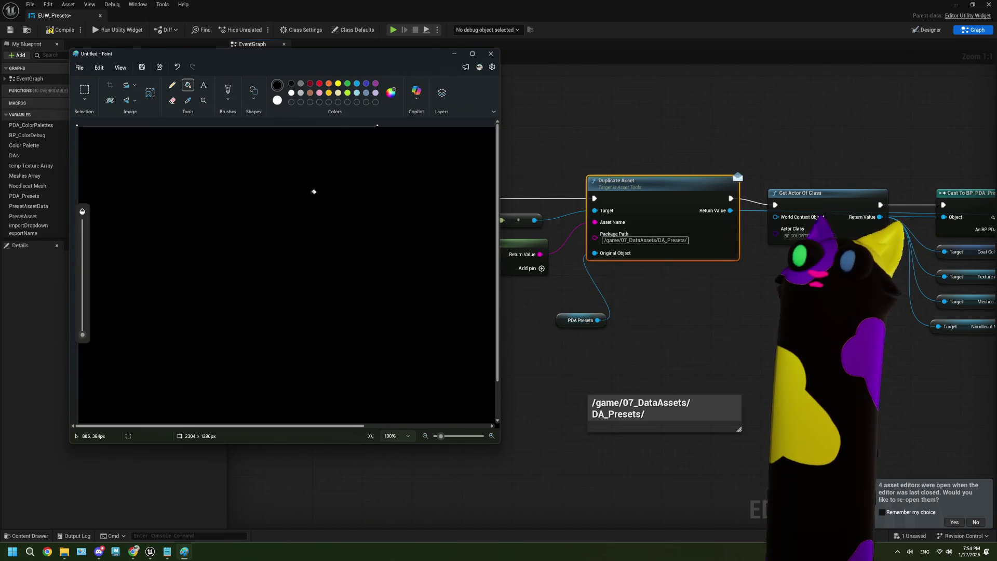
left_click(291, 93)
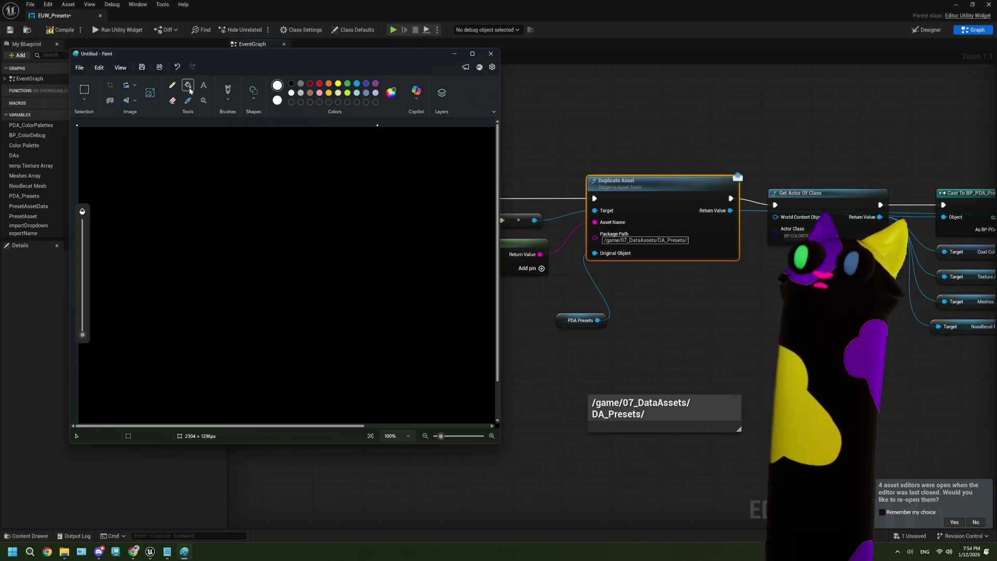
left_click(225, 91)
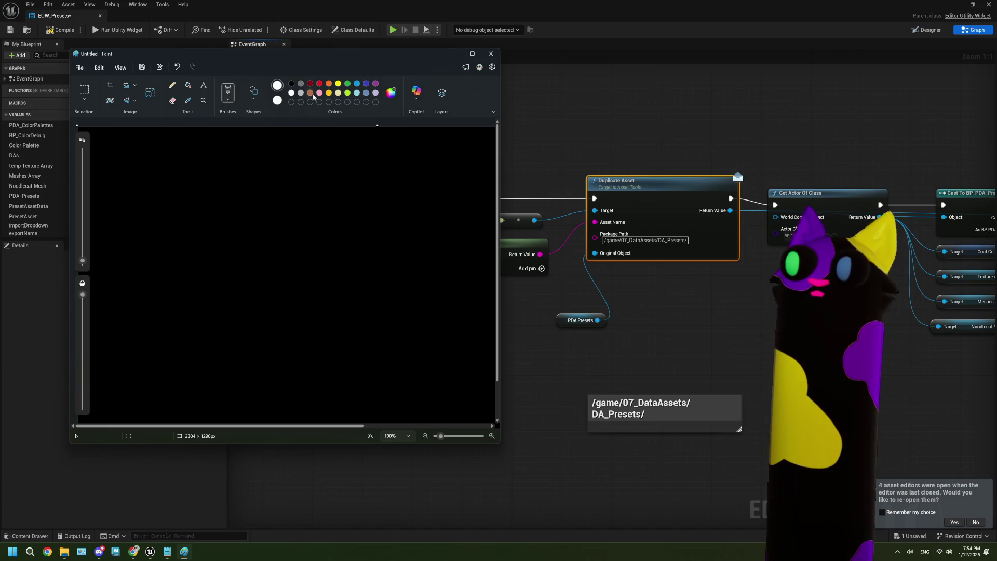
Draw a blue box, a purple box to its left, and a lime-green double arrow between them.
left_click(356, 84)
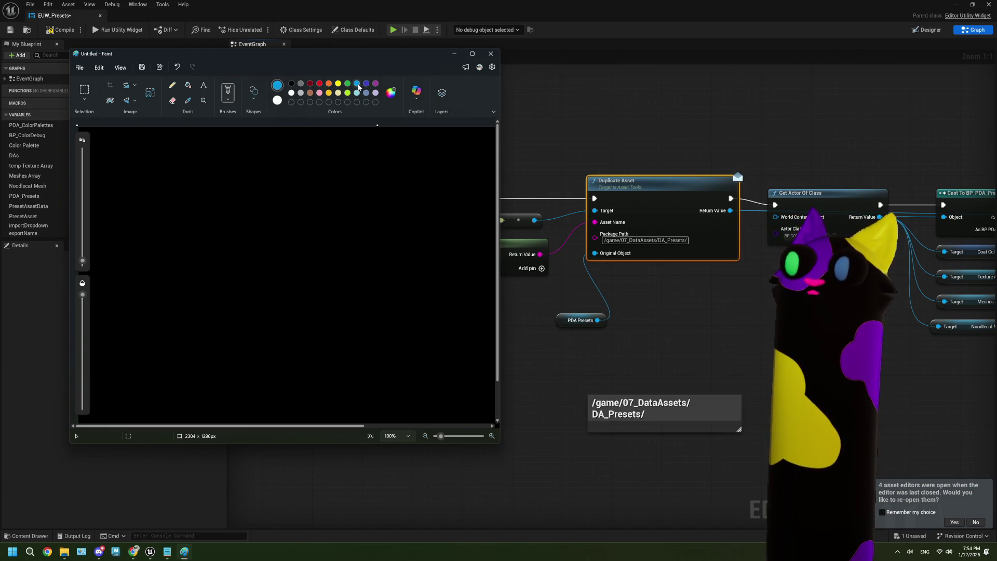
mouse_move(328, 273)
left_mouse_down()
mouse_move(331, 306)
mouse_move(413, 311)
mouse_move(330, 325)
left_mouse_up()
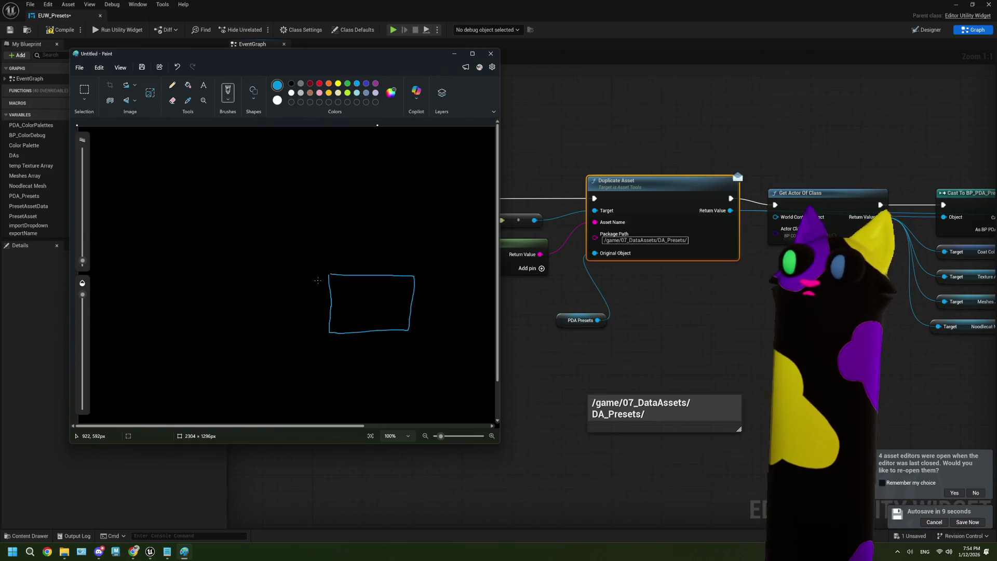
left_click(376, 84)
mouse_move(134, 267)
left_mouse_down()
mouse_move(180, 269)
mouse_move(121, 329)
mouse_move(125, 270)
left_mouse_up()
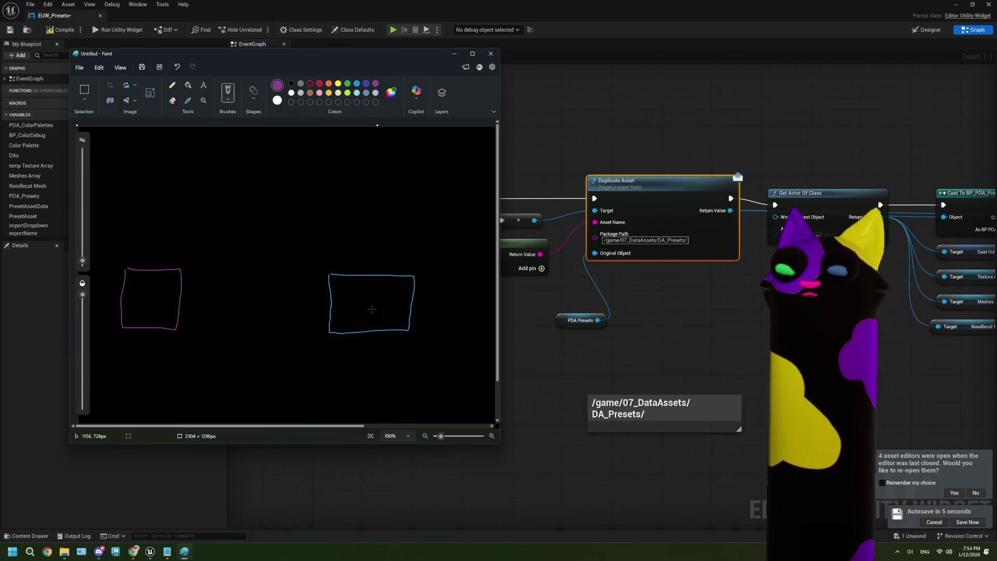
left_click(348, 94)
mouse_move(259, 297)
left_mouse_down()
mouse_move(213, 303)
mouse_move(262, 308)
left_mouse_up()
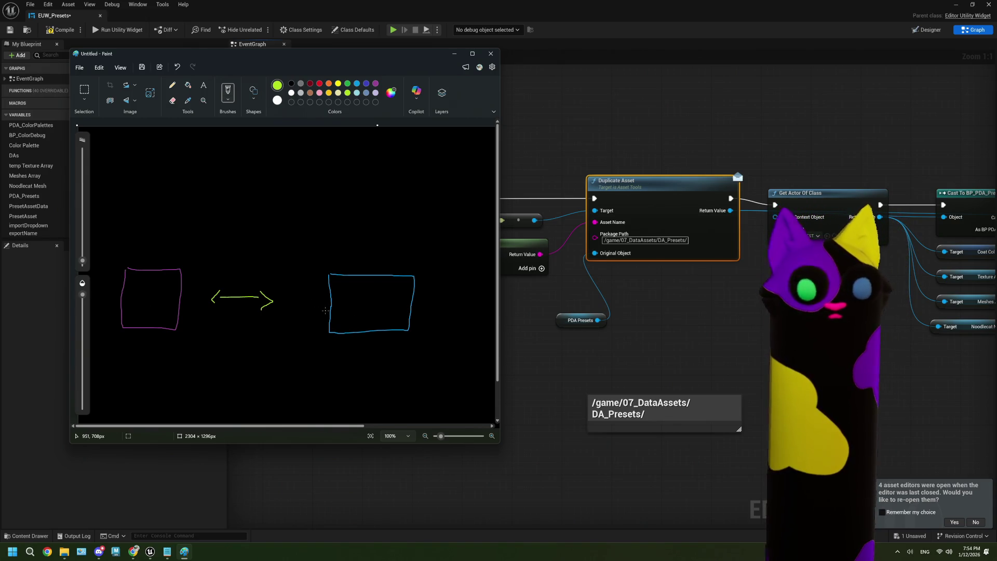
left_click(319, 85)
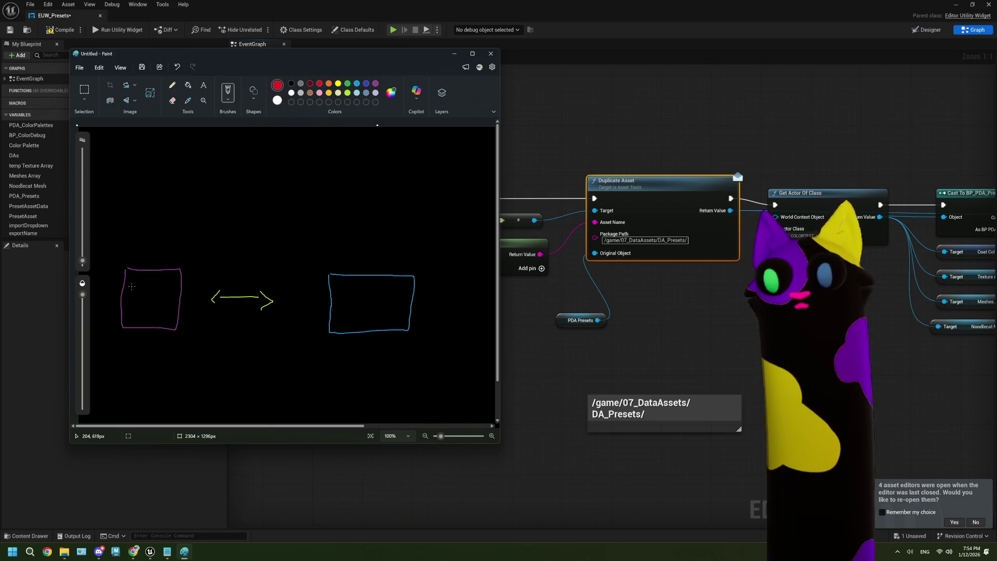
Label the boxes Export and pak, adding a red arrow toward pak and a blue arrow into Export.
left_click_drag(140, 292, 170, 301)
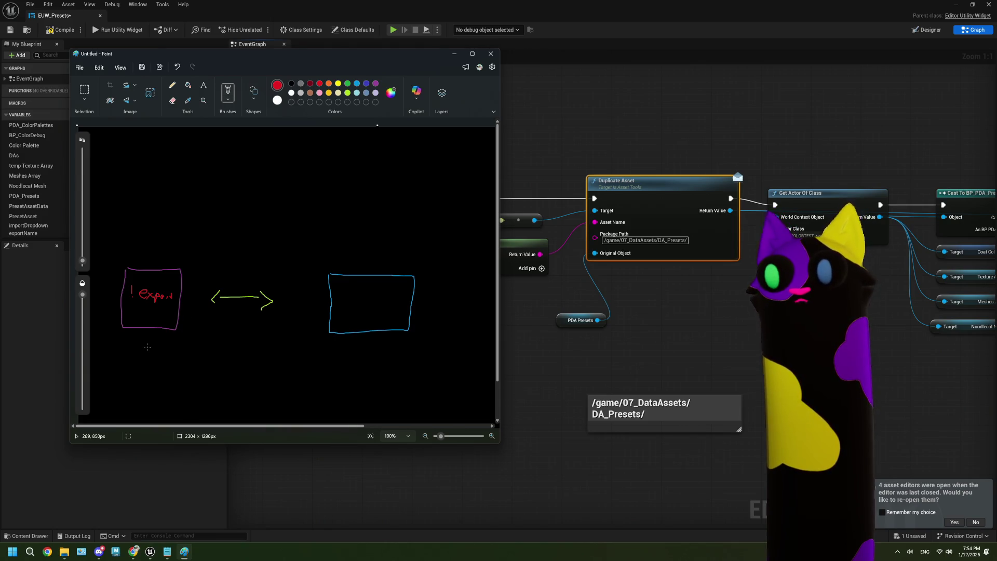
mouse_move(147, 335)
left_mouse_down()
mouse_move(151, 349)
mouse_move(306, 344)
mouse_move(297, 351)
left_mouse_up()
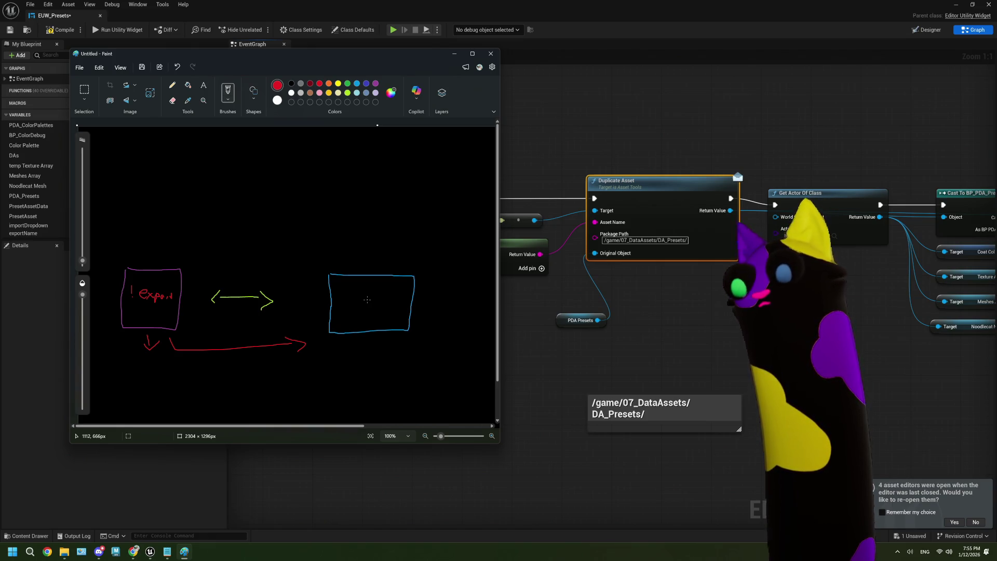
left_click(366, 84)
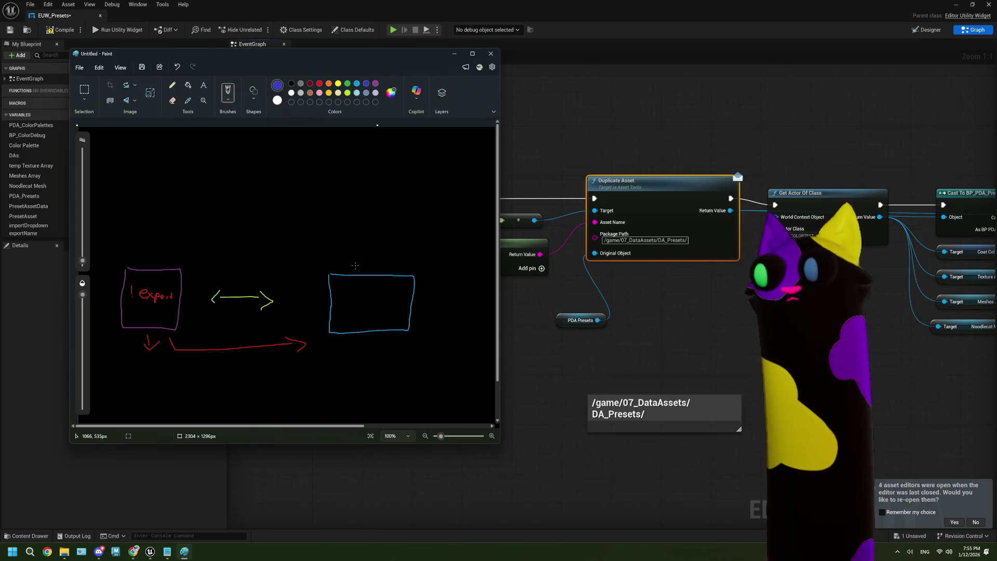
left_click_drag(346, 300, 368, 299)
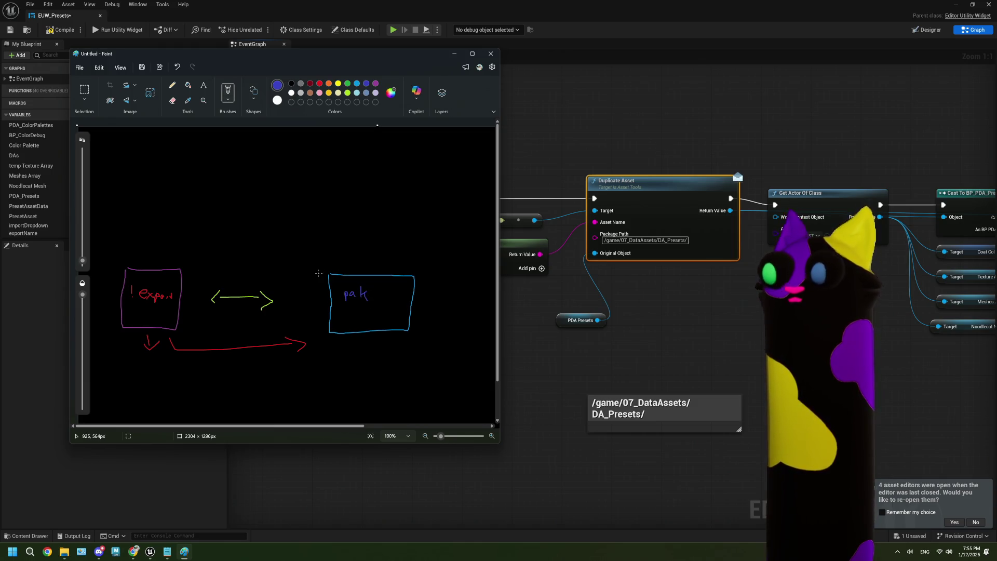
mouse_move(321, 272)
left_mouse_down()
mouse_move(238, 269)
mouse_move(262, 285)
left_mouse_up()
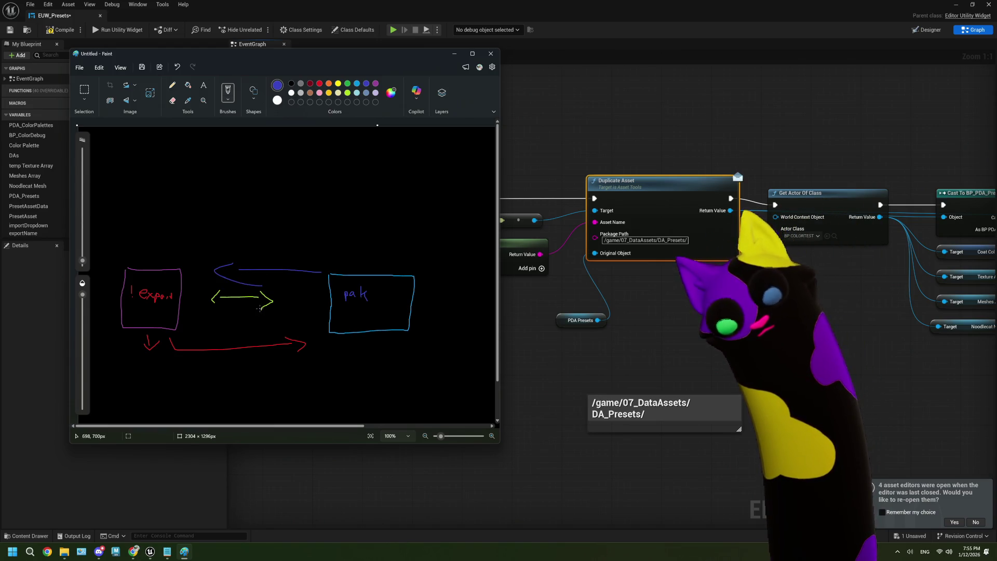
key("ctrl+z")
key("ctrl+z")
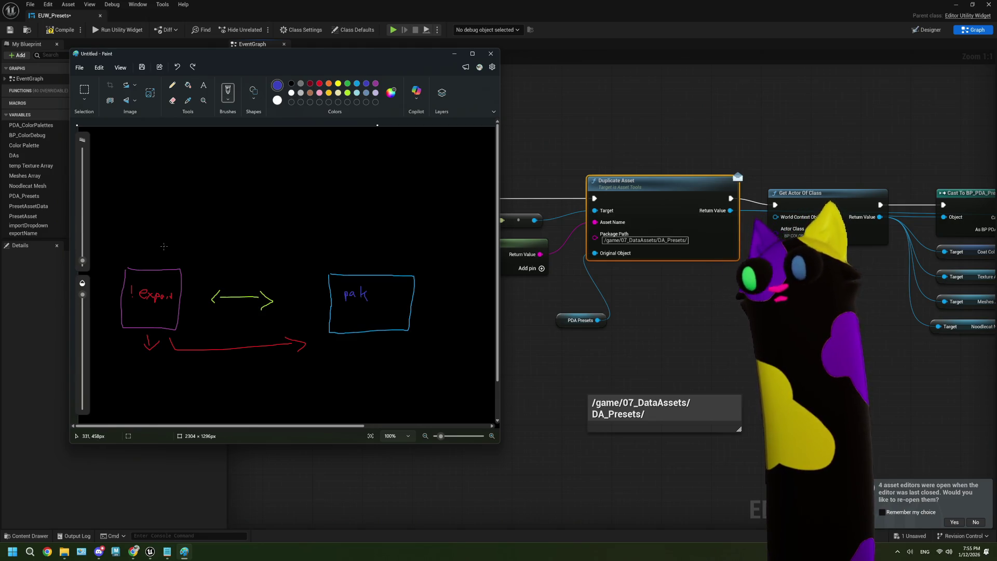
mouse_move(153, 245)
left_mouse_down()
mouse_move(174, 245)
mouse_move(163, 258)
left_mouse_up()
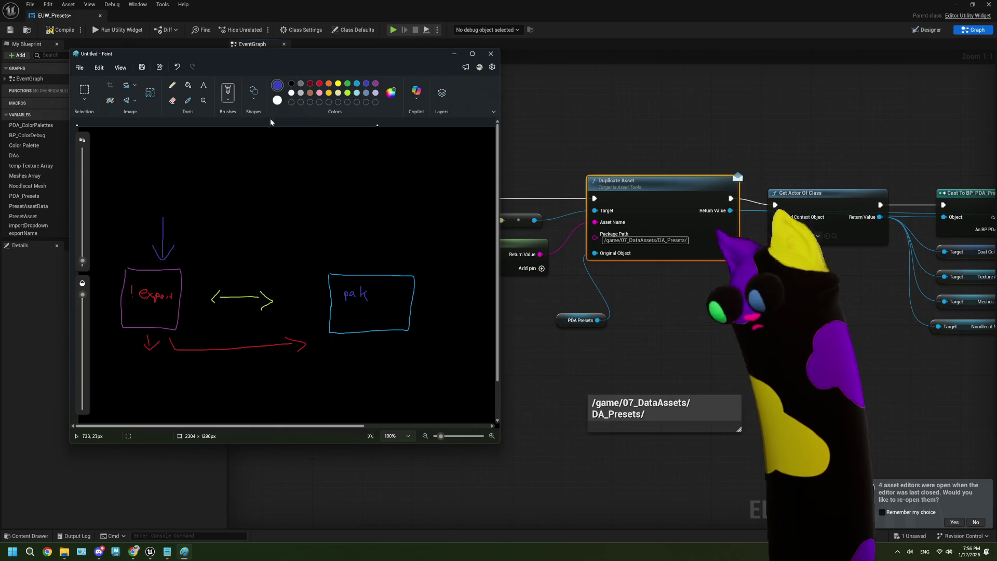
Switch to green and handwrite the label ending in 'build' above the diagram.
left_click(347, 84)
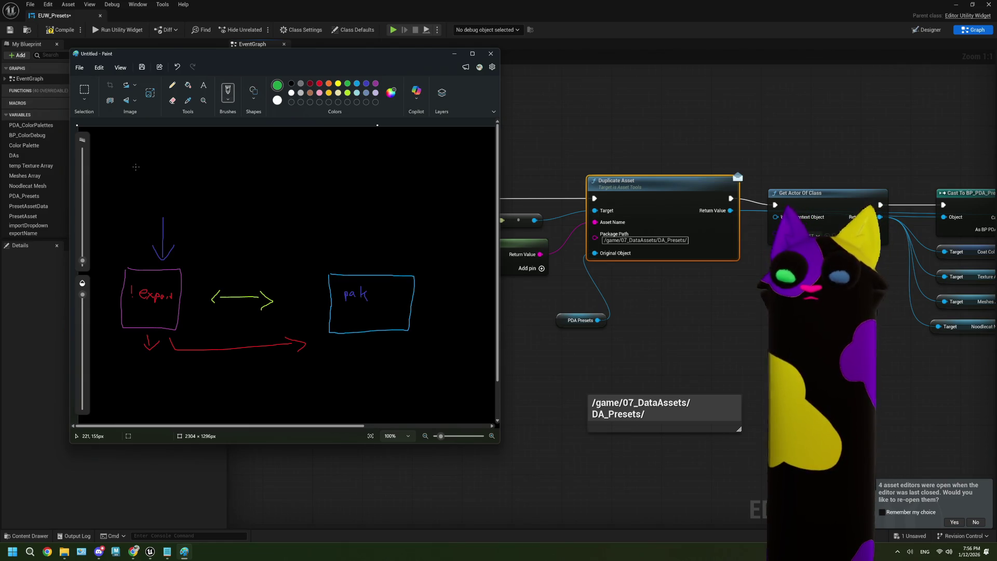
mouse_move(134, 162)
left_mouse_down()
mouse_move(130, 172)
mouse_move(216, 177)
left_mouse_up()
left_click_drag(222, 169, 242, 179)
left_click_drag(249, 162, 250, 183)
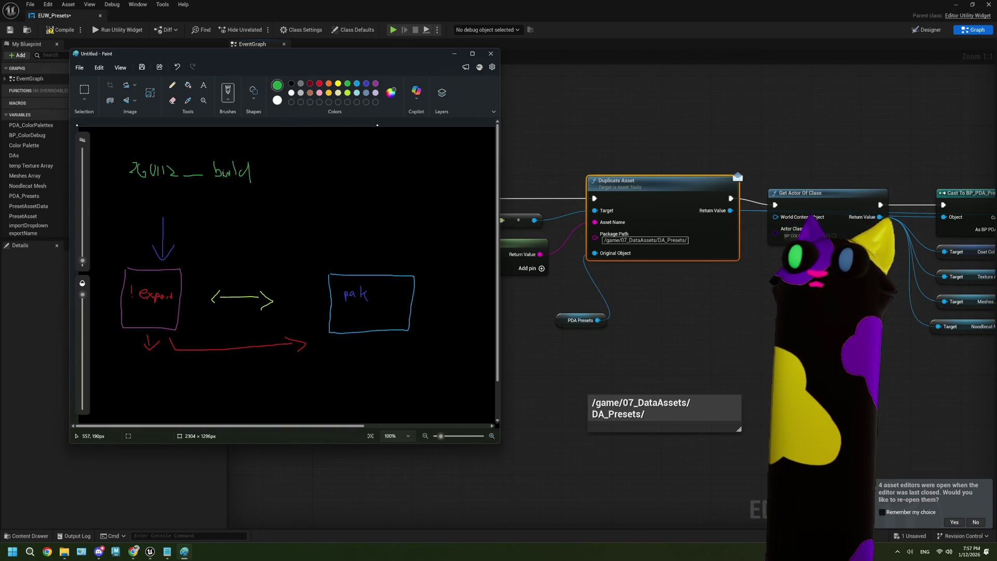
Paint over the green build label with a thick black brush.
mouse_move(155, 147)
left_mouse_down()
mouse_move(165, 158)
mouse_move(227, 150)
left_mouse_up()
left_click(161, 150)
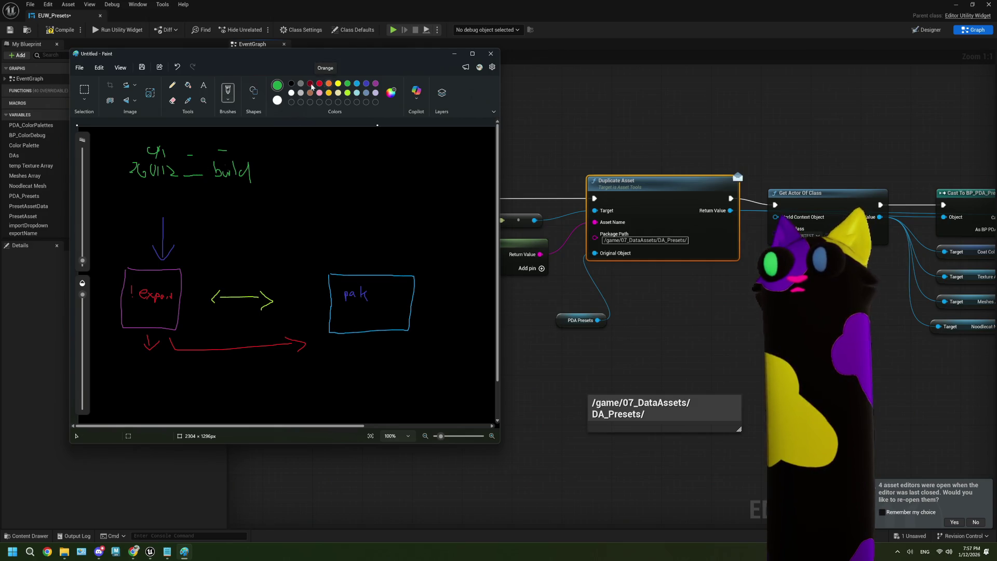
left_click(291, 84)
left_click(82, 177)
mouse_move(129, 166)
left_mouse_down()
mouse_move(239, 166)
mouse_move(248, 175)
left_mouse_up()
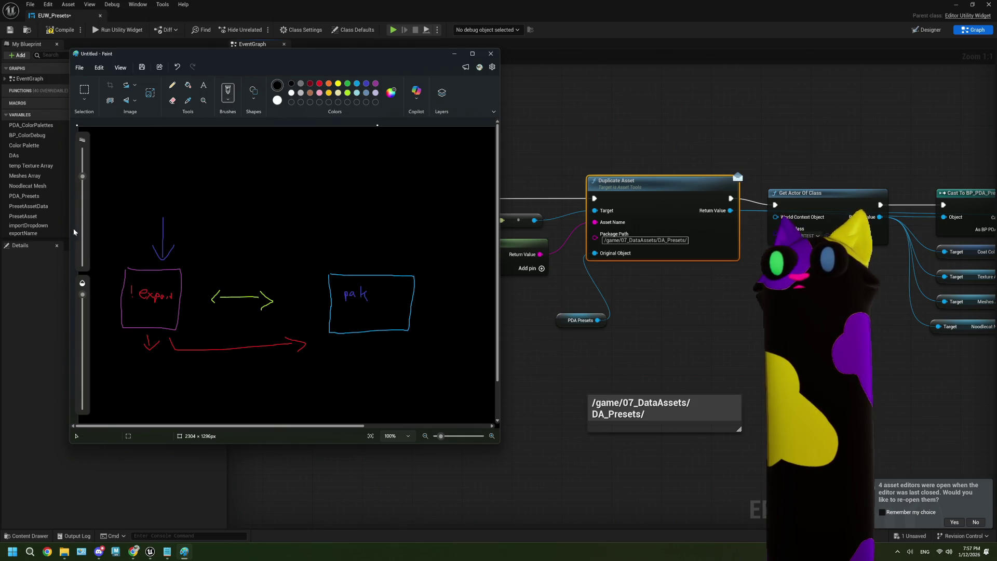
Draw green Master text, an arrow into pak and a cross below it; black out Master and arrows.
left_click(82, 257)
left_click(347, 83)
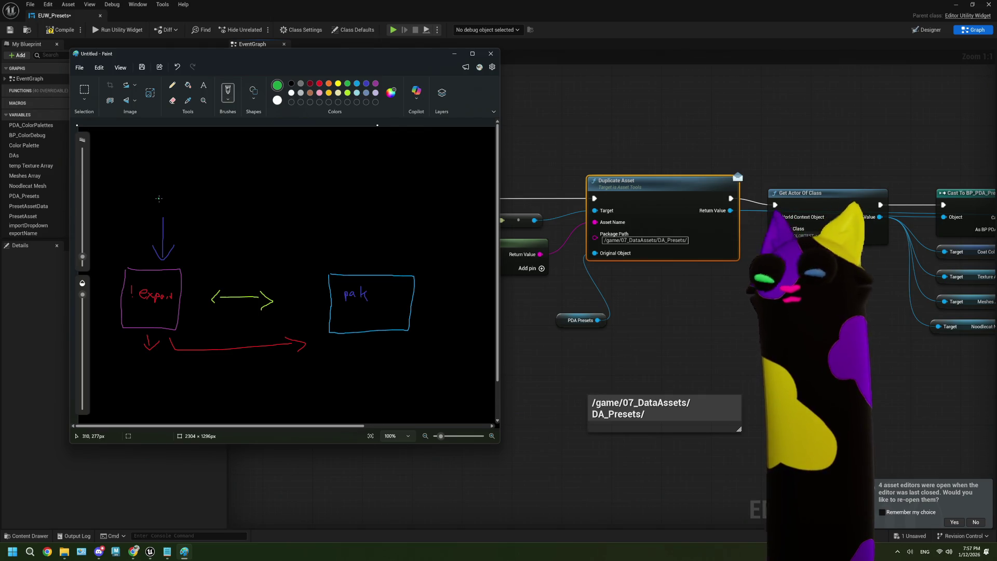
left_click_drag(132, 209, 206, 209)
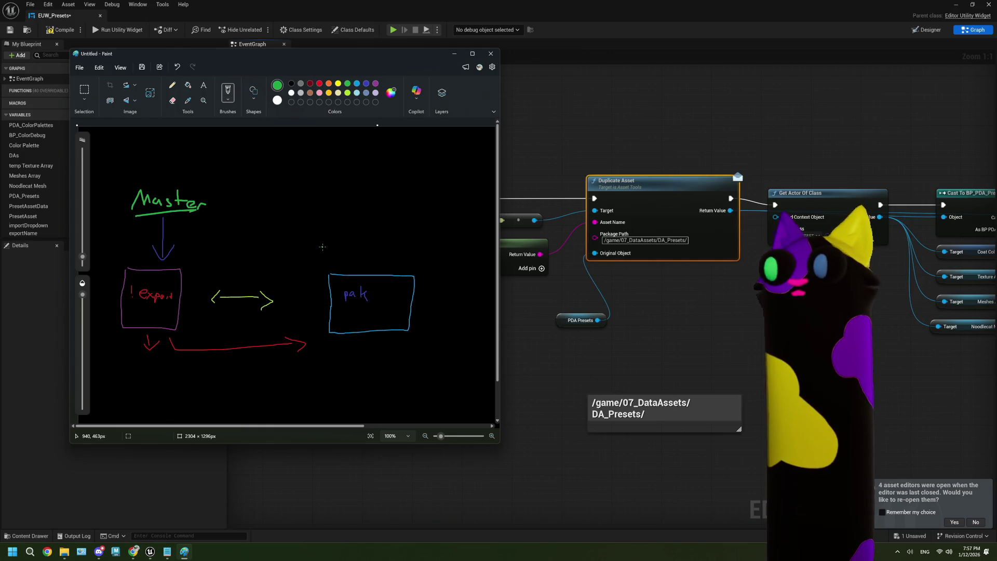
mouse_move(347, 251)
left_mouse_down()
mouse_move(353, 267)
mouse_move(362, 248)
mouse_move(353, 263)
mouse_move(301, 203)
mouse_move(236, 198)
mouse_move(266, 215)
left_mouse_up()
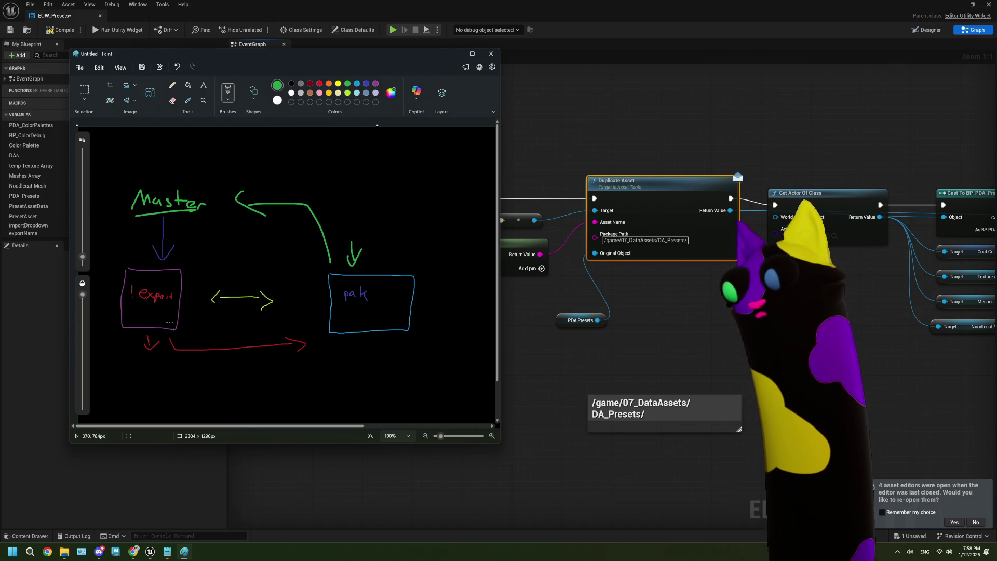
mouse_move(337, 340)
left_mouse_down()
mouse_move(355, 357)
mouse_move(335, 356)
left_mouse_up()
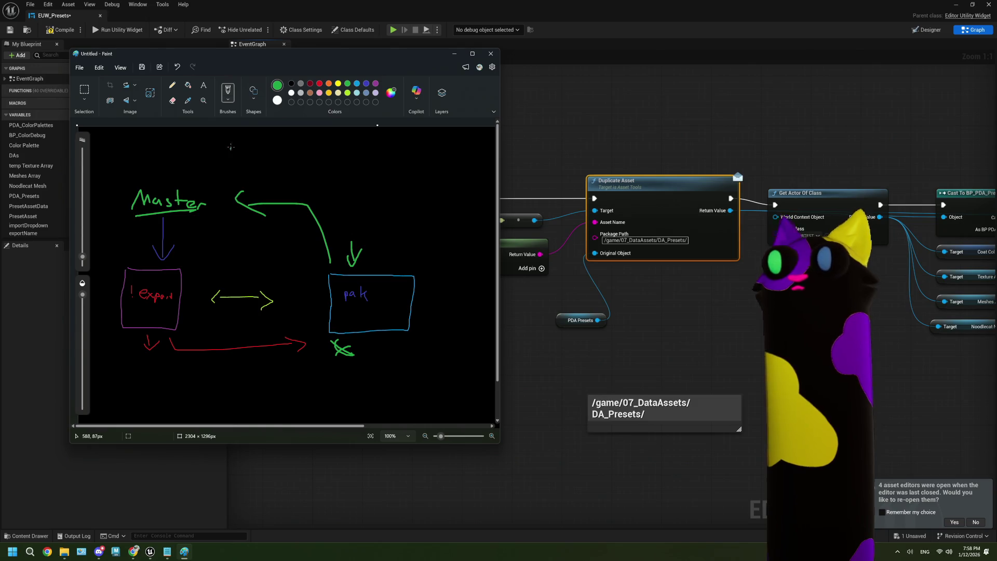
left_click(291, 91)
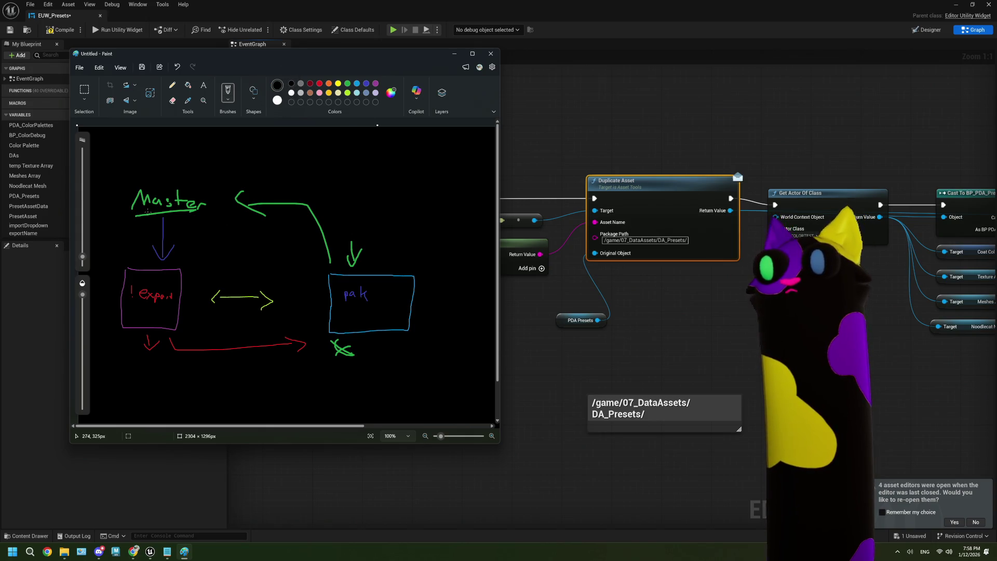
mouse_move(103, 154)
left_mouse_down()
mouse_move(163, 249)
mouse_move(206, 200)
mouse_move(338, 246)
left_mouse_up()
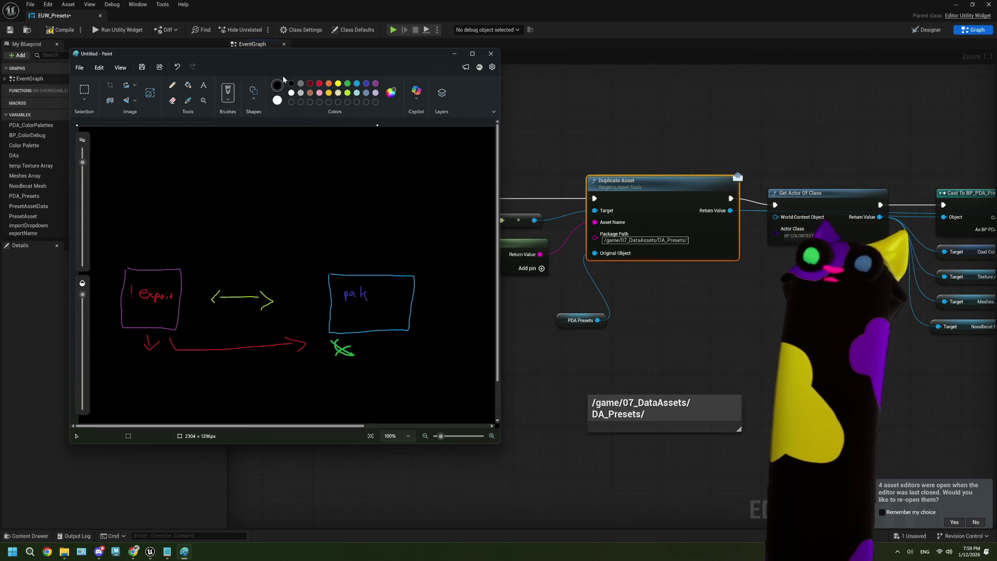
With a thin white brush, outline the cloud and link the pak box up to it.
left_click(291, 93)
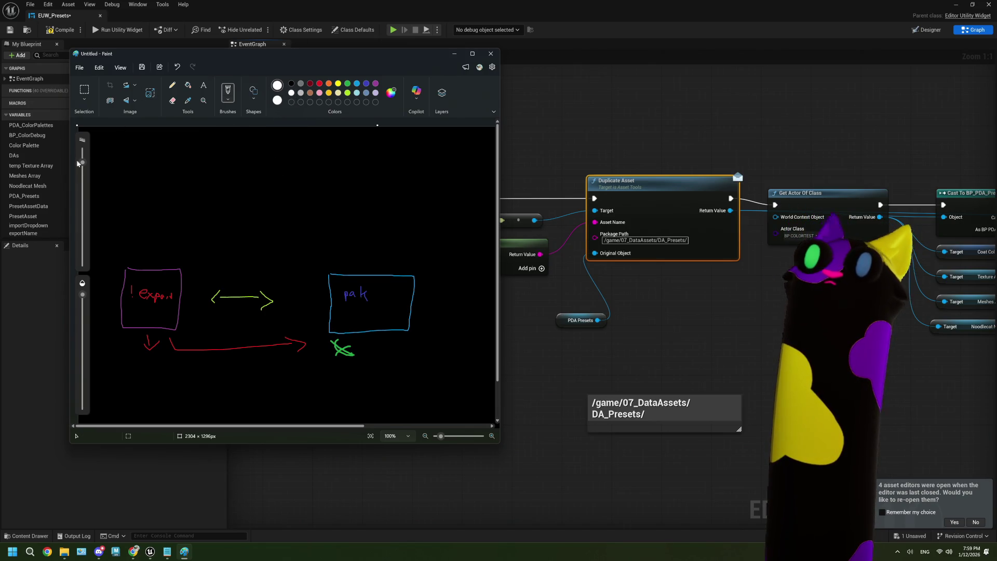
left_click_drag(82, 258, 82, 258)
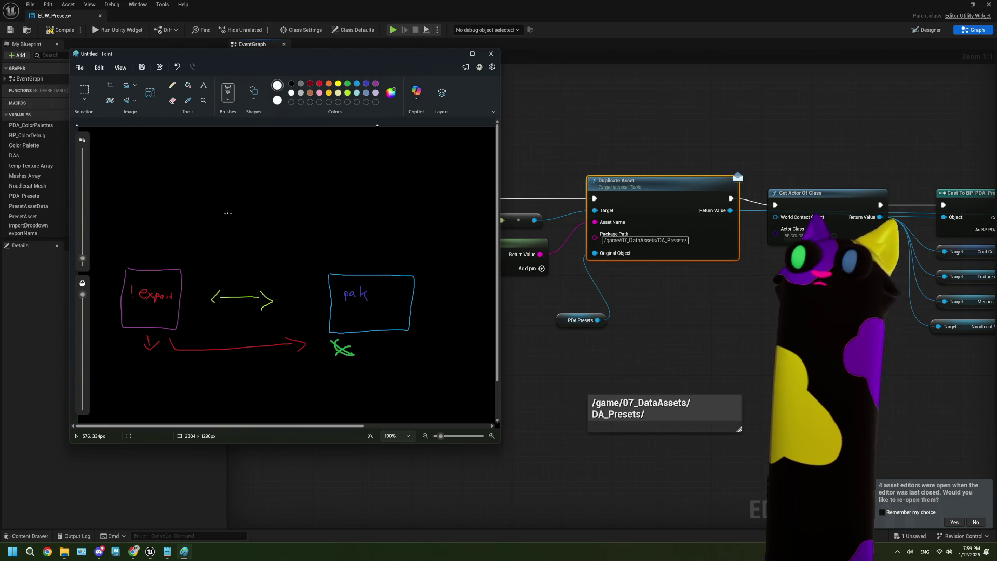
left_click_drag(214, 200, 292, 202)
mouse_move(214, 200)
left_mouse_down()
mouse_move(236, 168)
mouse_move(286, 173)
mouse_move(295, 202)
left_mouse_up()
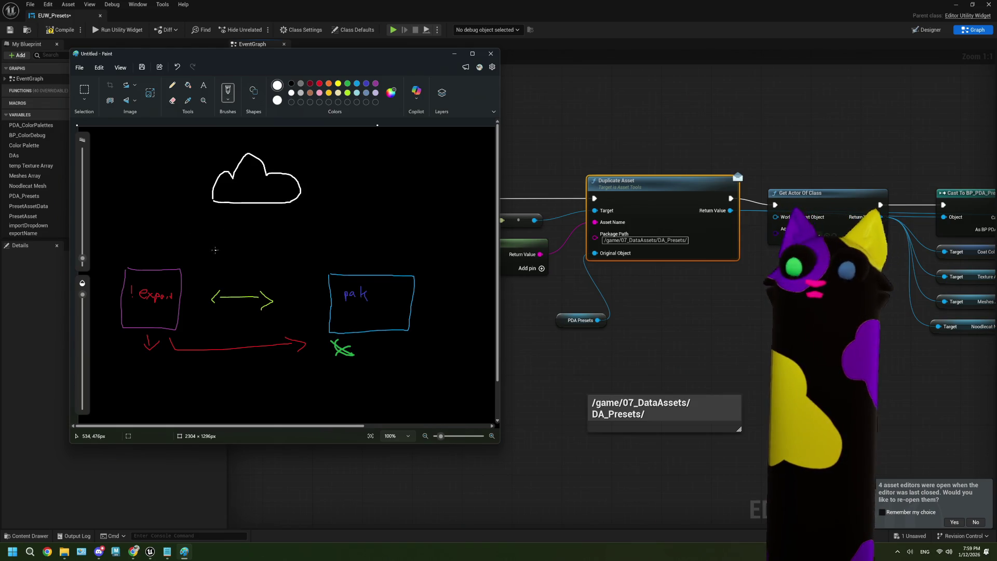
mouse_move(349, 264)
left_mouse_down()
mouse_move(311, 222)
mouse_move(327, 212)
left_mouse_up()
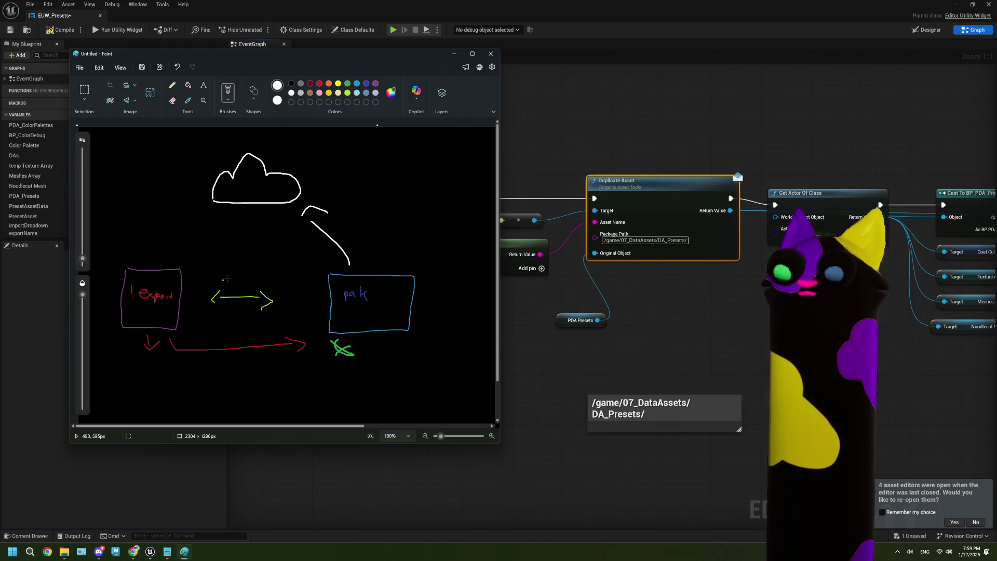
Draw the line from the cloud to the Export box, undoing stray strokes, and start the build label.
left_click_drag(159, 260, 208, 214)
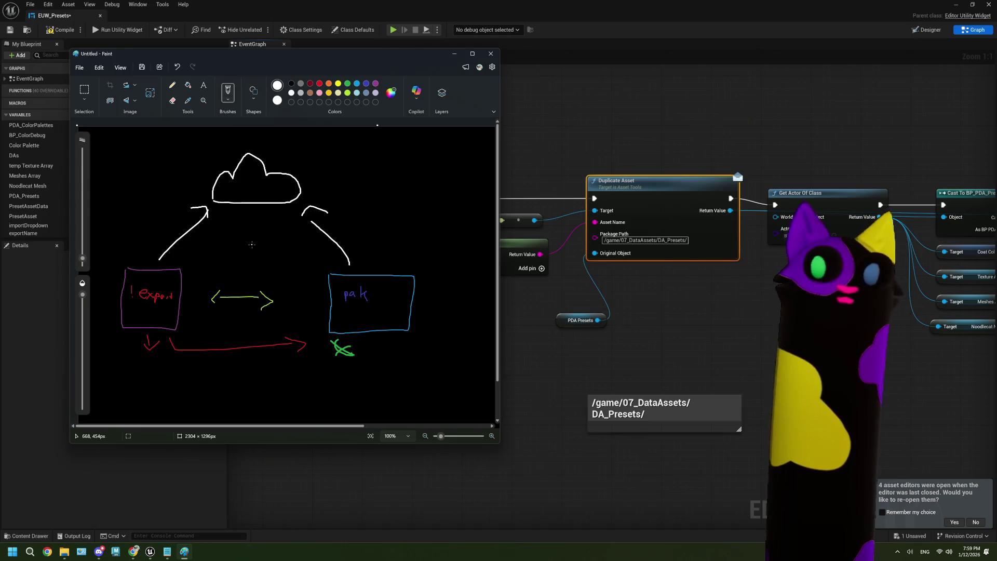
key("ctrl+z")
key("ctrl+z")
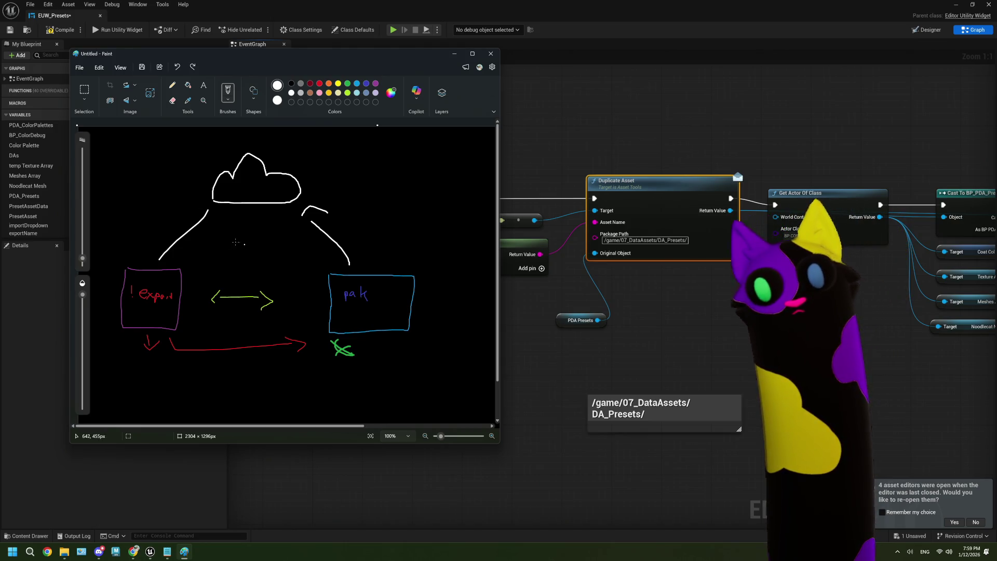
mouse_move(212, 212)
left_mouse_down()
mouse_move(175, 253)
mouse_move(173, 232)
left_mouse_up()
key("ctrl+z")
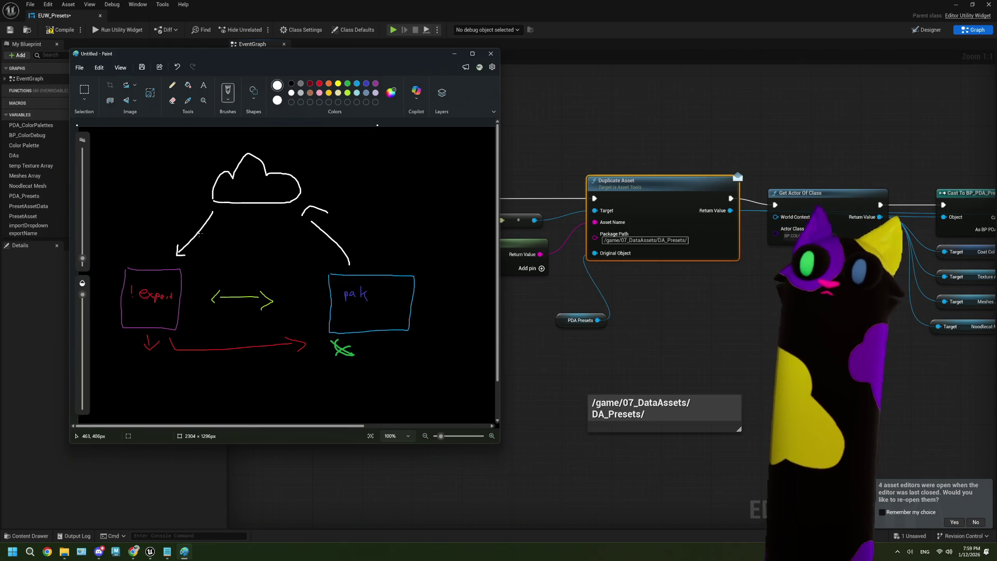
left_click_drag(202, 235, 224, 245)
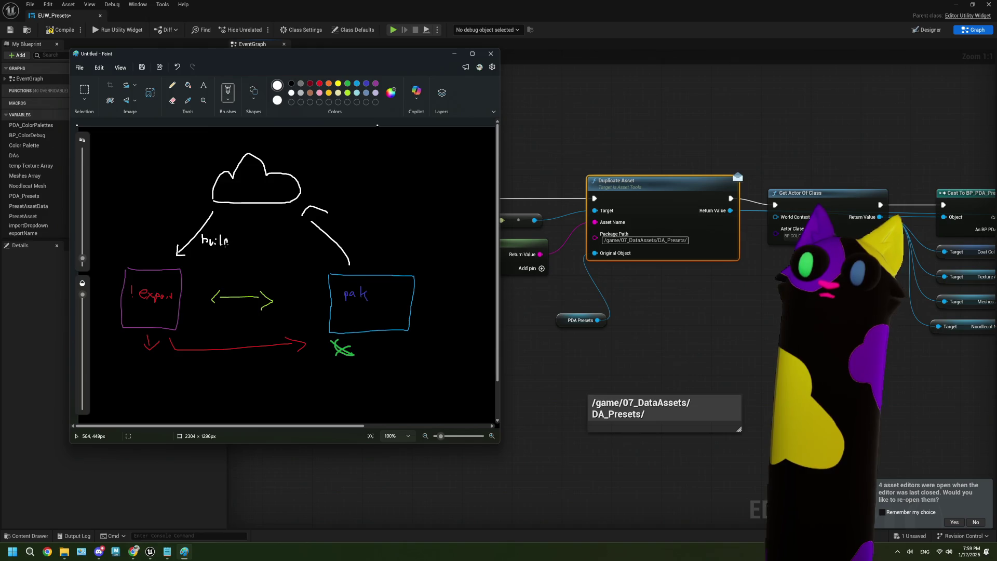
left_click_drag(151, 256, 209, 206)
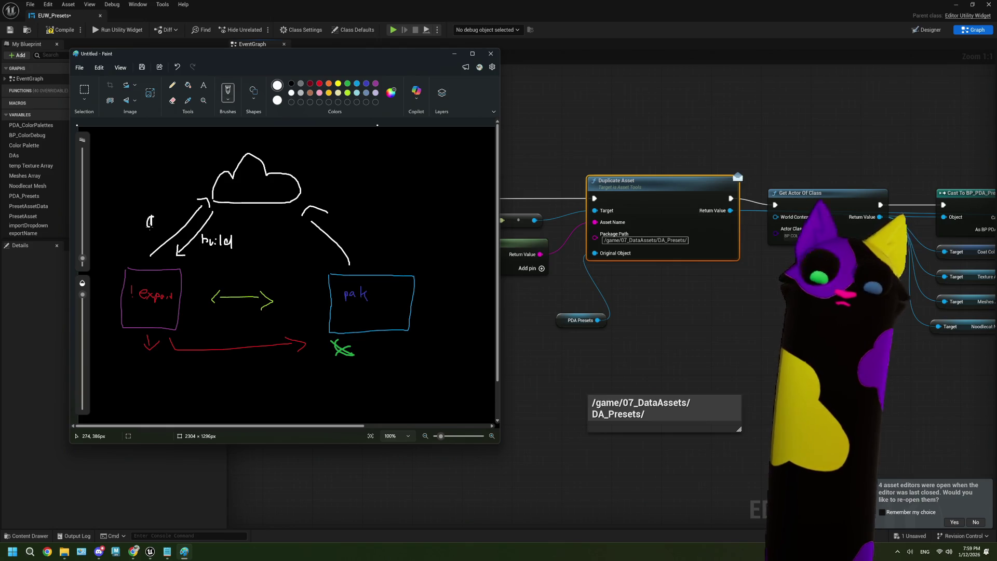
key("ctrl+z")
Hand-write preset labels beside both lines and draw the line from the cloud to pak.
left_click_drag(134, 225, 144, 219)
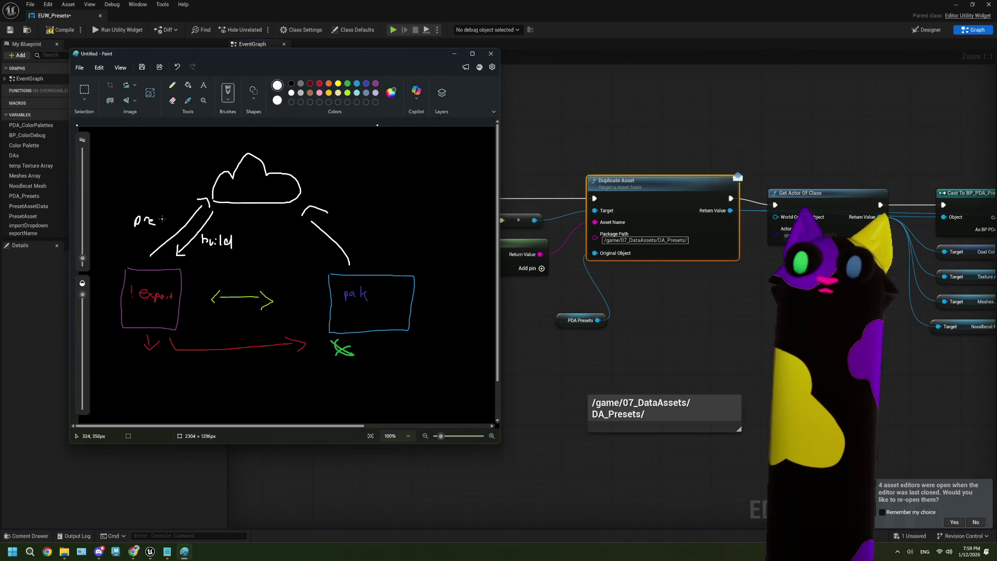
left_click_drag(174, 212, 175, 219)
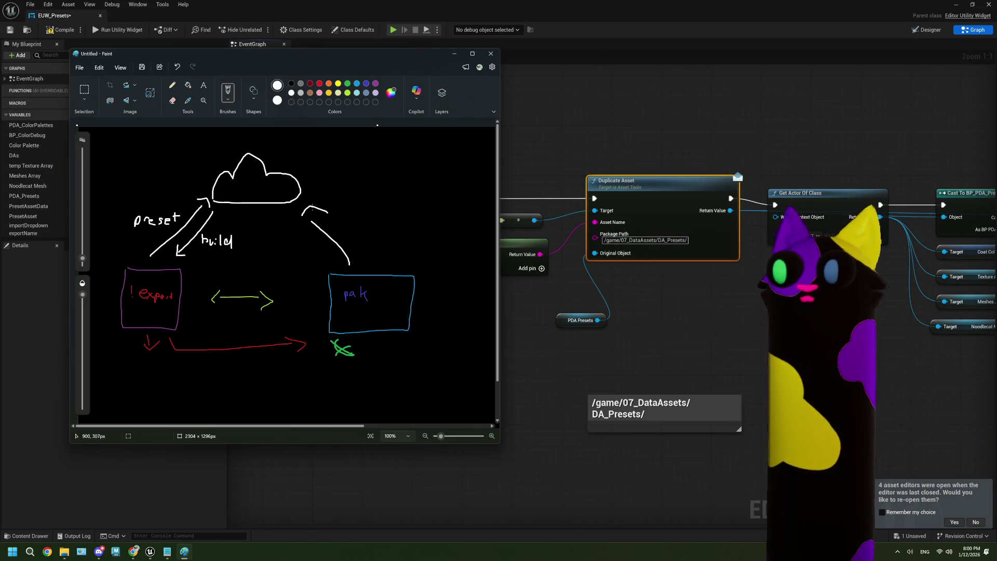
left_click_drag(312, 243, 315, 250)
mouse_move(318, 199)
left_mouse_down()
mouse_move(372, 240)
mouse_move(386, 237)
left_mouse_up()
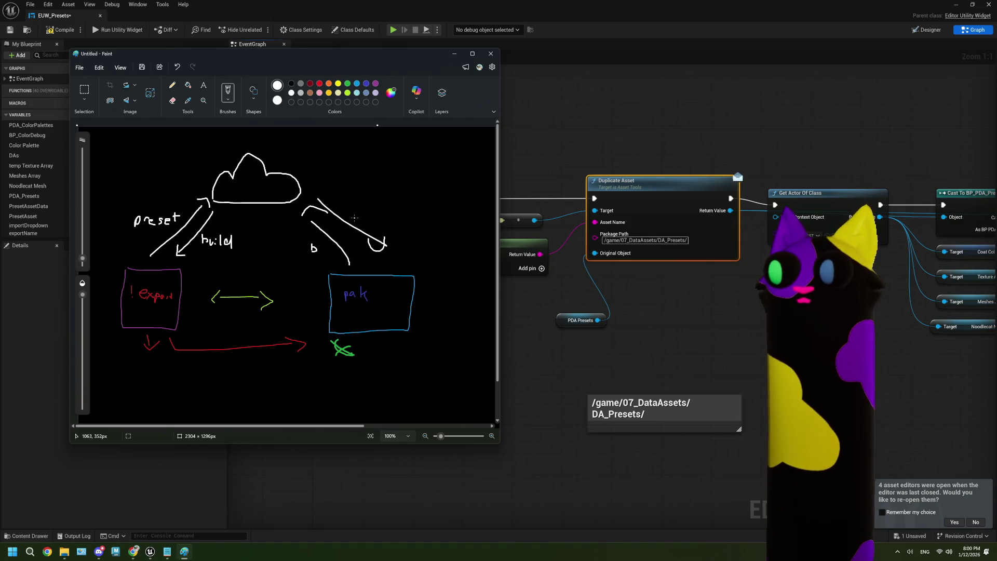
left_click_drag(349, 210, 399, 213)
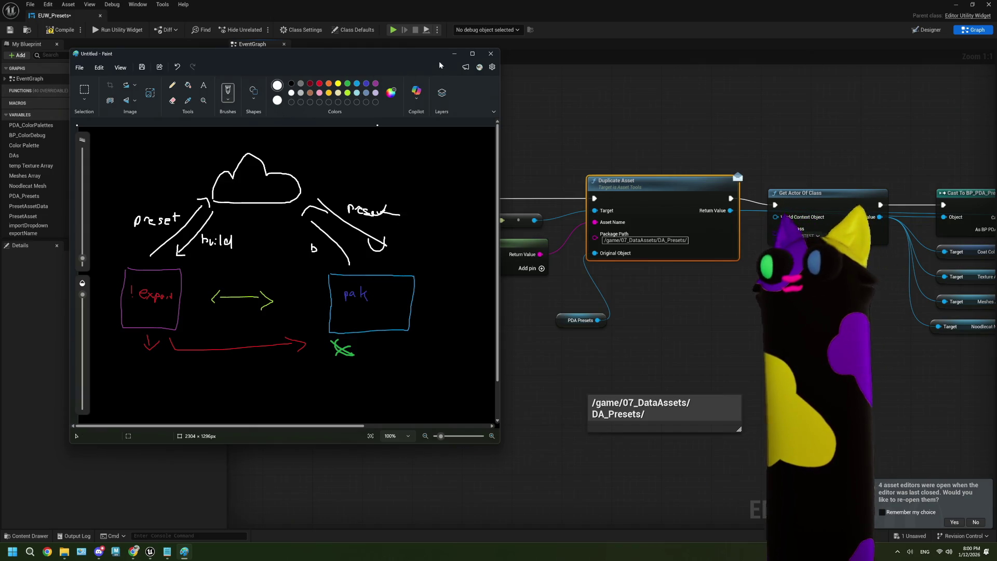
left_click(454, 53)
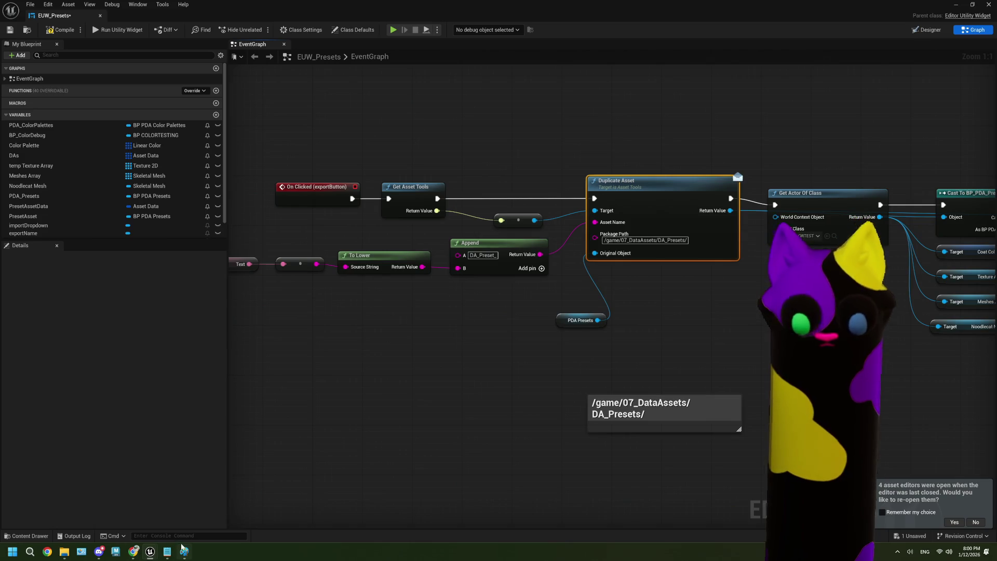
Run the EUW_Presets editor utility widget from its right-click menu in the level editor.
scroll(440, 371, "down", 2)
scroll(496, 354, "down", 2)
mouse_move(493, 343)
left_mouse_down()
mouse_move(411, 379)
mouse_move(479, 364)
left_mouse_up()
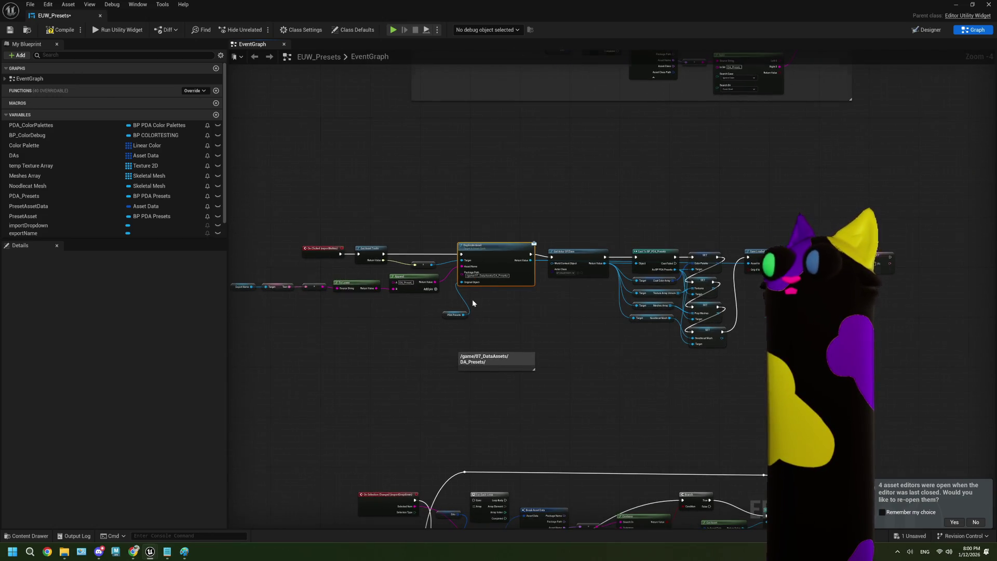
scroll(473, 301, "up", 2)
left_click(988, 4)
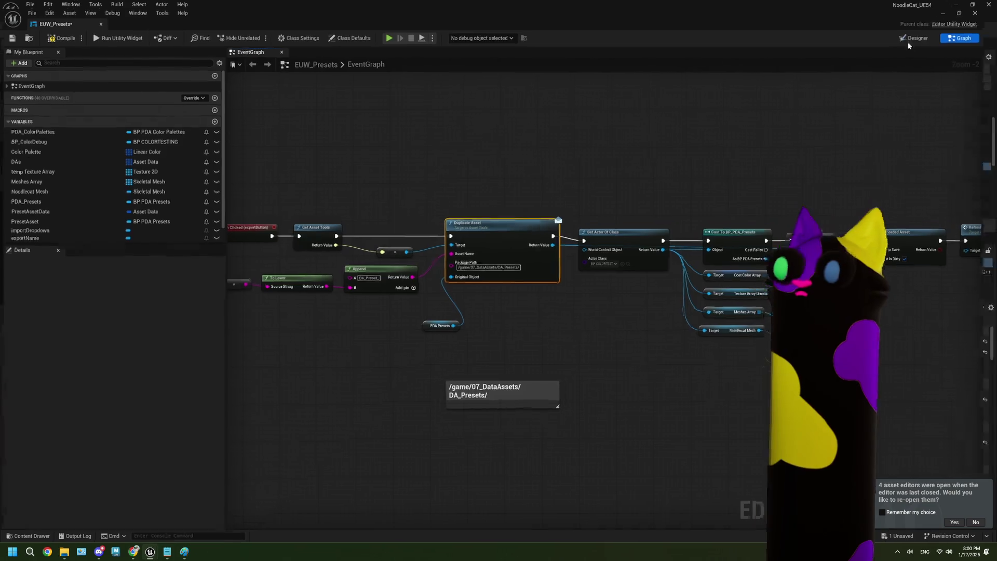
right_click(112, 374)
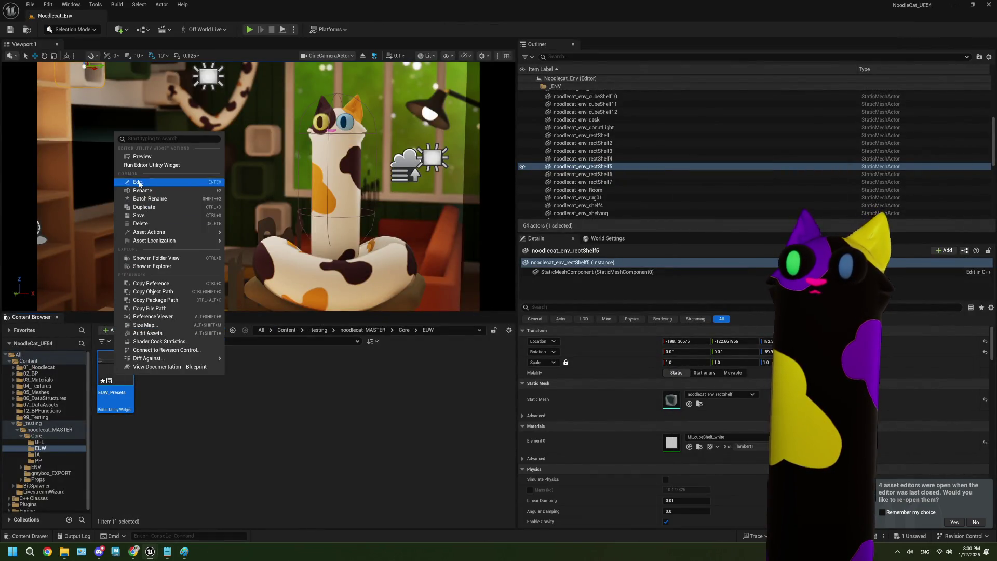
left_click(152, 165)
left_click(61, 147)
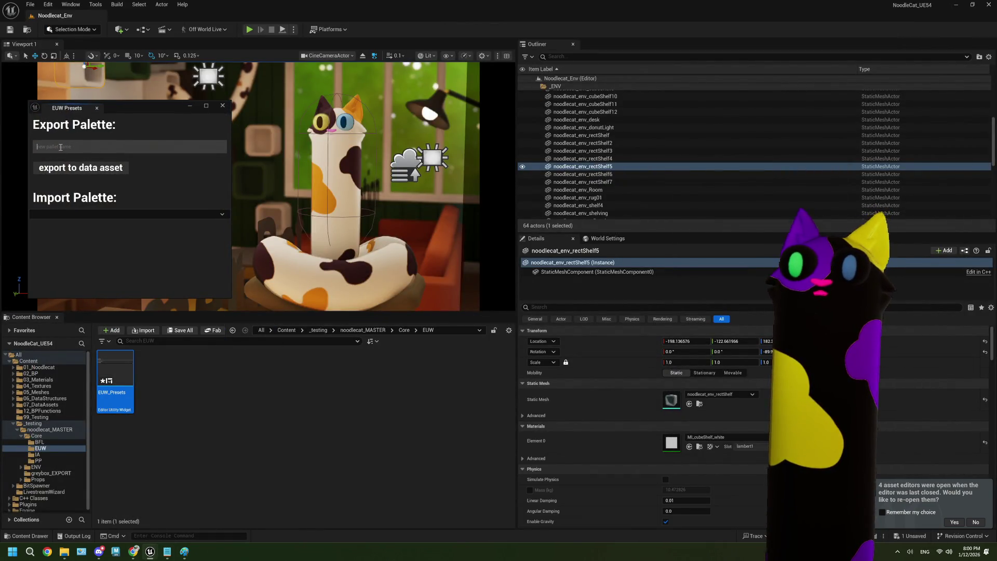
Expand 07_DataAssets to show the 18 DA_Presets data assets.
left_click(13, 405)
left_click(41, 417)
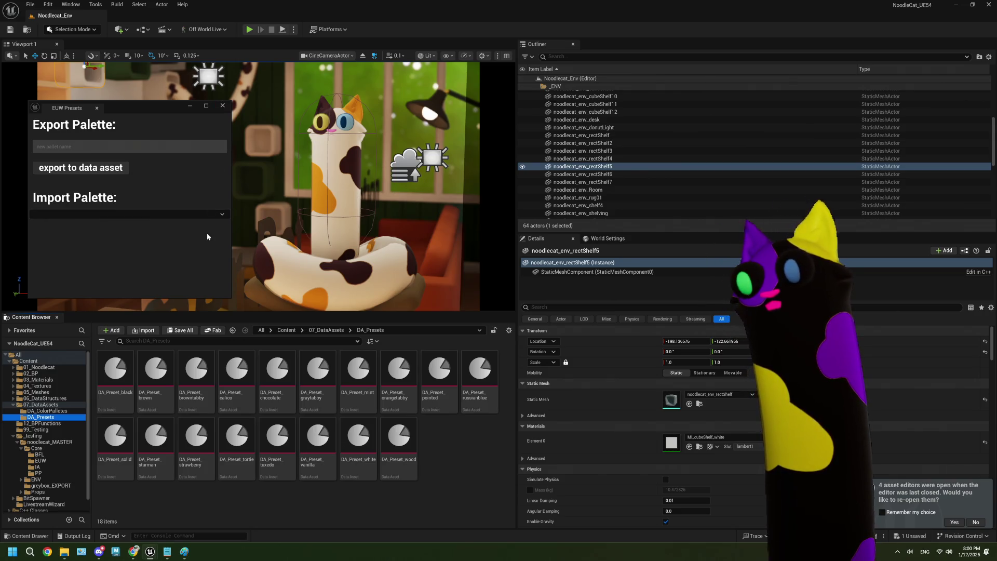
left_click(73, 152)
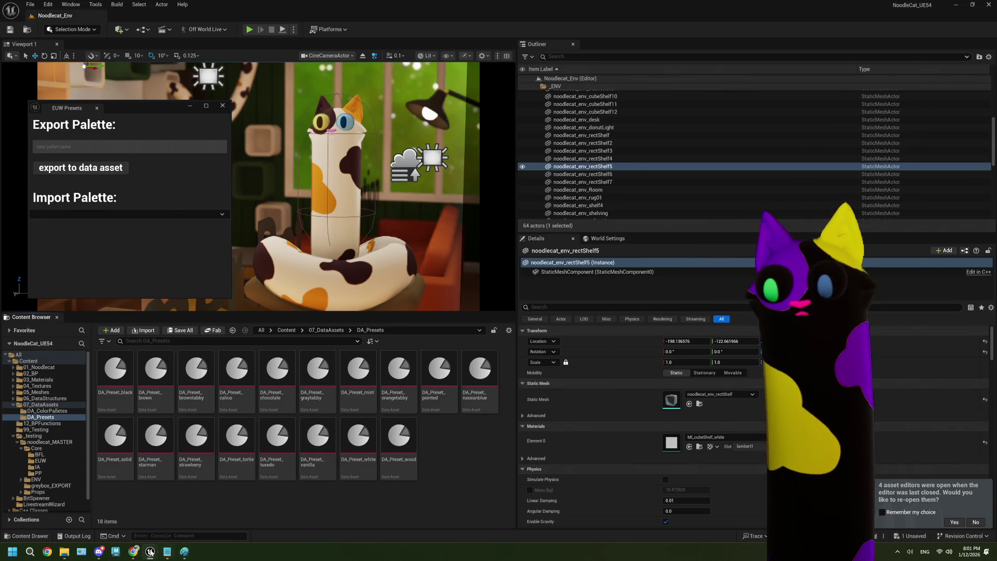
left_click(134, 550)
Scroll through the Data Asset and Save Game thread, selecting 'DataAsset', then return to Unreal.
scroll(419, 390, "down", 5)
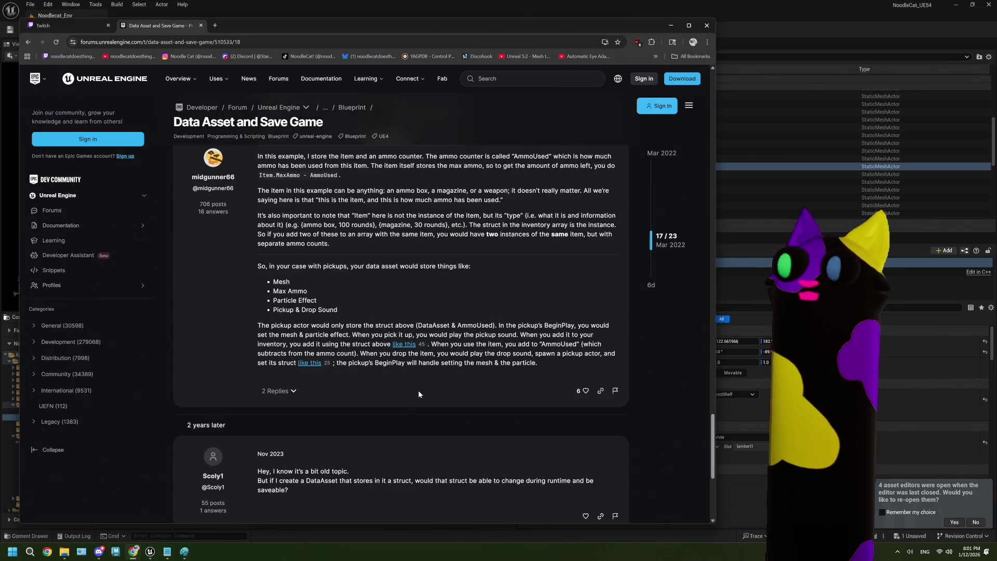
scroll(418, 390, "up", 10)
scroll(418, 393, "down", 10)
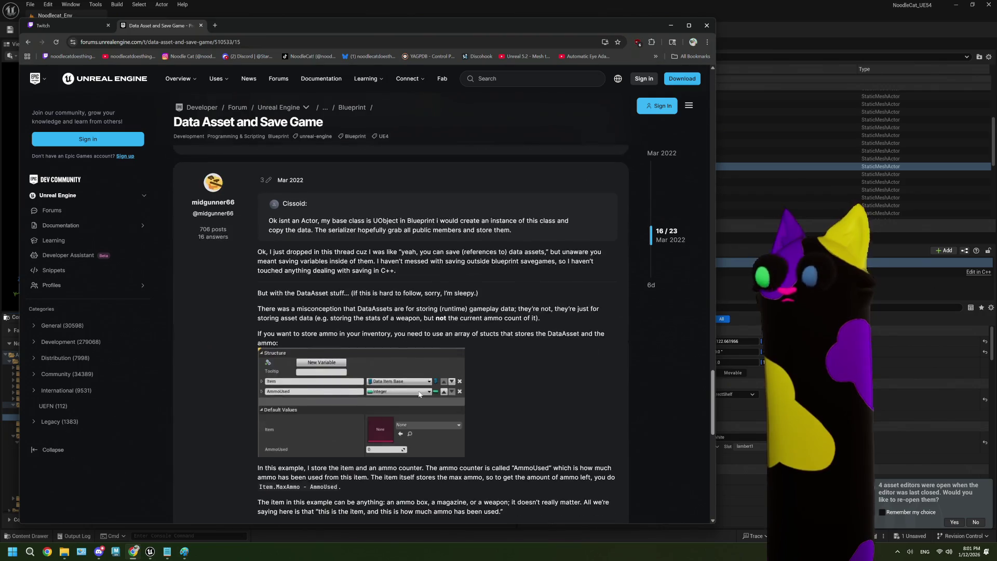
scroll(418, 390, "down", 2)
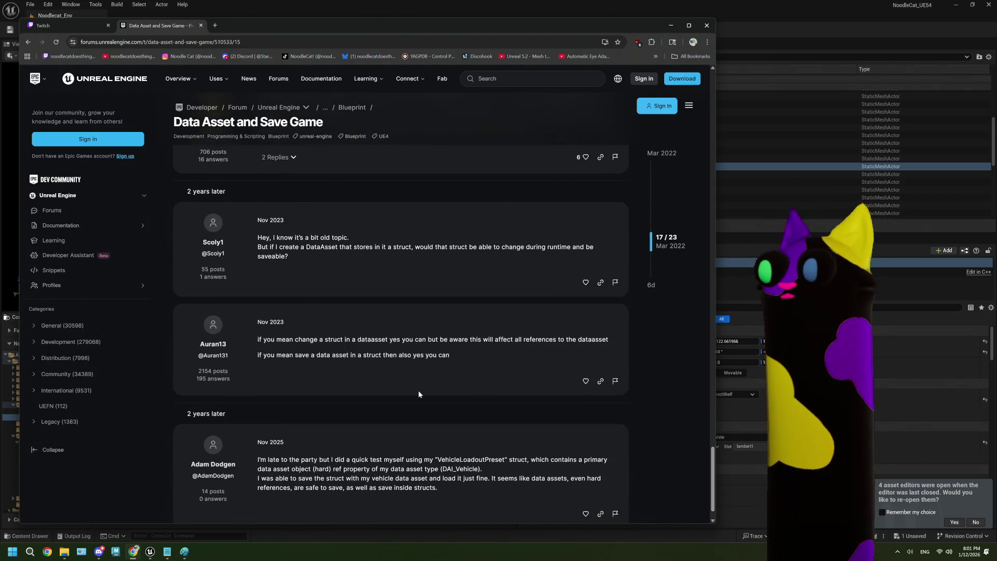
double_click(318, 247)
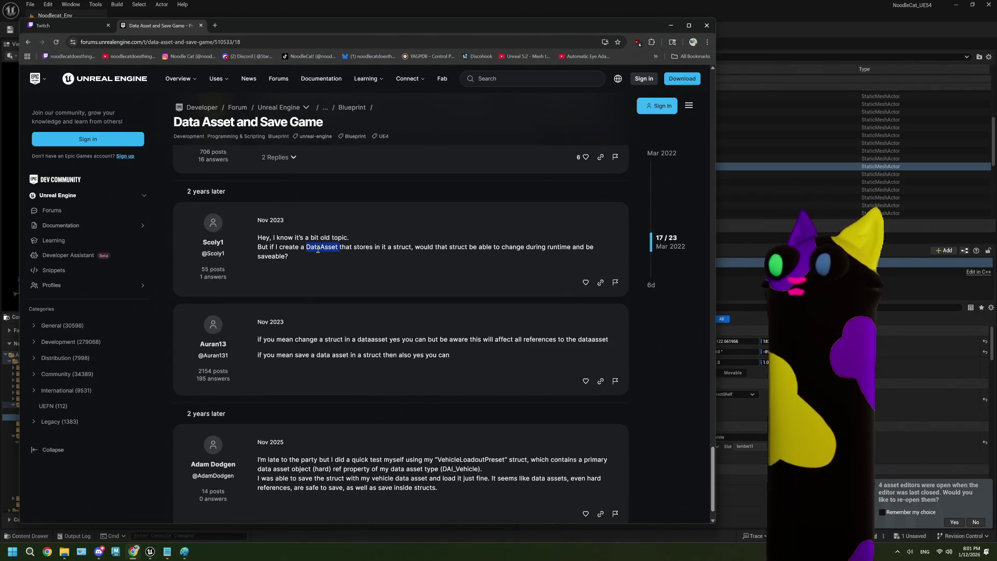
scroll(435, 308, "down", 6)
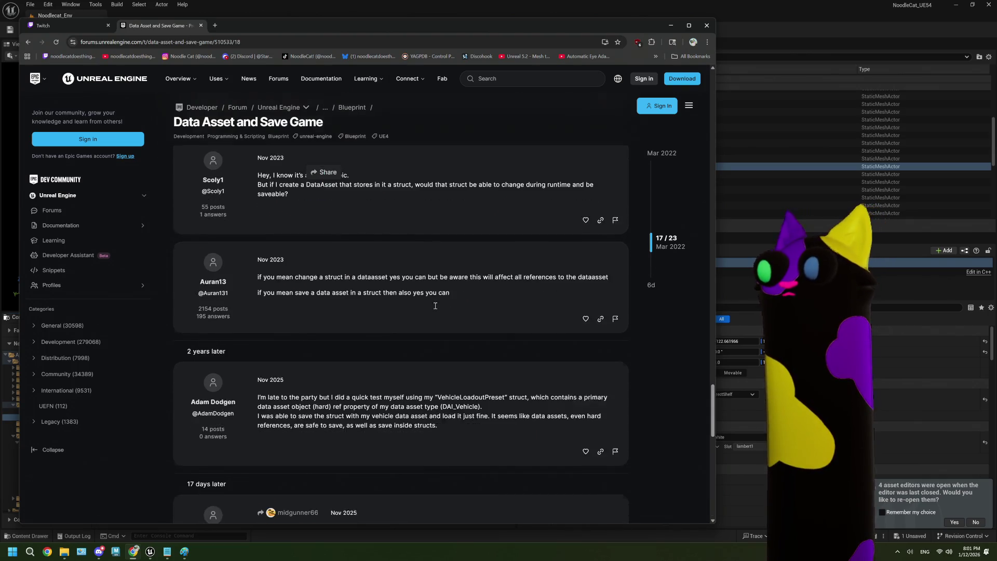
scroll(435, 309, "down", 3)
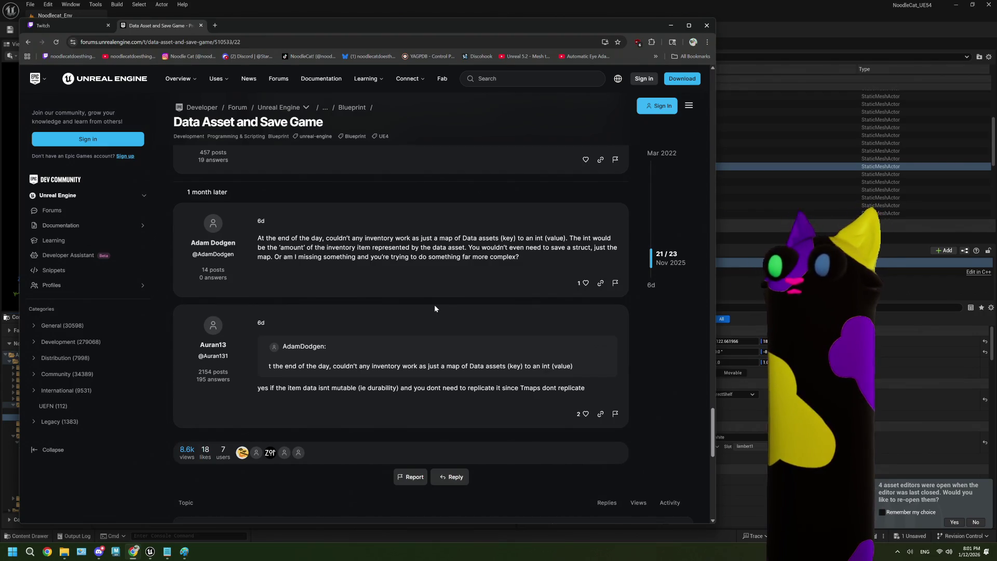
scroll(434, 308, "down", 2)
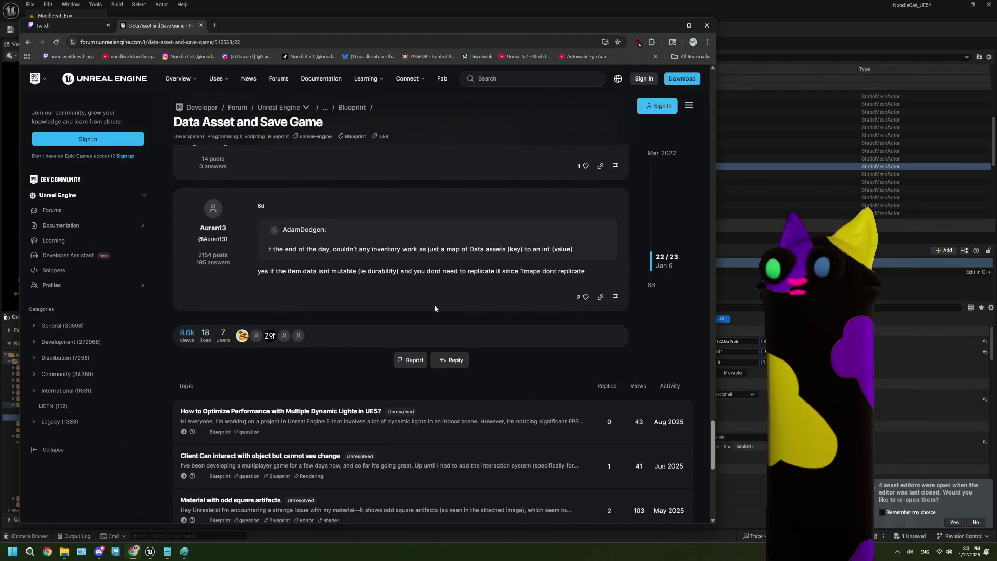
scroll(435, 309, "up", 3)
key("alt+Tab")
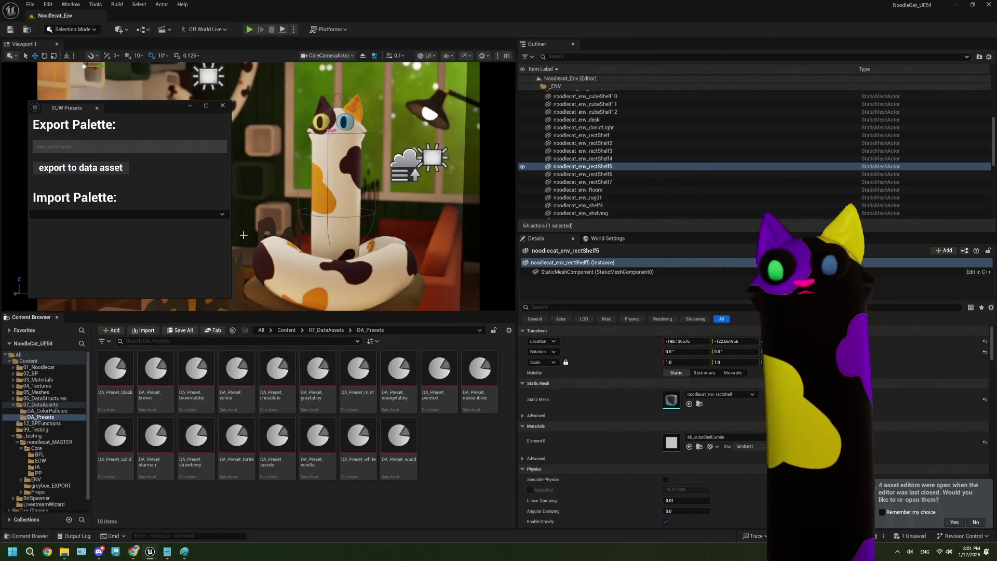
Narrow the EUW Presets window and close it.
left_click(231, 230)
left_click_drag(230, 230, 148, 228)
left_click(140, 106)
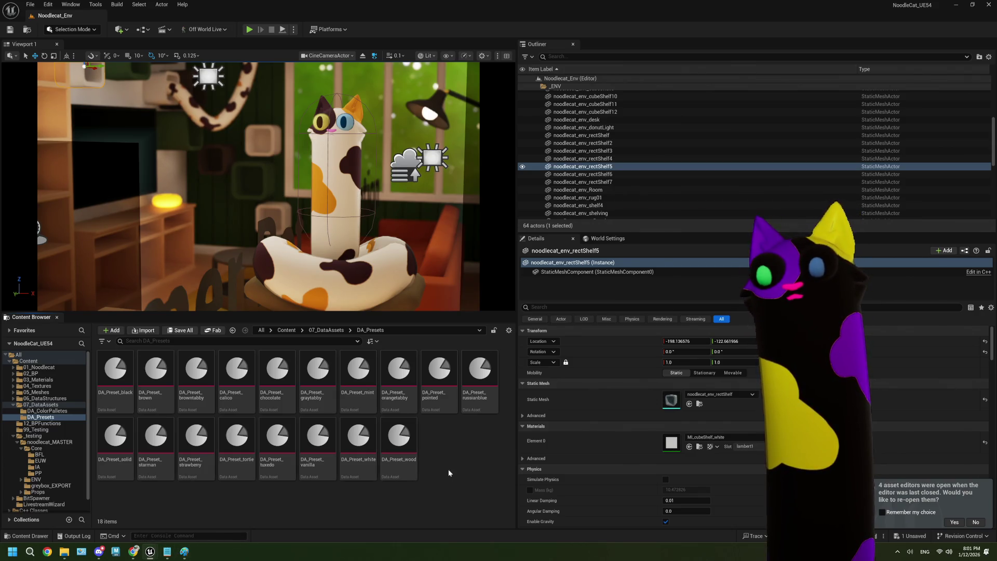
Bring the Paint diagram back up to review it, then minimize Paint.
mouse_move(184, 551)
left_click(301, 430)
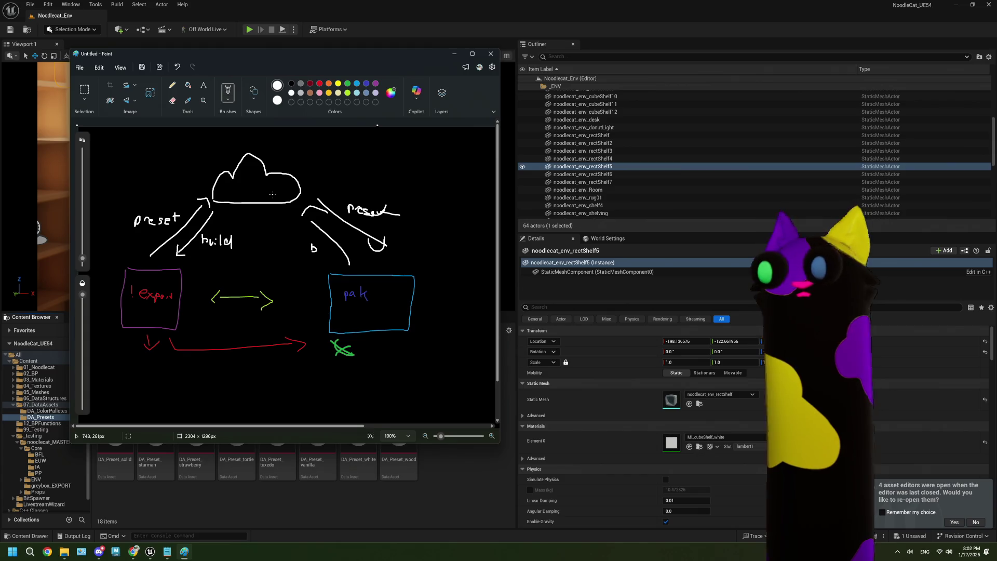
left_click(457, 53)
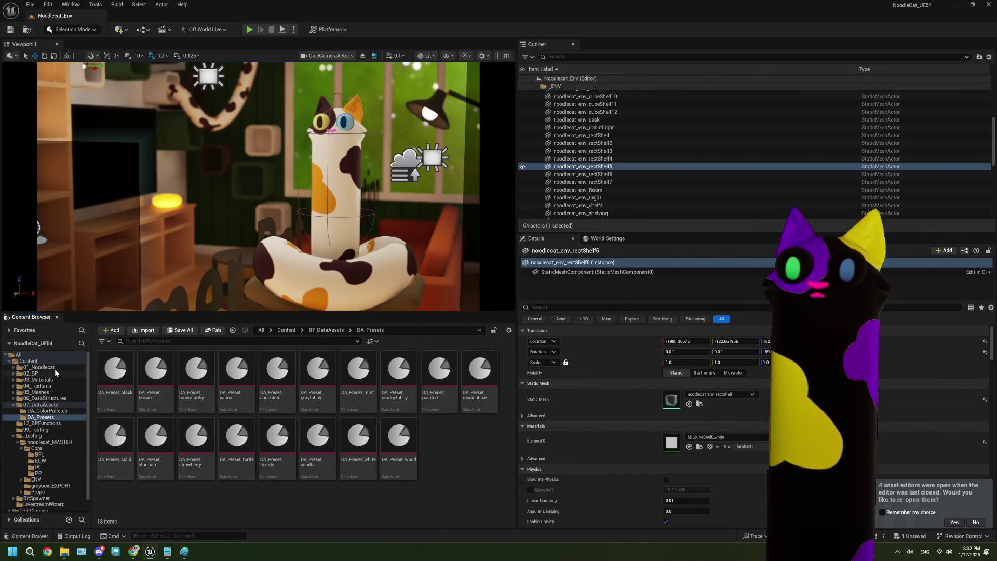
Open EUW_Presets from noodlecat_MASTER's EUW folder, select its Save Loaded Asset node, then minimize it.
left_click(39, 367)
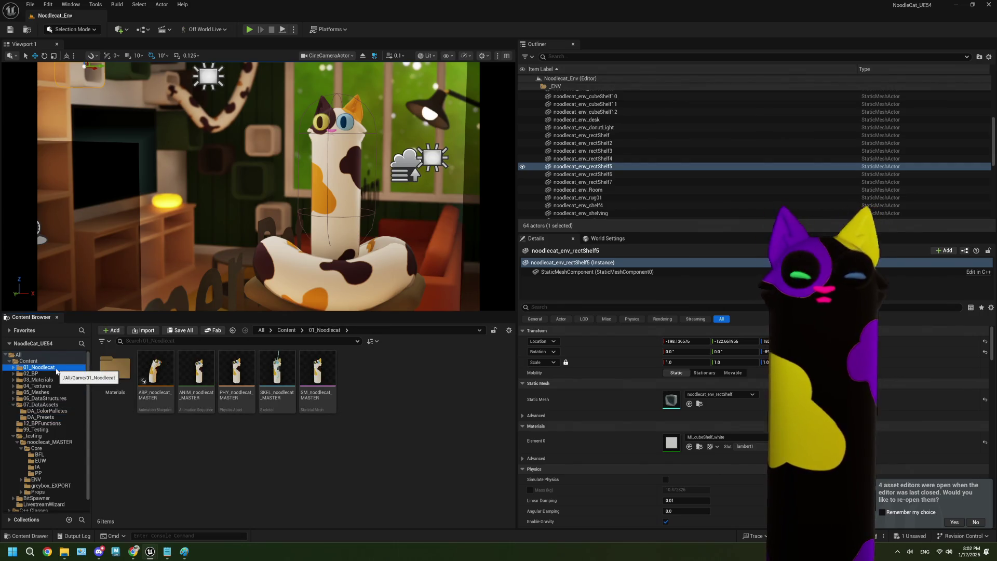
left_click(46, 373)
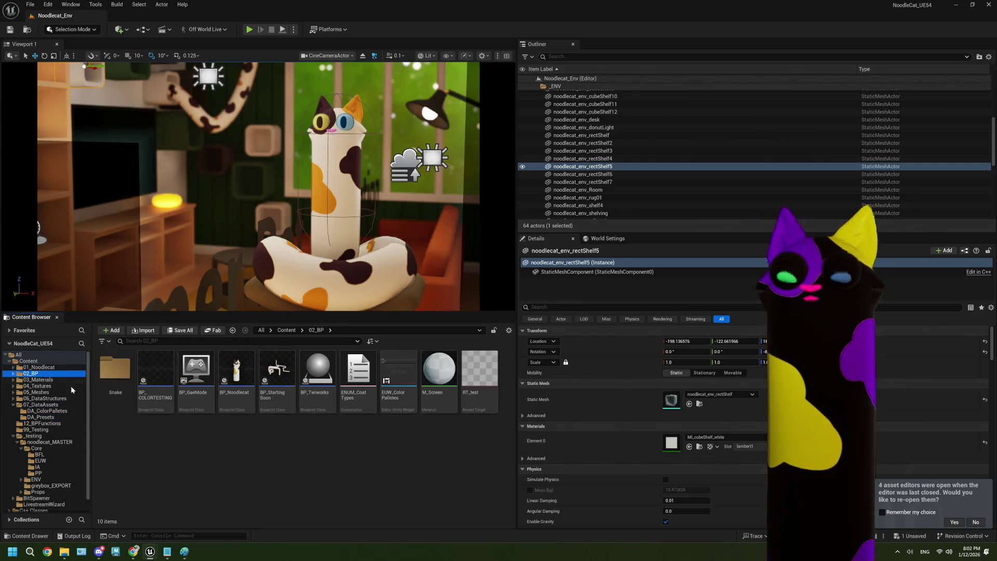
left_click(48, 441)
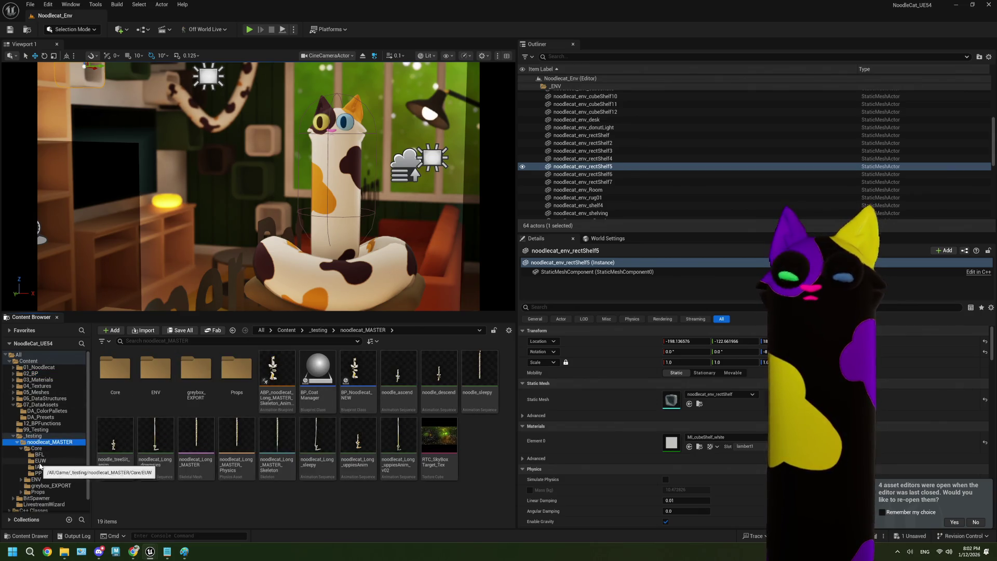
left_click(40, 460)
double_click(115, 371)
scroll(617, 304, "up", 2)
left_click(515, 255)
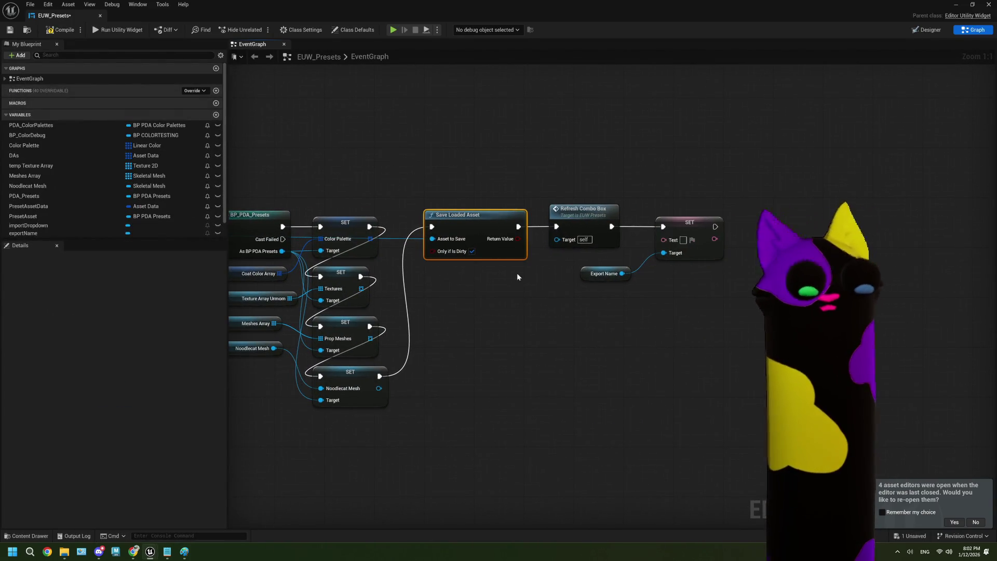
left_click(960, 5)
Open BP_CoatManager from noodlecat_MASTER and try pasting the copied nodes into its event graph.
left_click(36, 448)
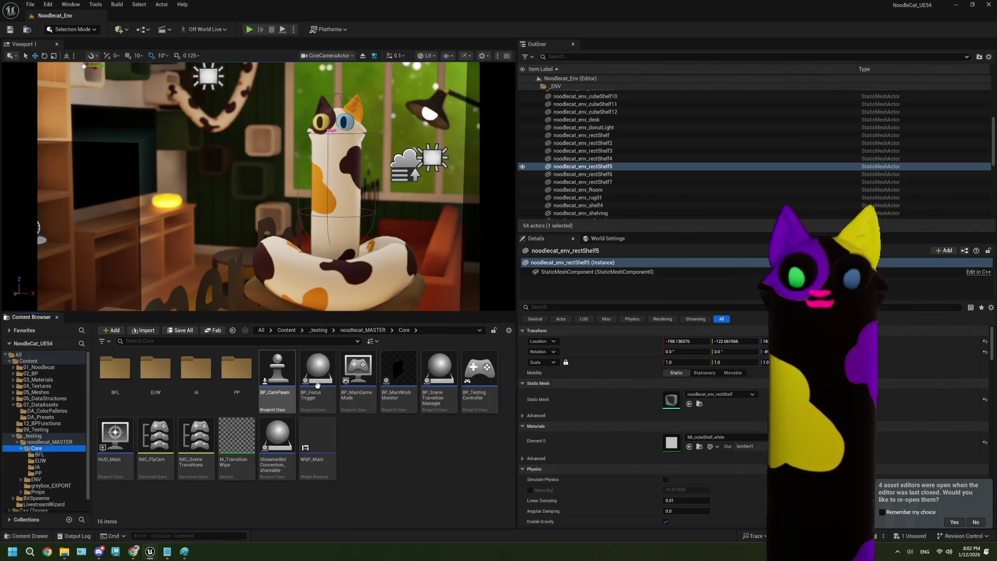
key("alt+Up")
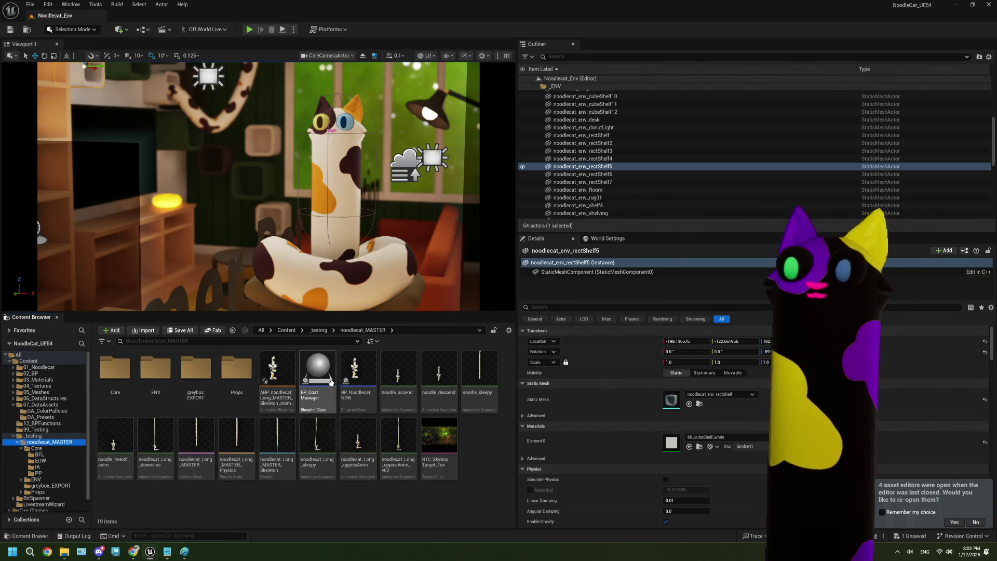
double_click(331, 383)
scroll(334, 310, "up", 2)
scroll(372, 278, "down", 2)
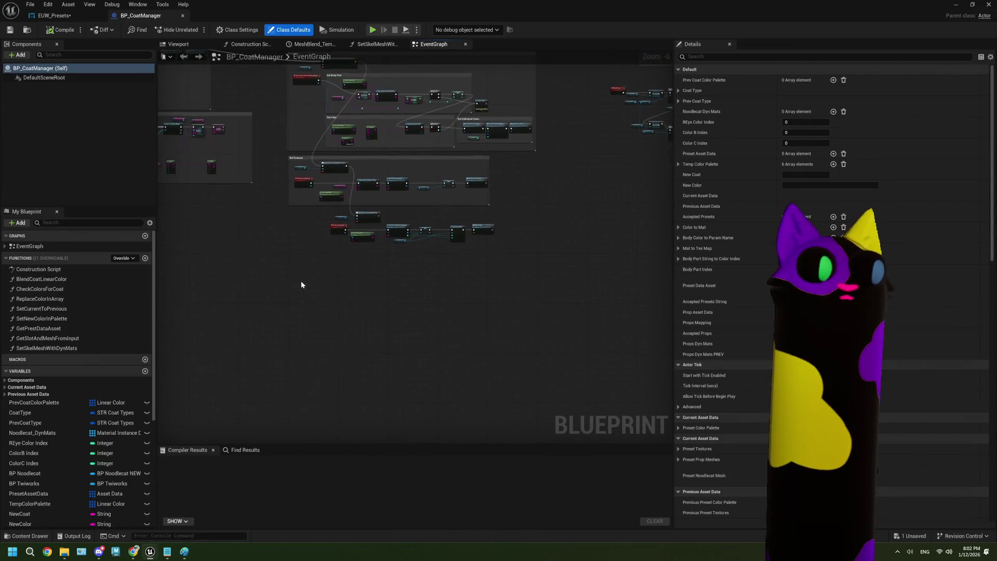
scroll(301, 285, "up", 4)
key("ctrl+v")
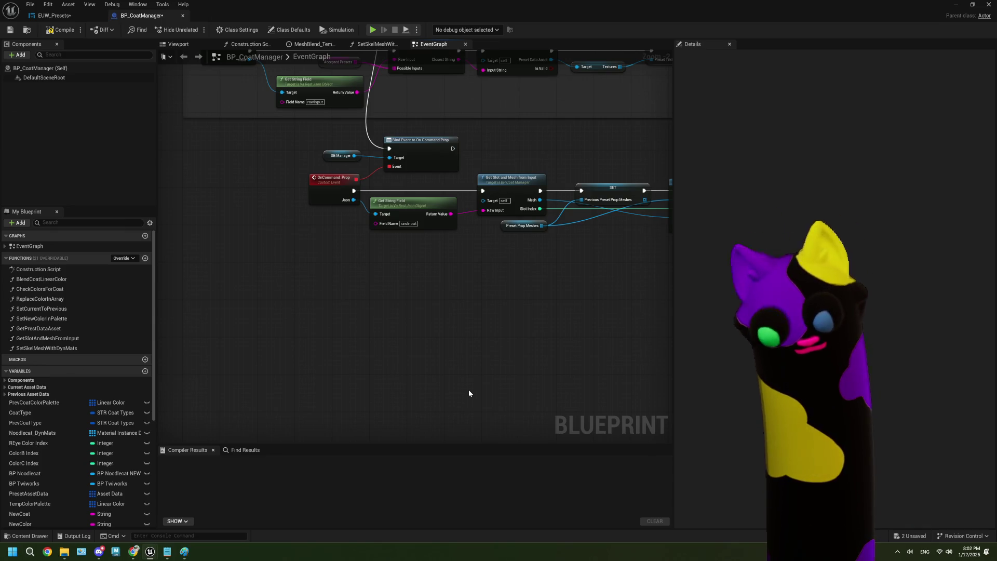
Compile BP_CoatManager, then save EUW_Presets and realign its Save Loaded Asset node.
left_click(48, 30)
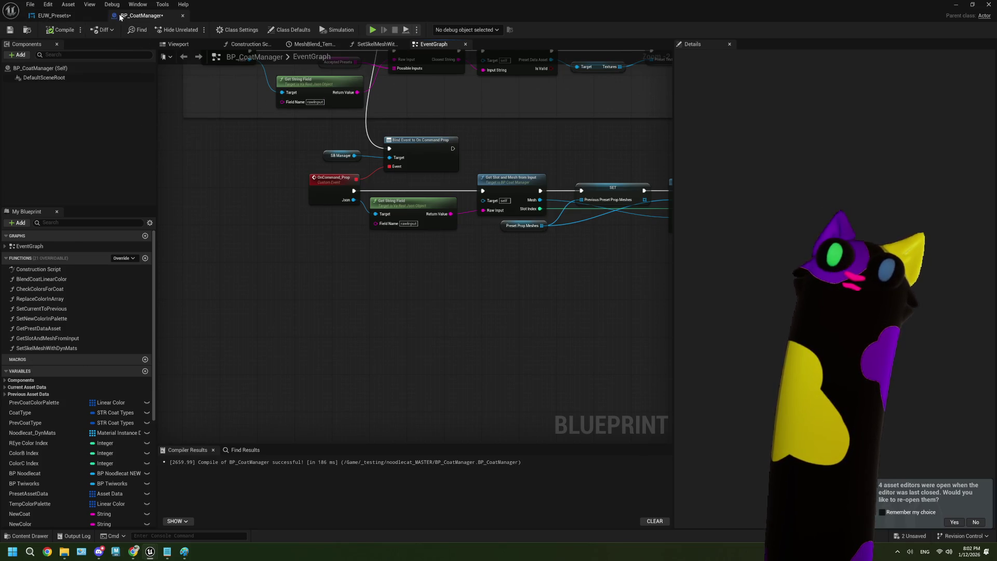
left_click(61, 21)
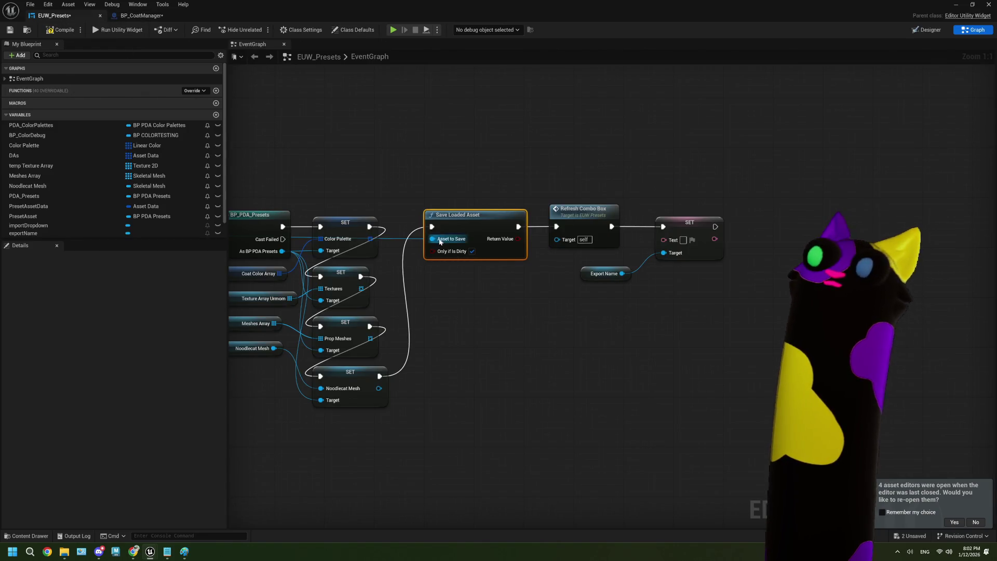
left_click_drag(483, 276, 430, 275)
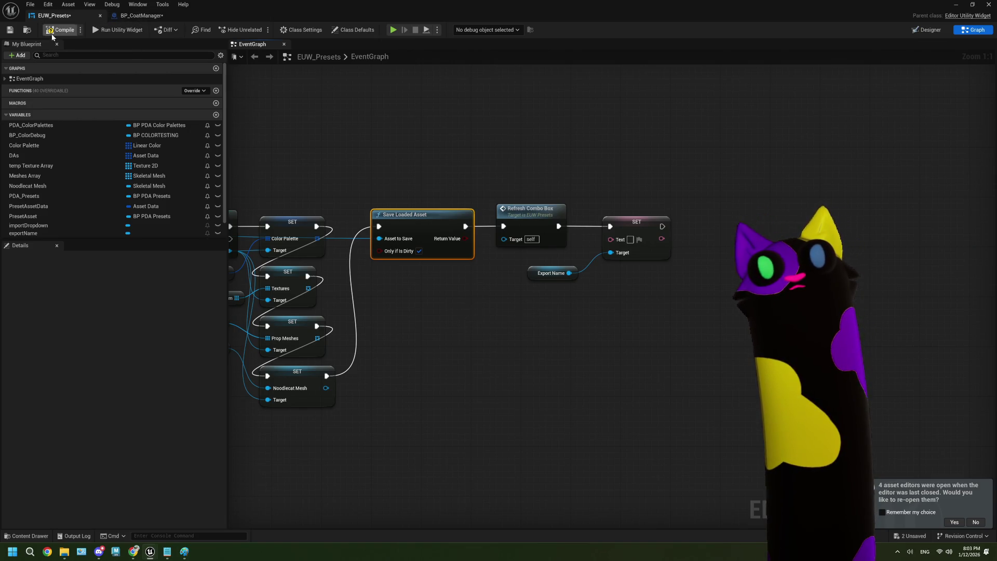
left_click(10, 32)
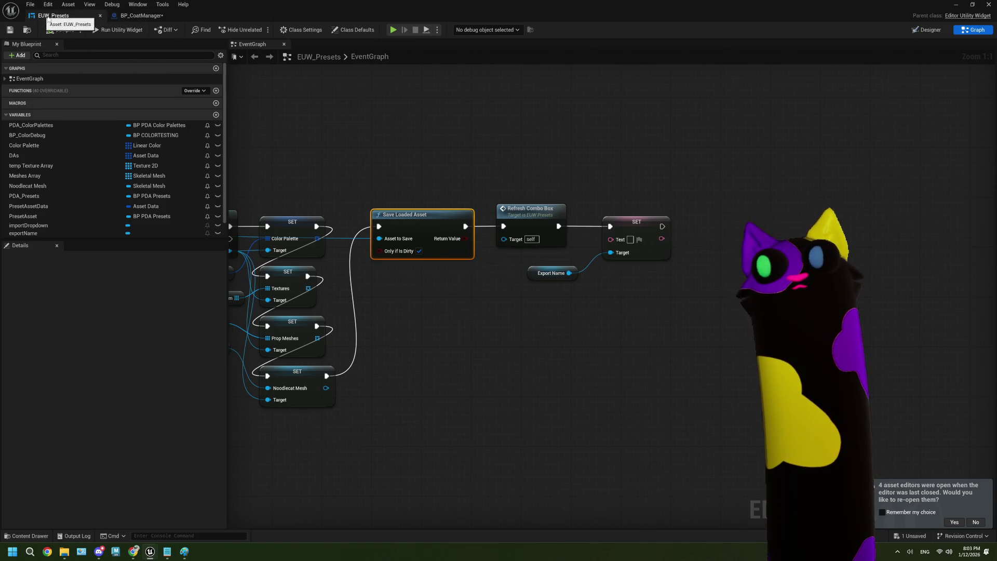
left_click_drag(399, 215, 422, 300)
mouse_move(449, 339)
left_mouse_down()
mouse_move(411, 222)
mouse_move(432, 224)
left_mouse_up()
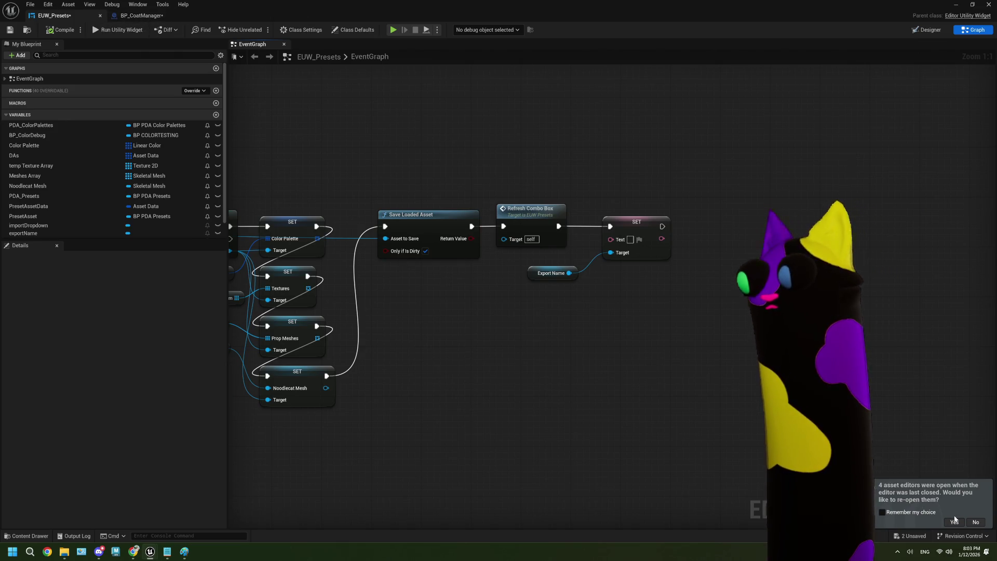
left_click(141, 15)
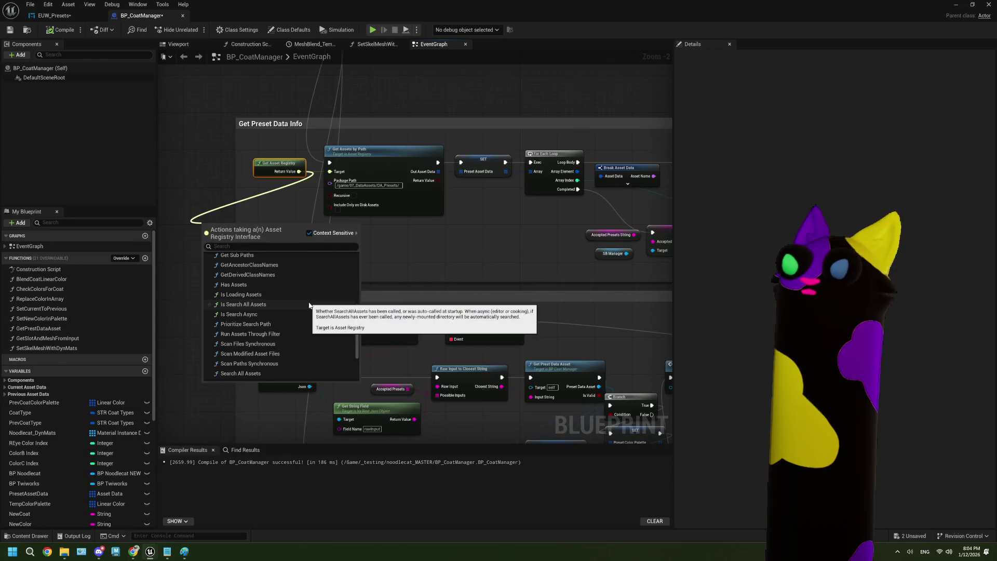
Scroll around BP_CoatManager's Asset Registry nodes, then switch to the forum thread in Chrome.
scroll(309, 305, "down", 1)
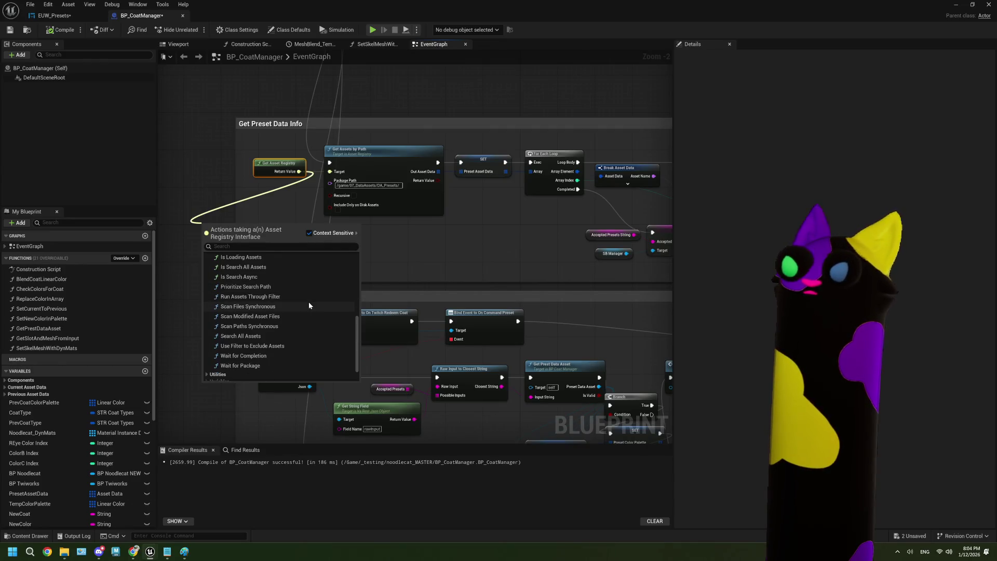
scroll(309, 305, "up", 2)
scroll(309, 304, "up", 2)
scroll(309, 301, "up", 4)
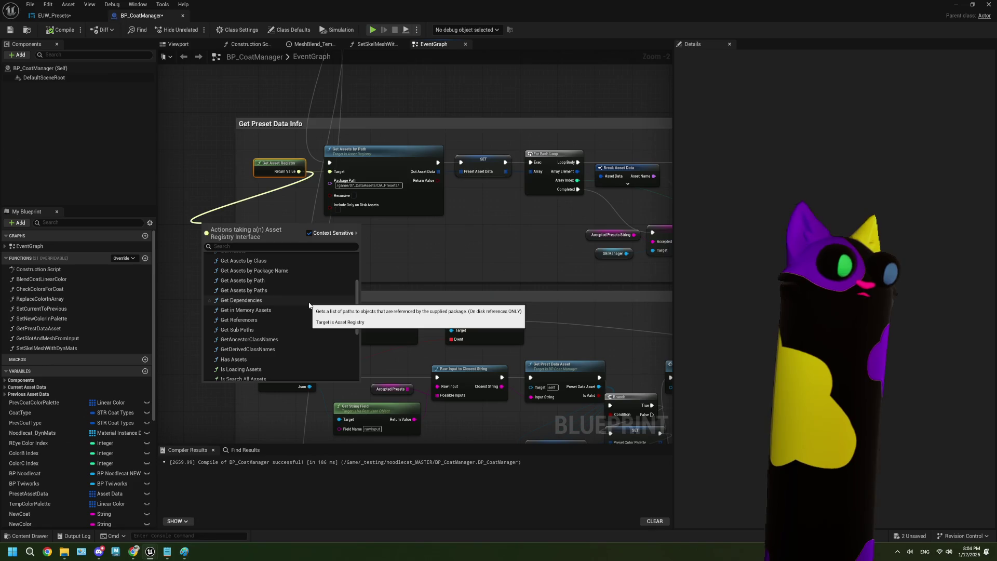
key("alt+Tab")
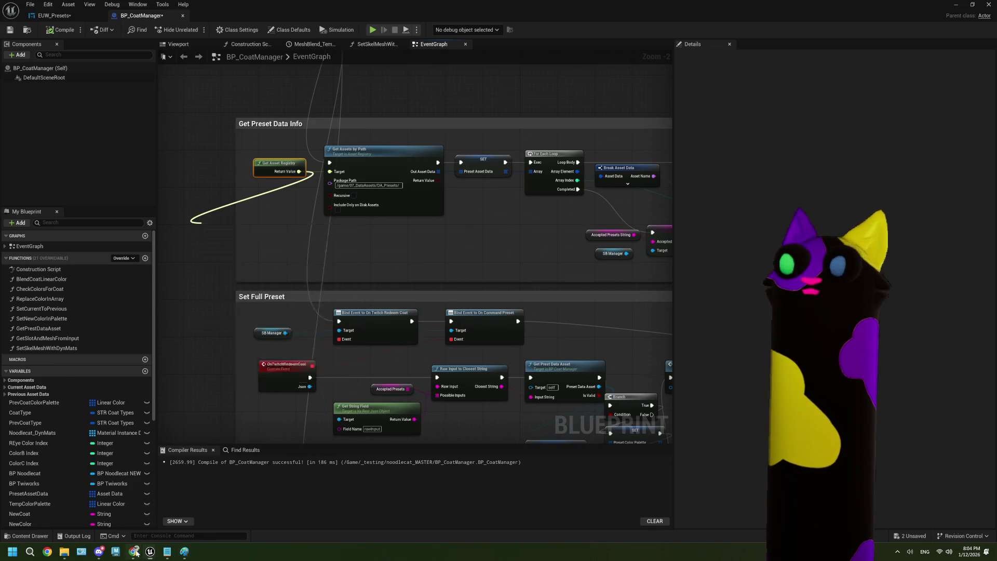
scroll(345, 410, "up", 3)
scroll(346, 410, "up", 20)
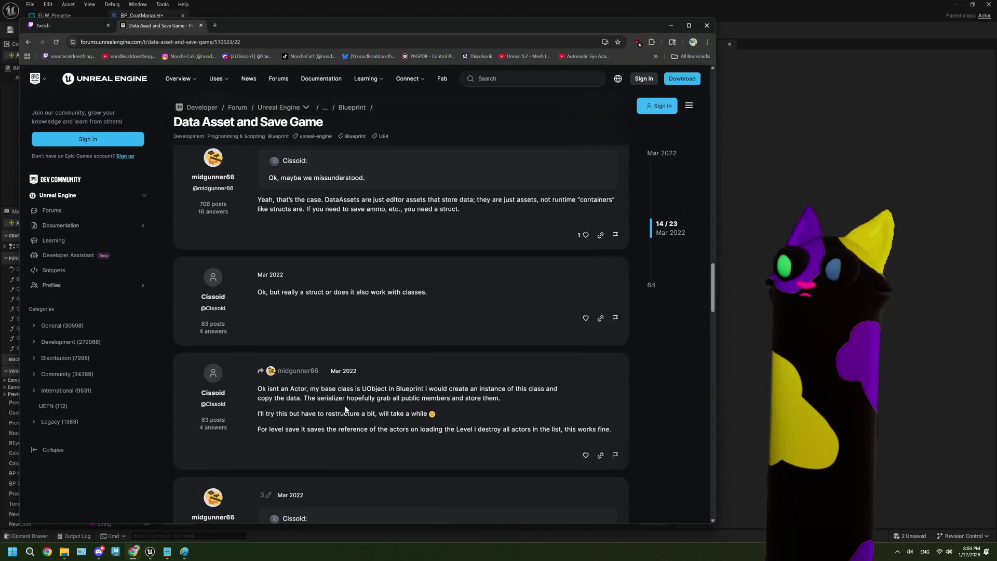
Scroll up to post 7 of 23 and enlarge its blueprint screenshot.
scroll(345, 409, "up", 10)
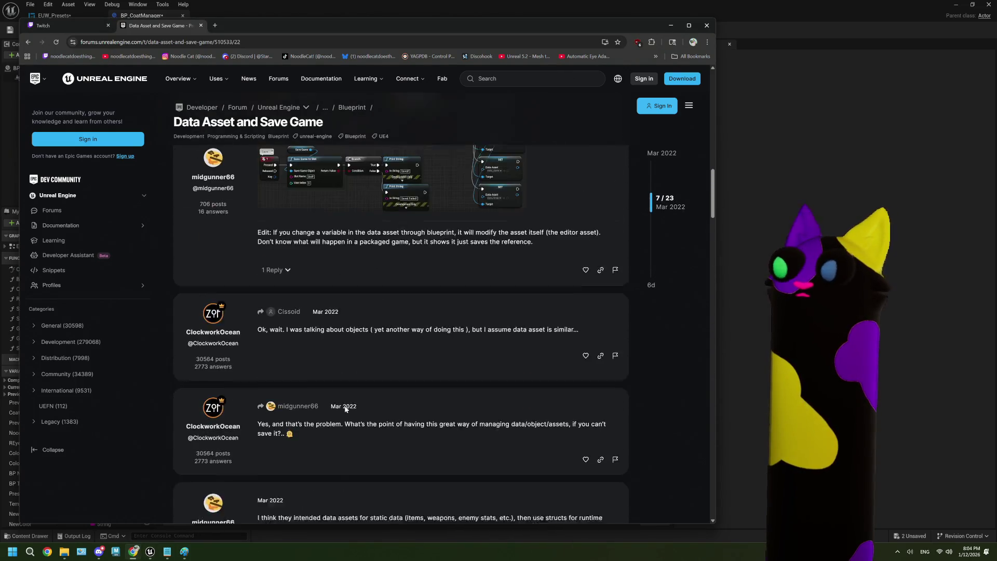
left_click(365, 304)
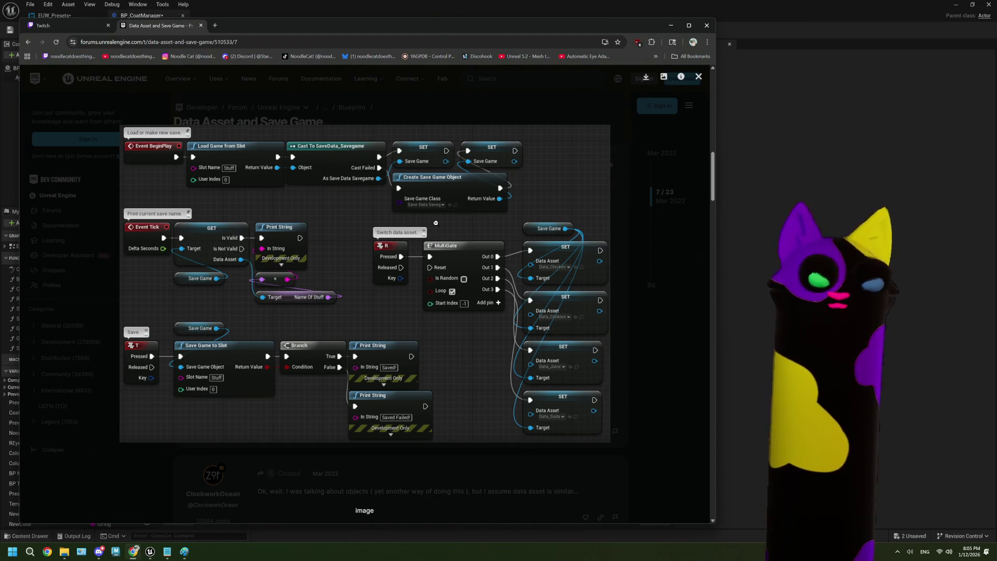
Review ThePlan.txt's note on using an absolute path, then return to BP_CoatManager's graph.
left_click(819, 211)
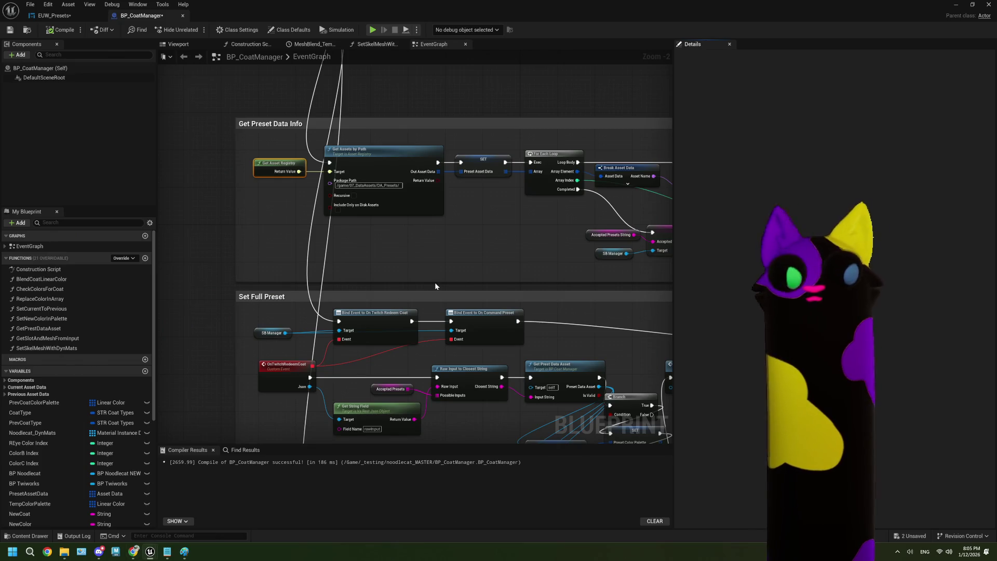
scroll(435, 285, "down", 2)
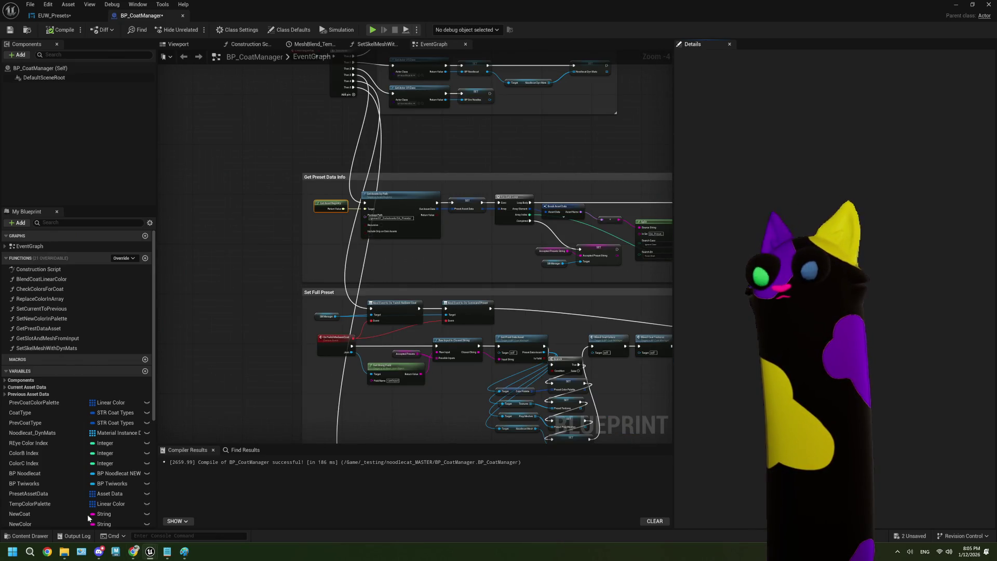
left_click(167, 551)
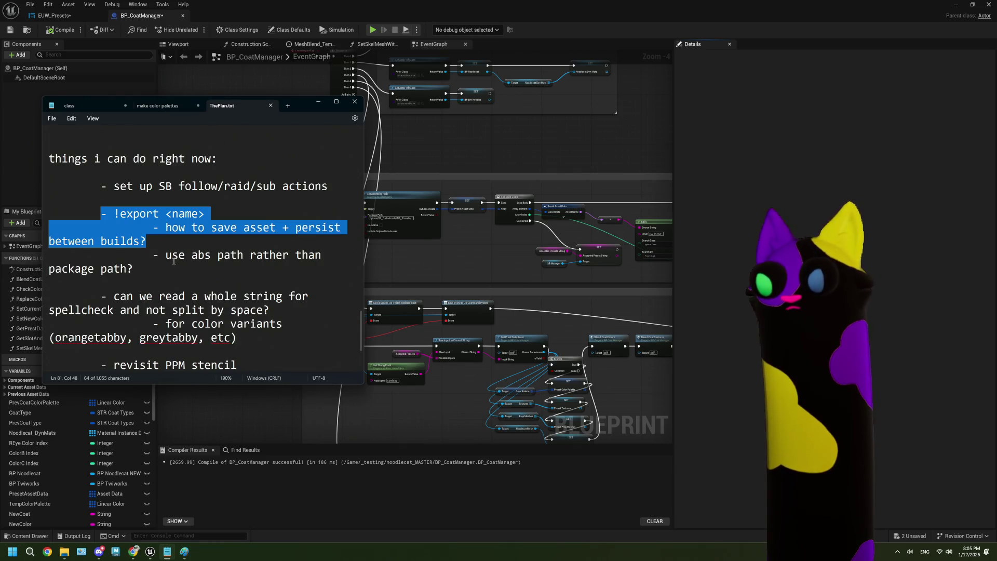
key("Right")
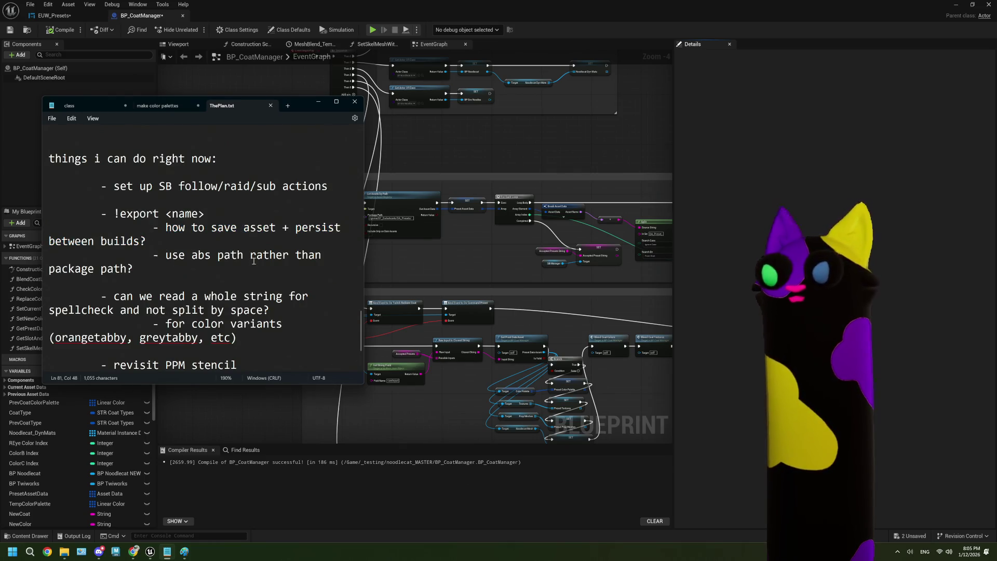
left_click_drag(133, 269, 154, 253)
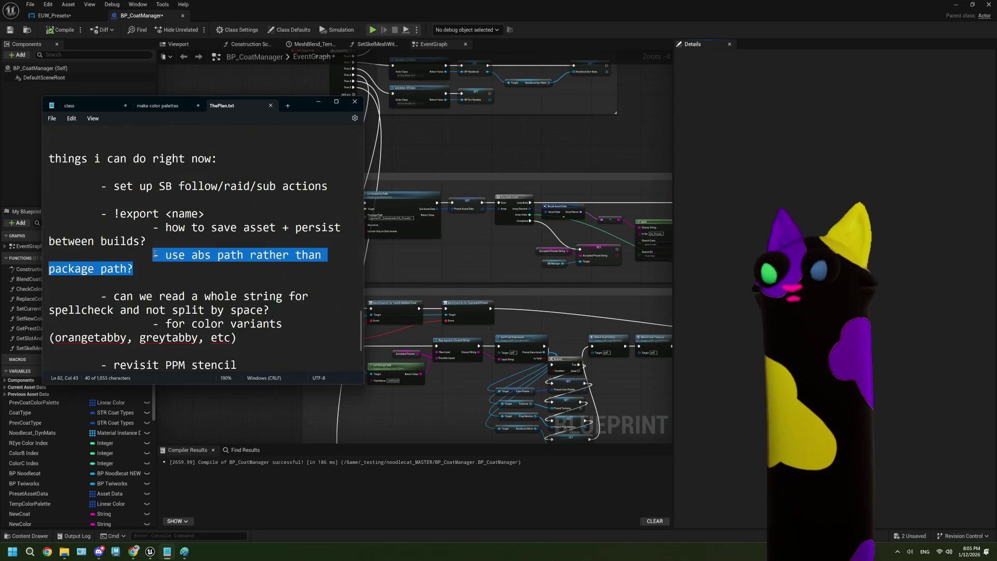
left_click(379, 257)
scroll(384, 270, "up", 4)
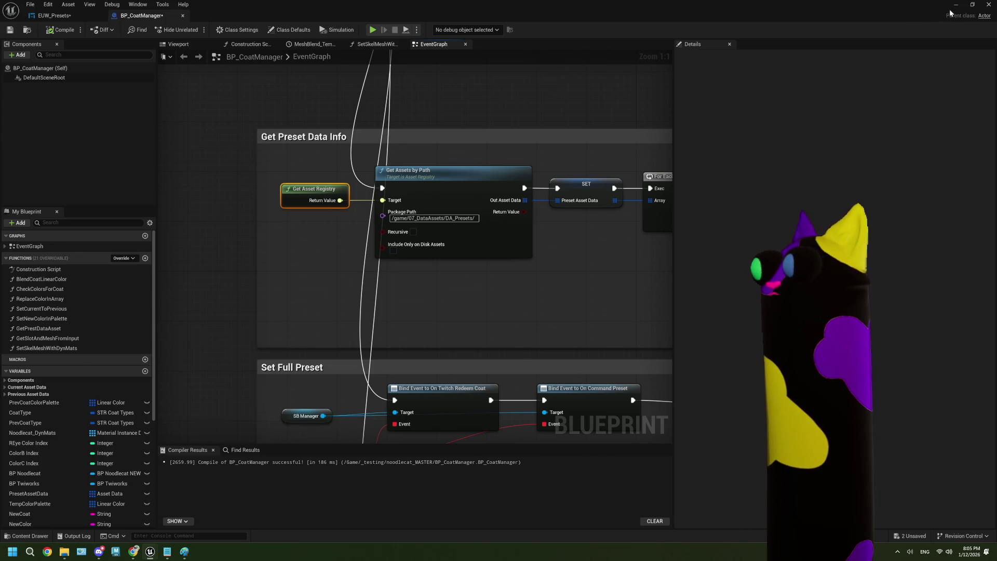
key("alt+Tab")
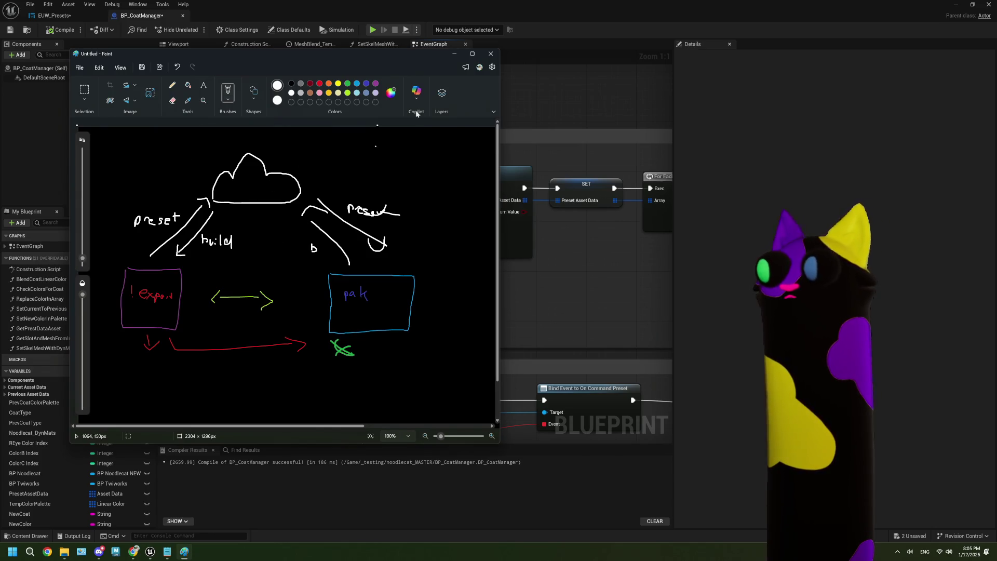
key("alt+Tab")
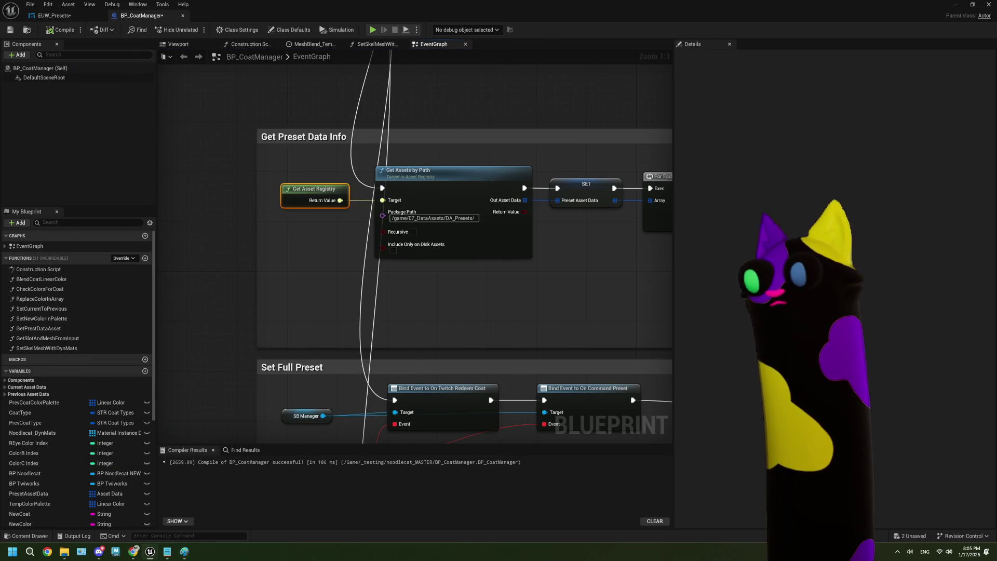
scroll(497, 311, "down", 6)
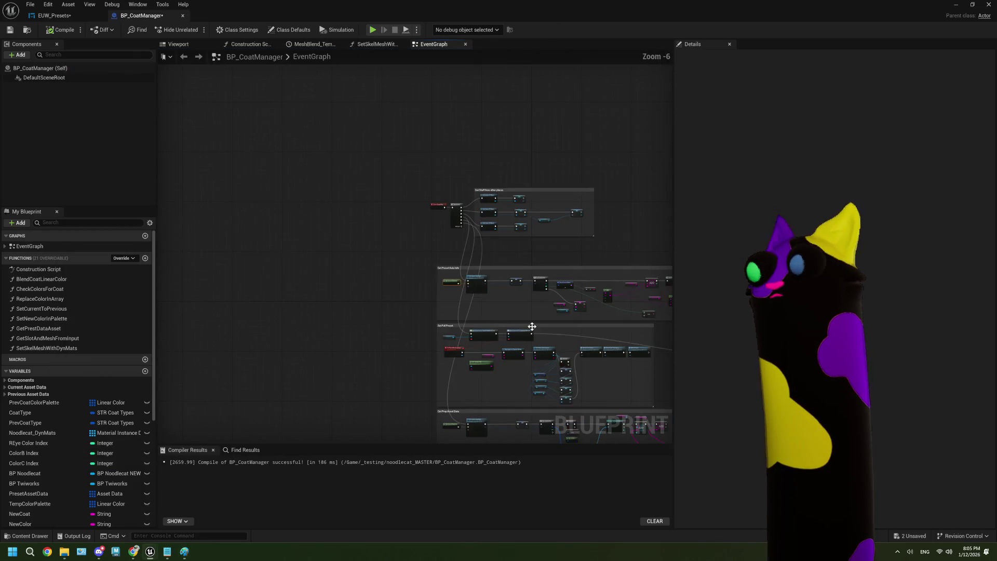
scroll(492, 301, "down", 3)
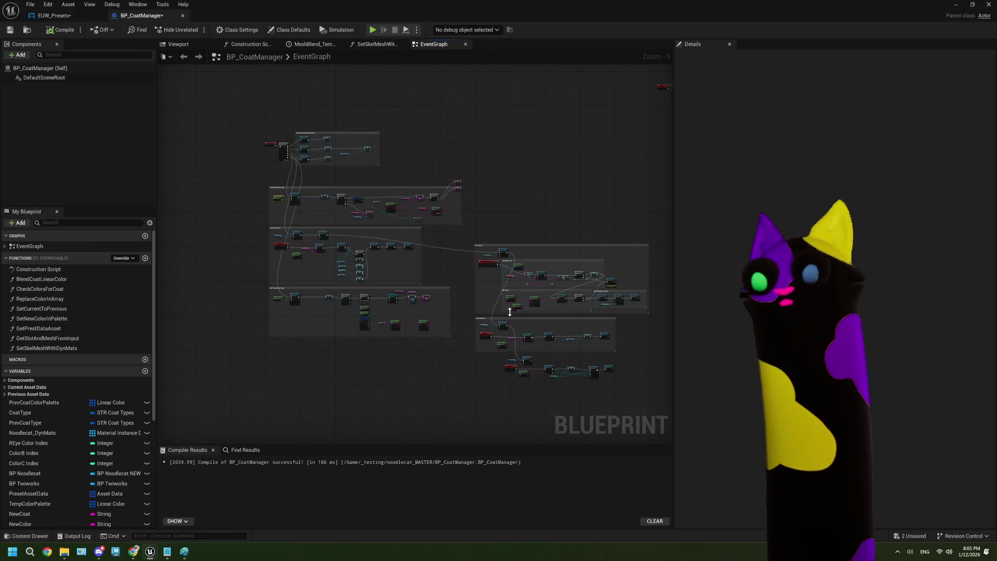
scroll(325, 270, "up", 7)
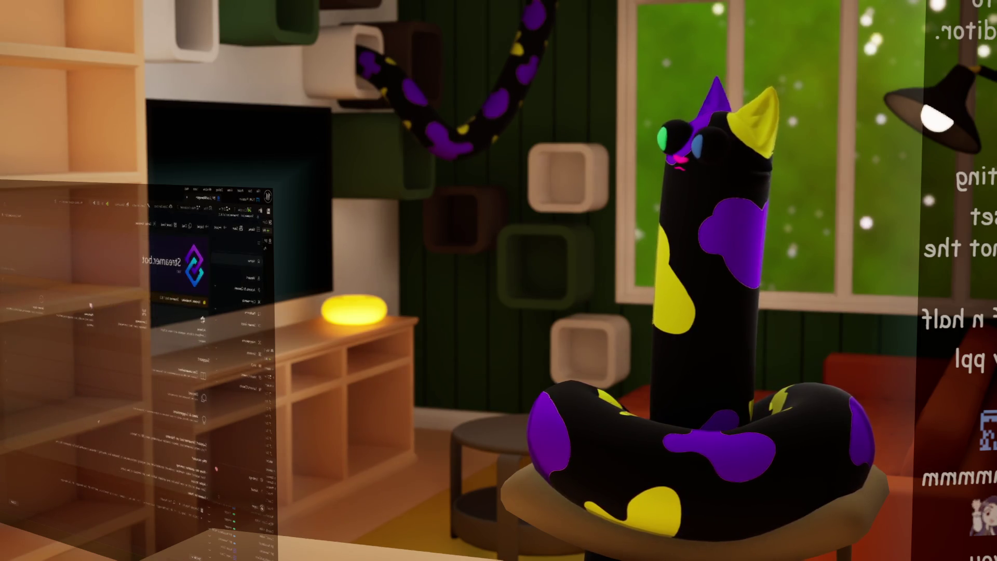
Browse Streamer.bot's Servers/Clients, Home and Actions pages, then Alt+Tab back to Unreal.
left_click(251, 387)
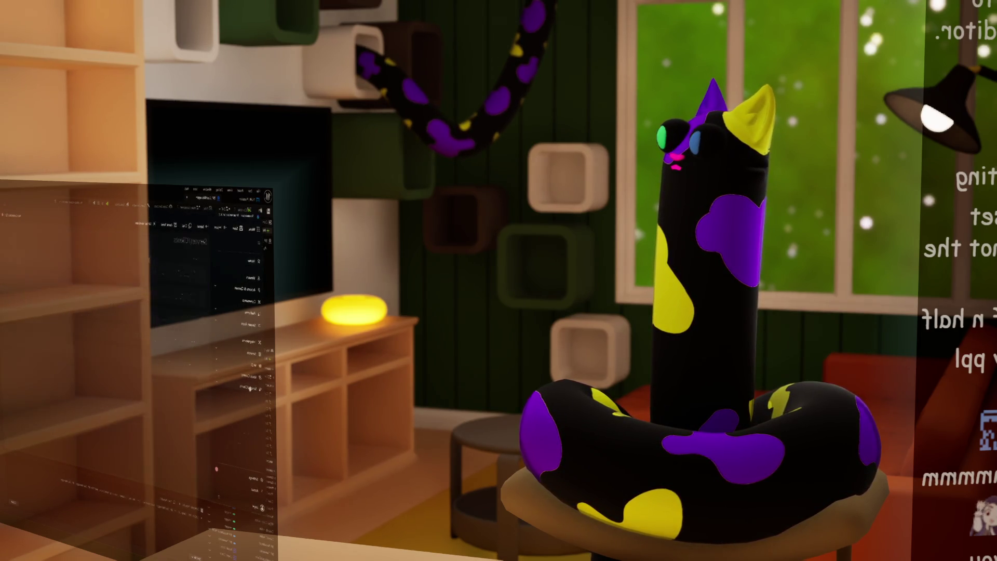
left_click(249, 389)
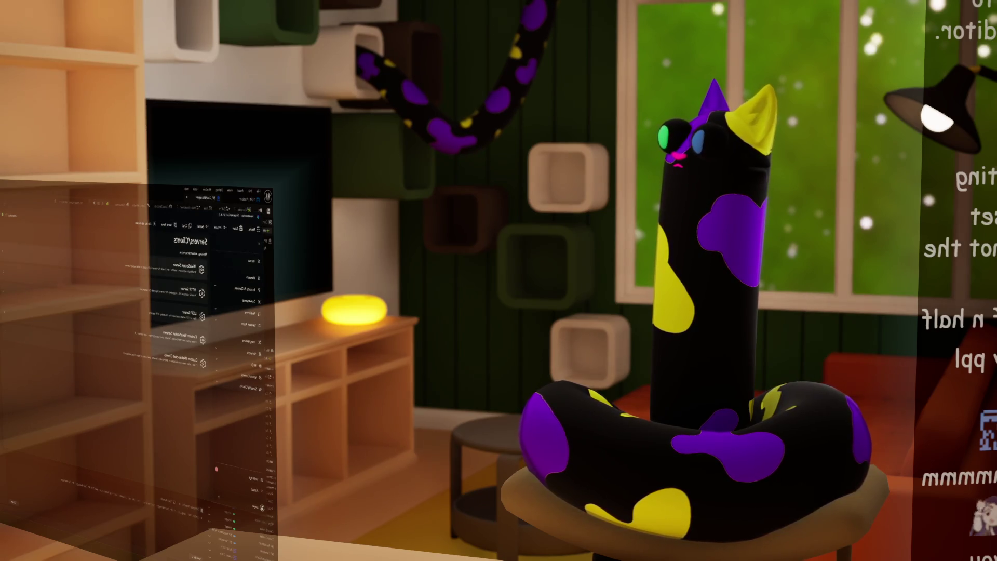
left_click(244, 265)
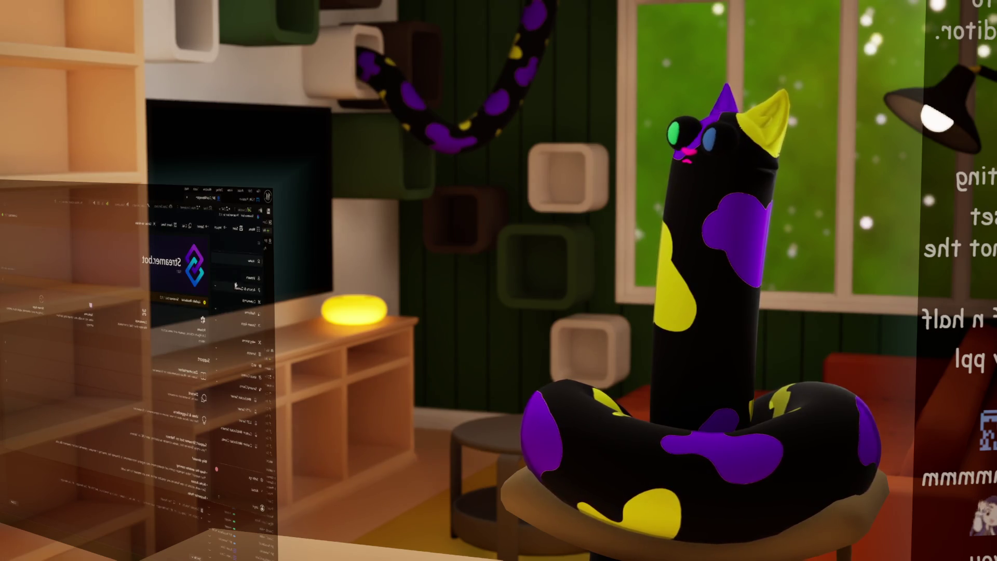
left_click(223, 287)
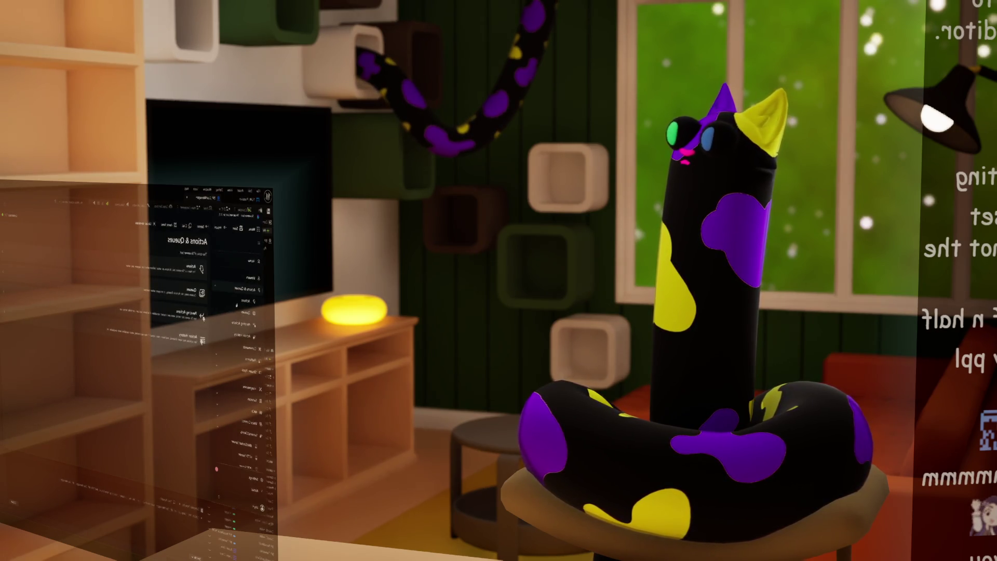
left_click(236, 302)
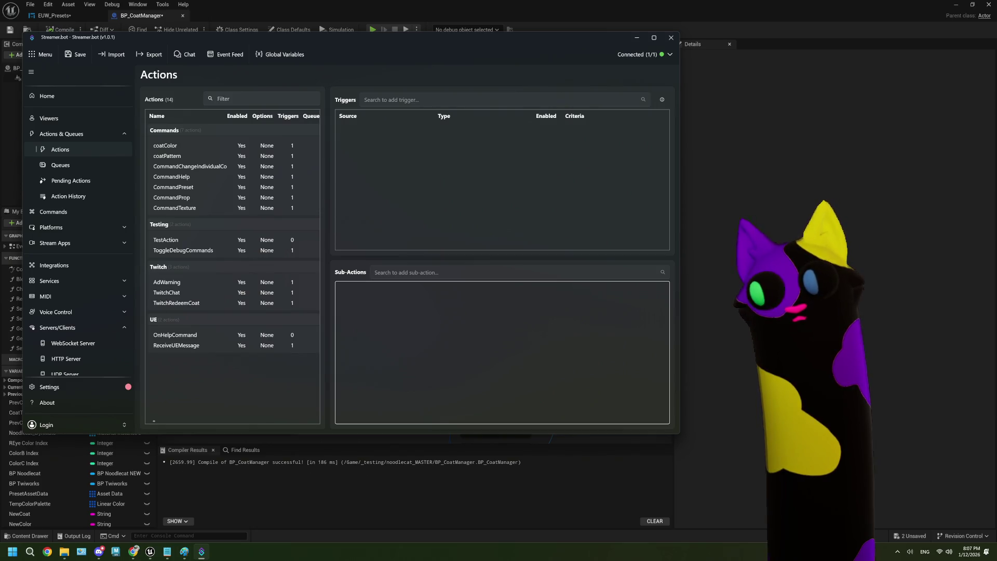
key("alt+Tab")
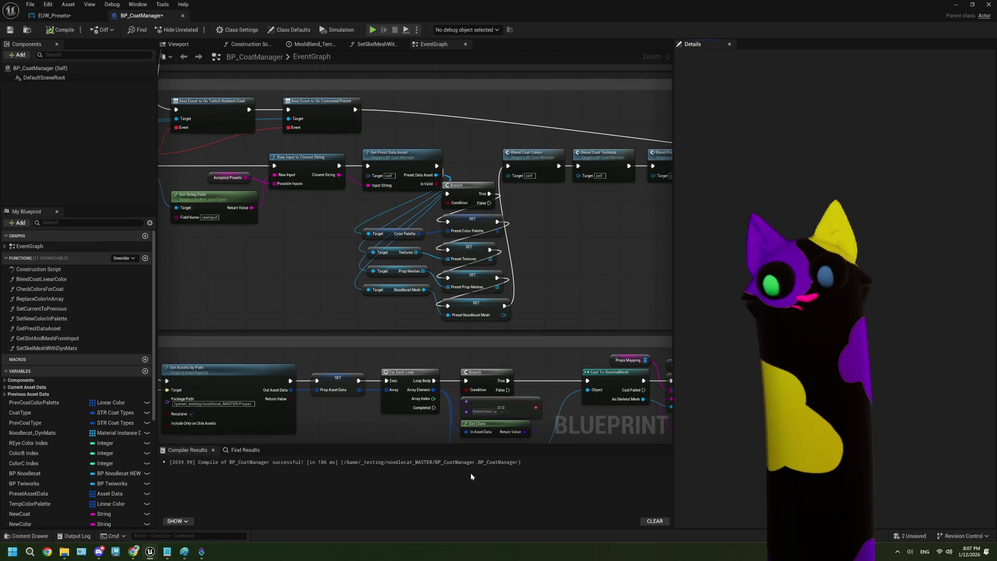
Zoom out BP_CoatManager's graph and switch to the StreamerBotConnection_shareable blueprint editor.
scroll(407, 347, "down", 5)
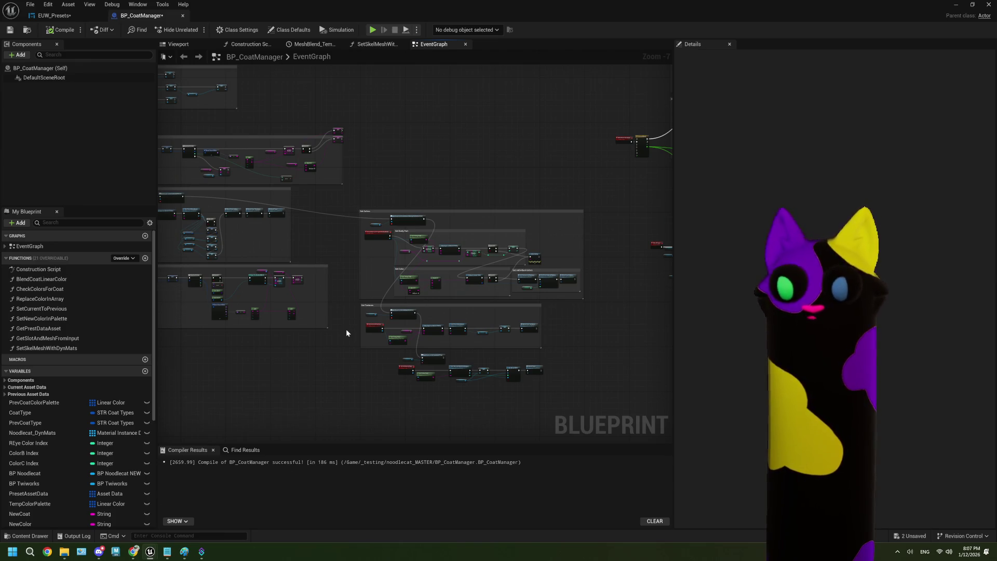
key("alt+Tab")
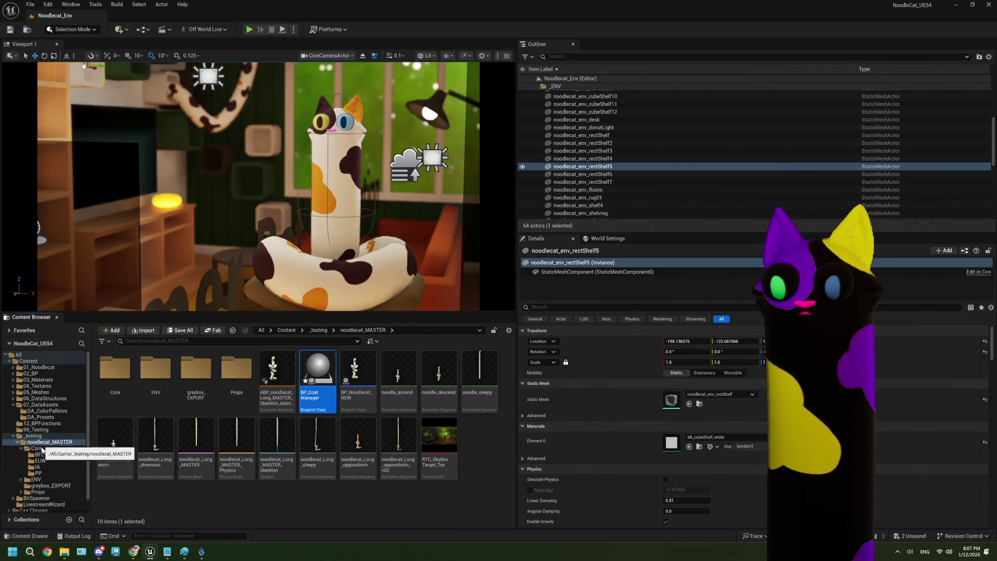
key("alt+Tab")
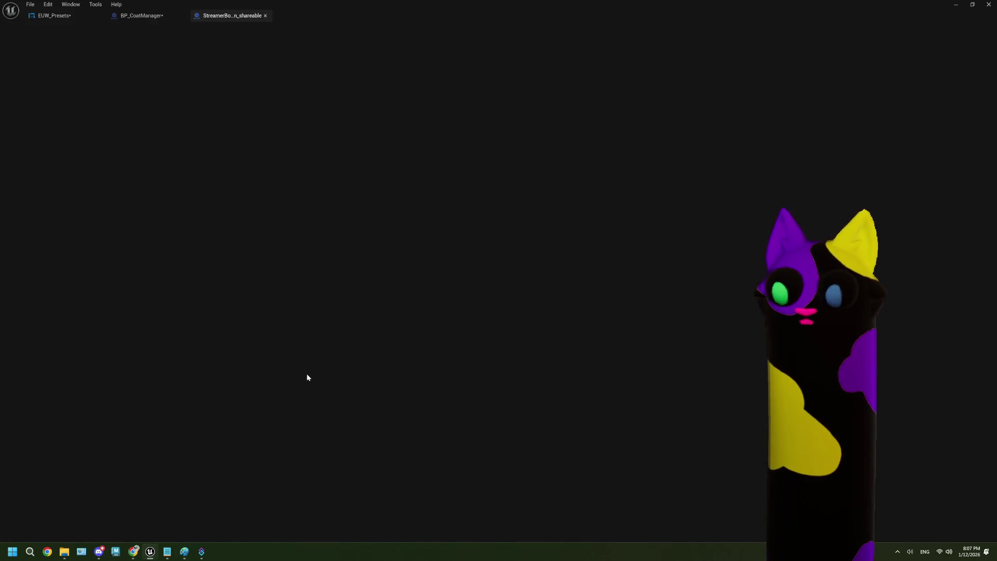
Search the StreamerBotConnection_shareable graph's action menu for 'command'.
scroll(327, 356, "down", 5)
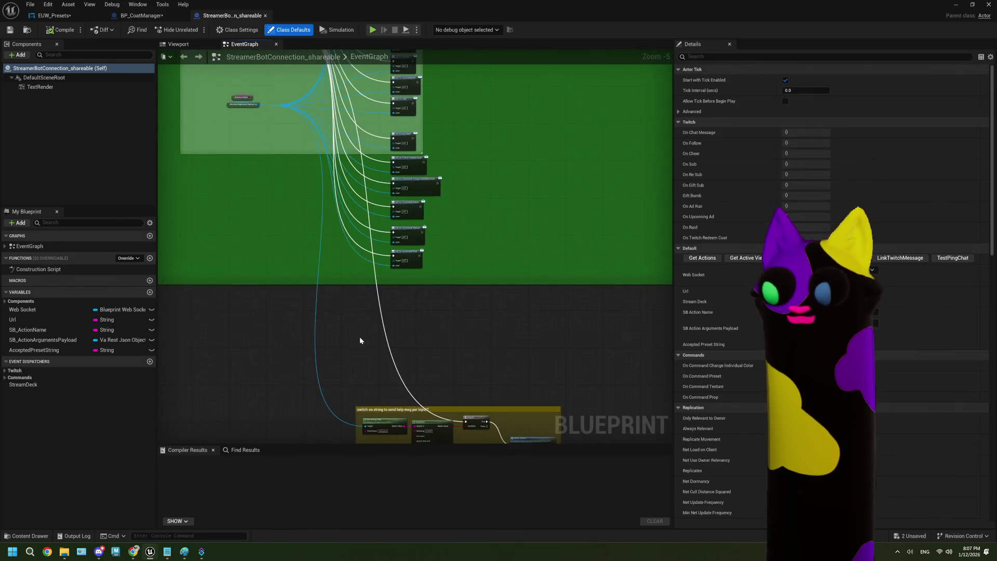
scroll(363, 340, "down", 2)
scroll(368, 327, "up", 4)
mouse_move(379, 348)
left_mouse_down()
mouse_move(348, 311)
mouse_move(394, 360)
left_mouse_up()
scroll(347, 311, "down", 3)
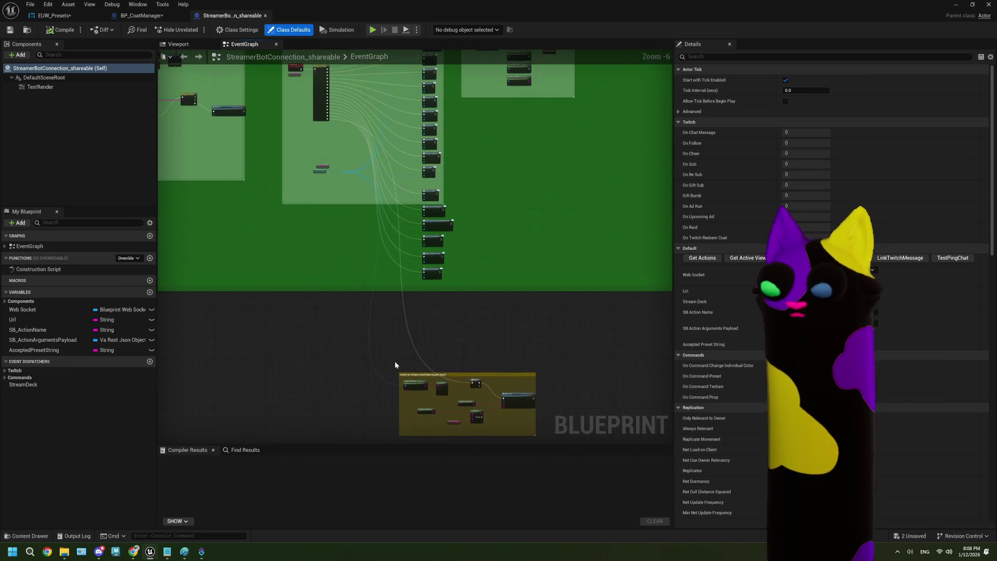
scroll(289, 347, "up", 2)
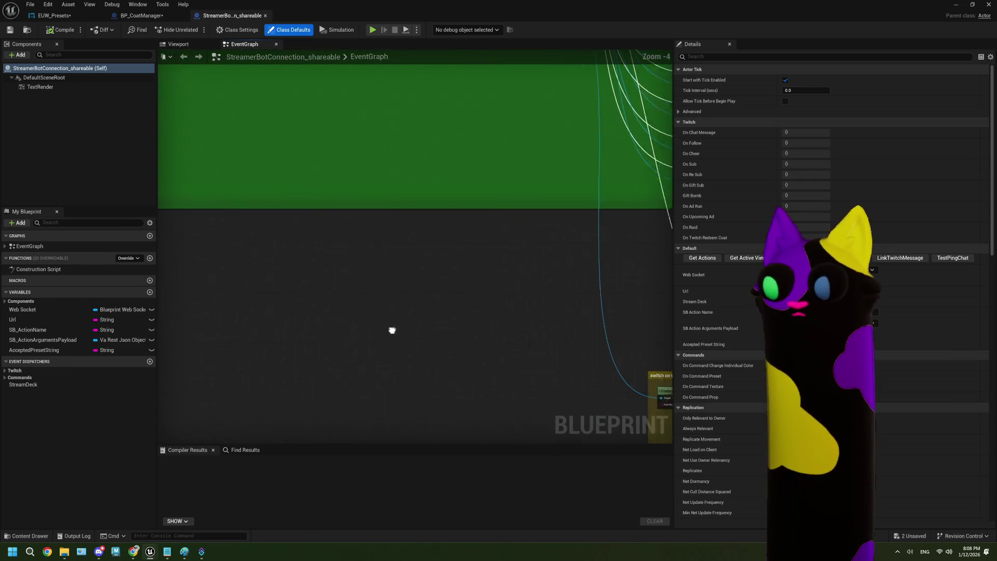
right_click(301, 313)
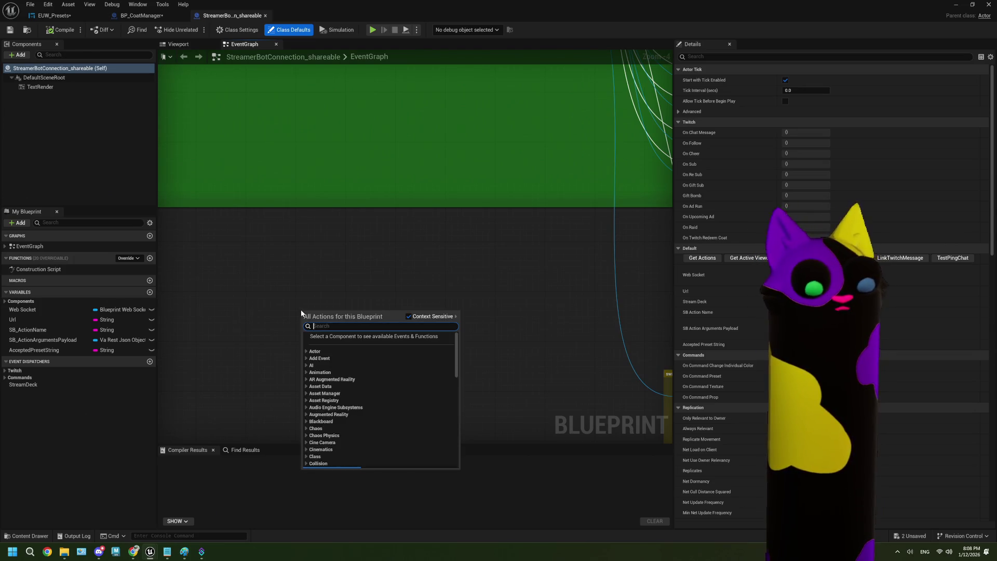
type("coma")
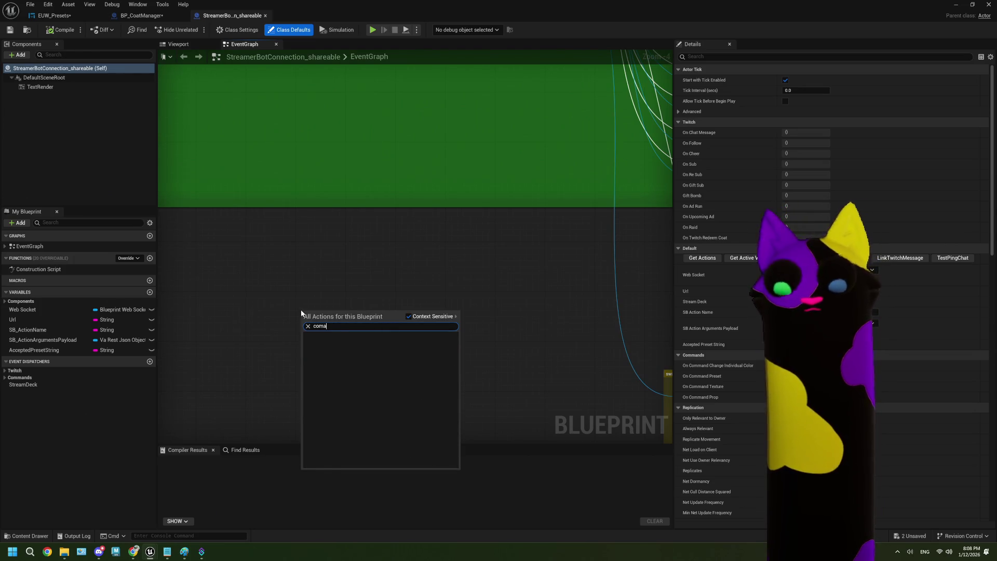
key("BackSpace")
type("mand")
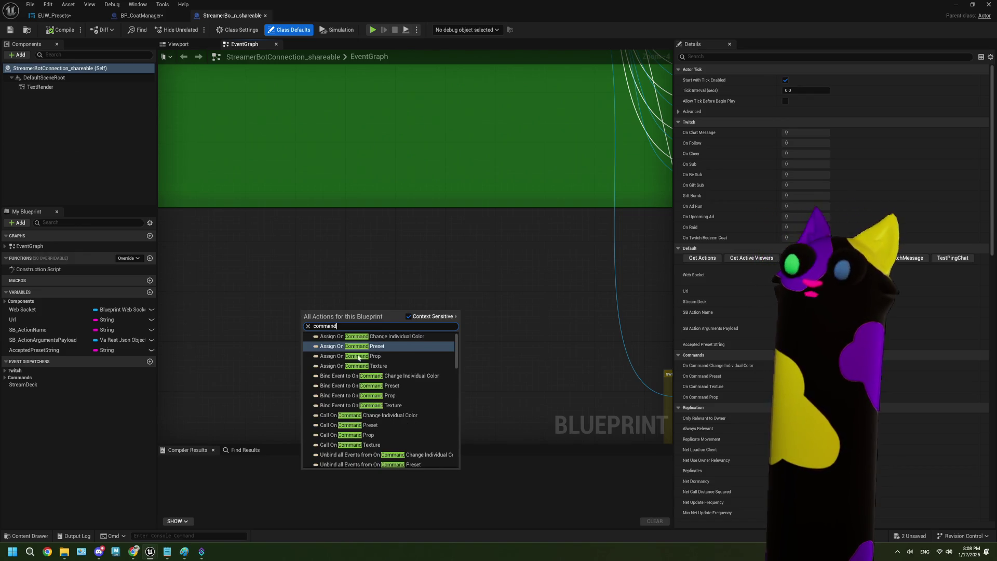
Browse the Command-related actions and close the menu without adding anything.
scroll(425, 404, "down", 5)
scroll(425, 408, "up", 5)
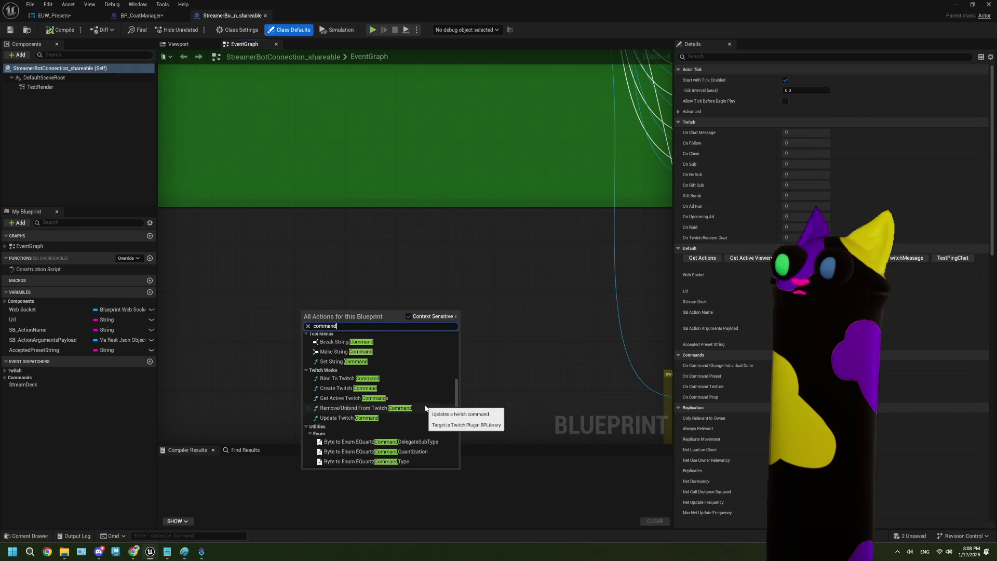
scroll(425, 408, "down", 5)
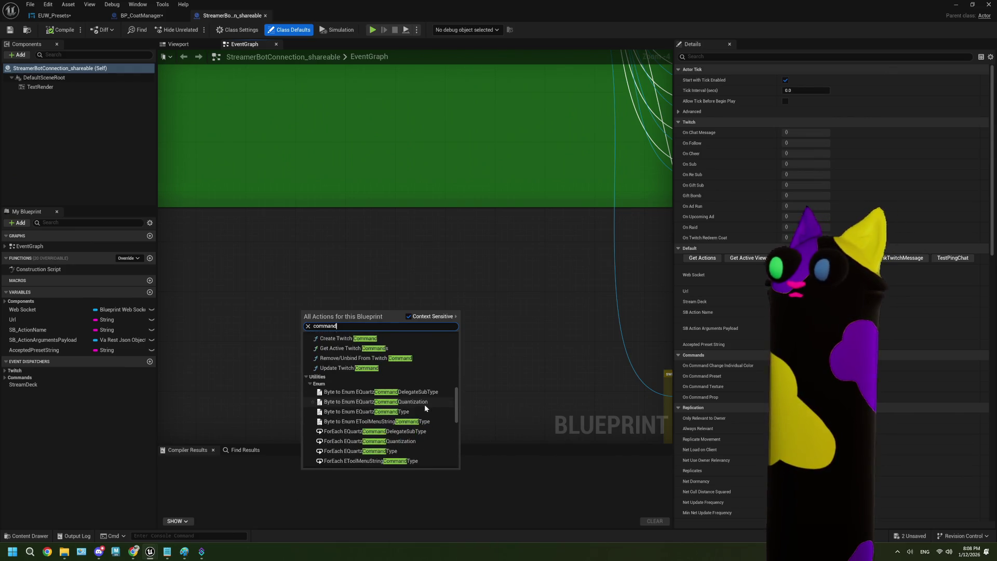
scroll(425, 406, "down", 6)
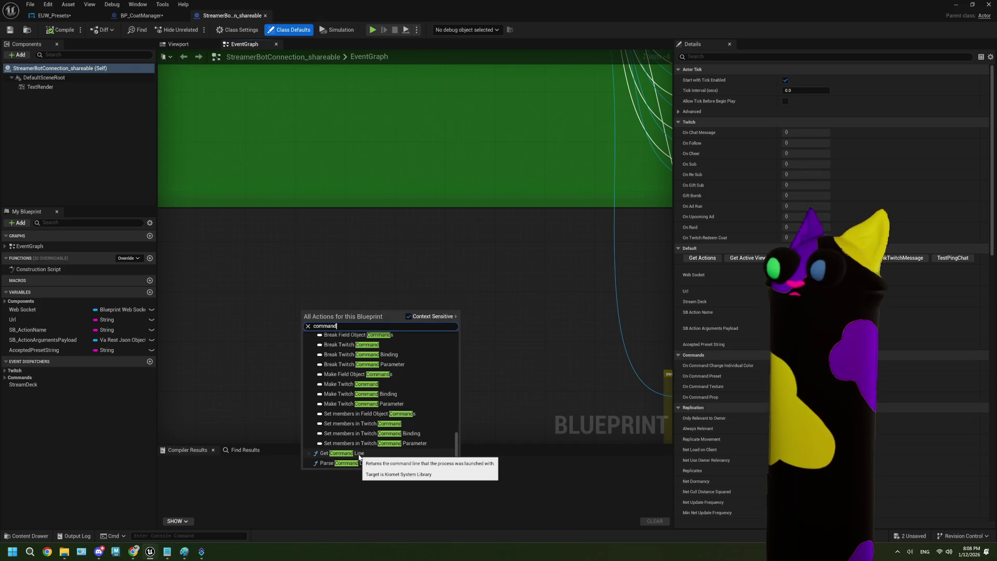
scroll(388, 428, "up", 15)
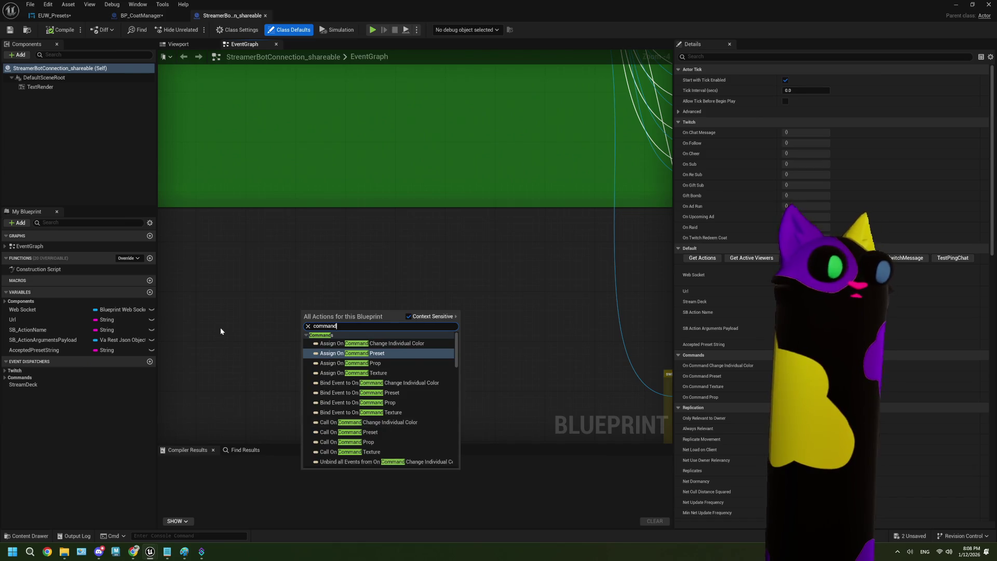
left_click(315, 401)
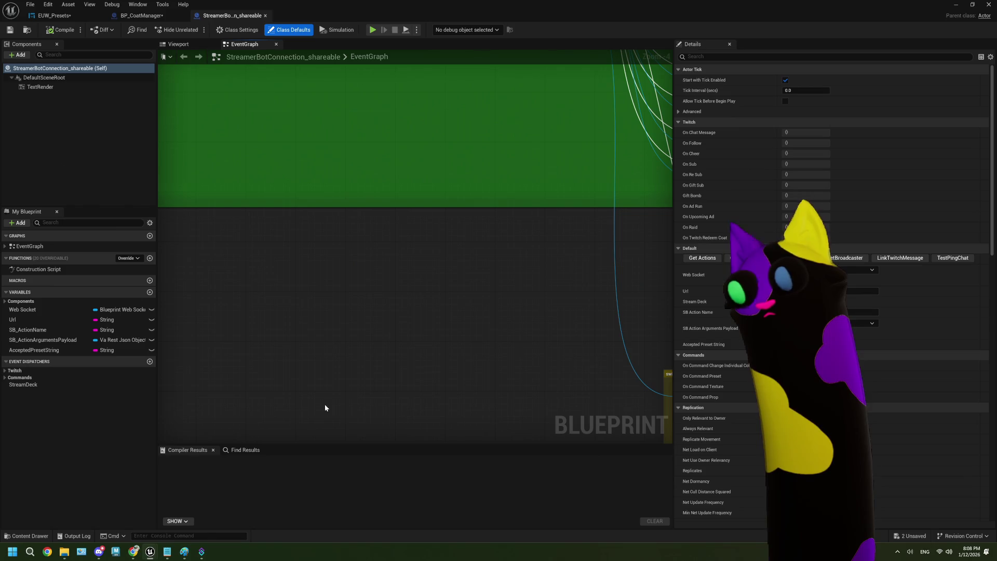
Select the Call On Command Prop node, then switch to the EUW_Presets graph.
scroll(507, 281, "right", 3)
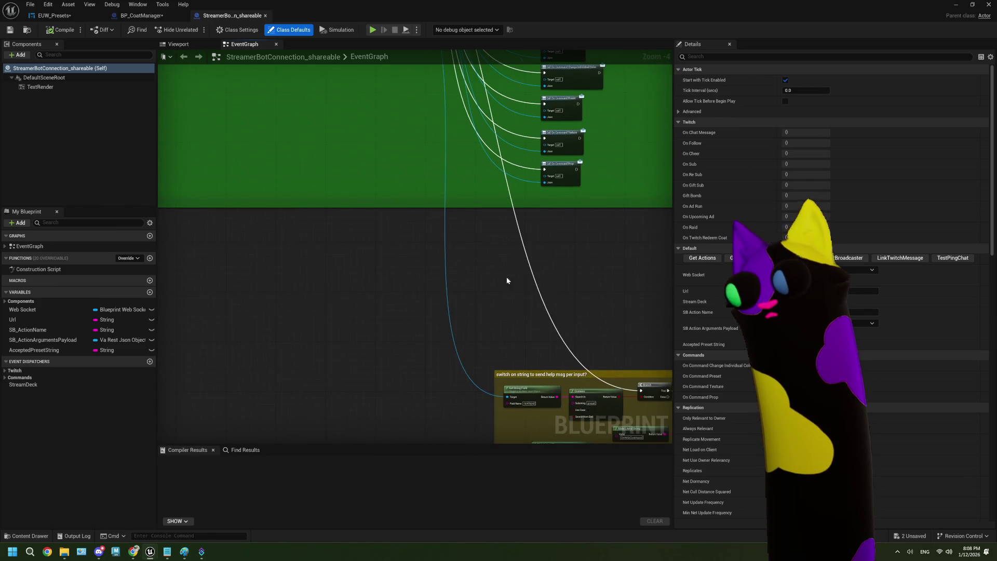
scroll(602, 265, "up", 3)
left_click(509, 231)
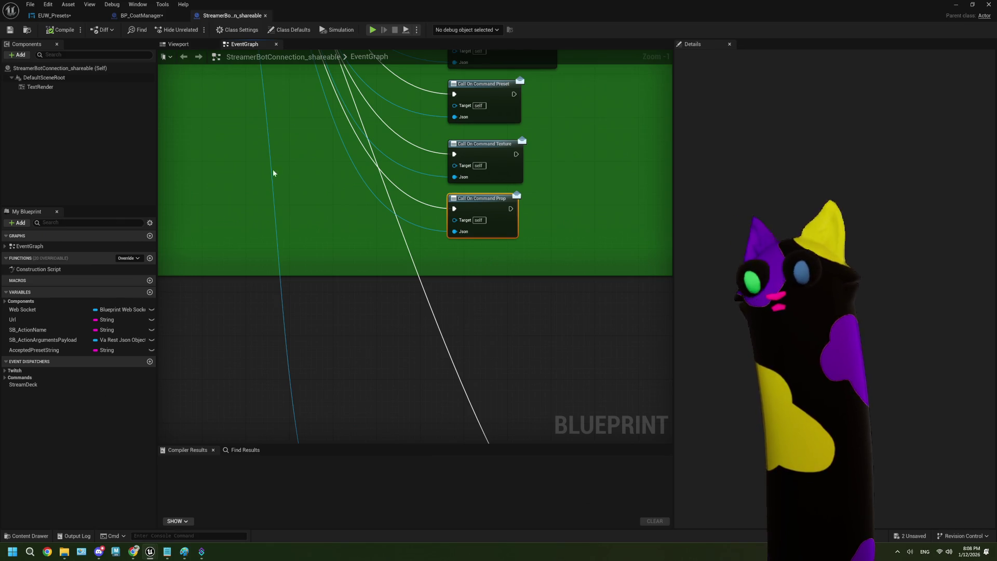
left_click(91, 16)
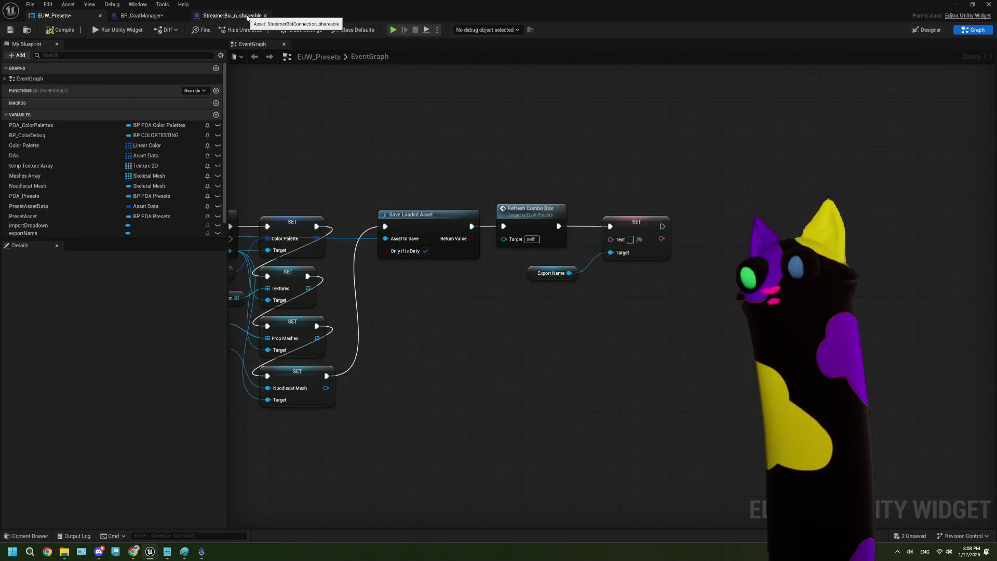
Return to the StreamerBotConnection_shareable graph and center the help-message comment box.
left_click(247, 17)
scroll(369, 335, "down", 8)
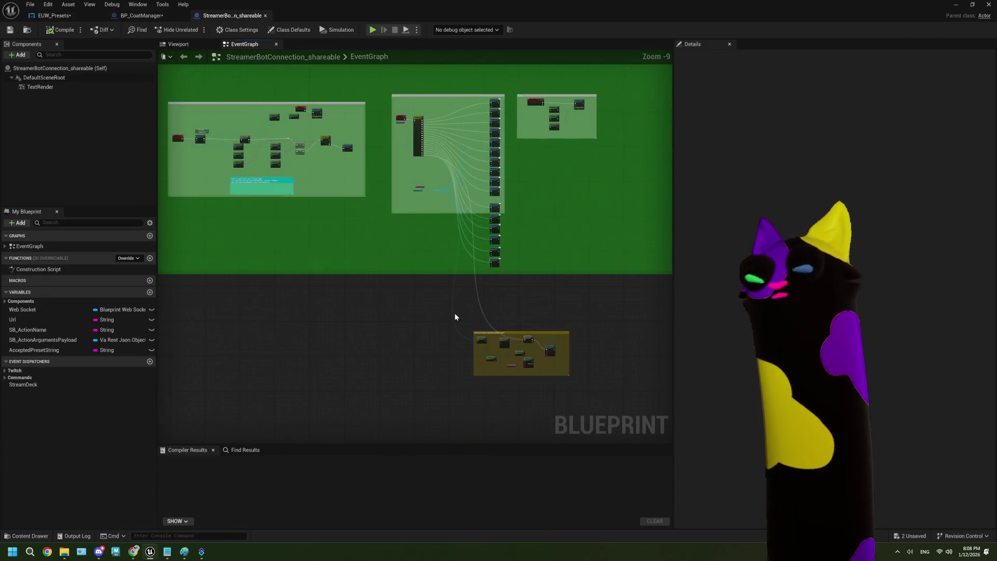
scroll(401, 325, "up", 1)
scroll(402, 324, "up", 1)
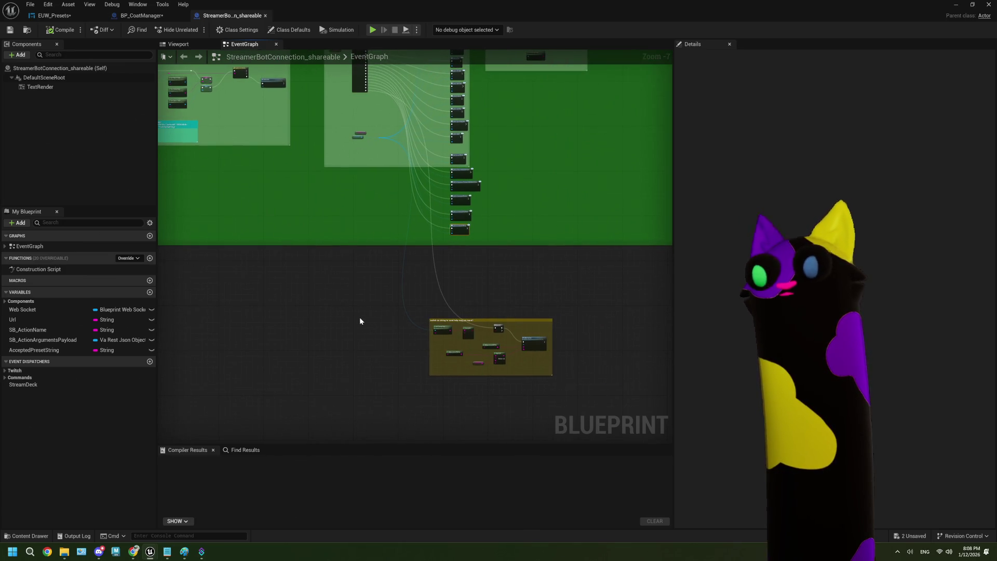
scroll(334, 322, "up", 2)
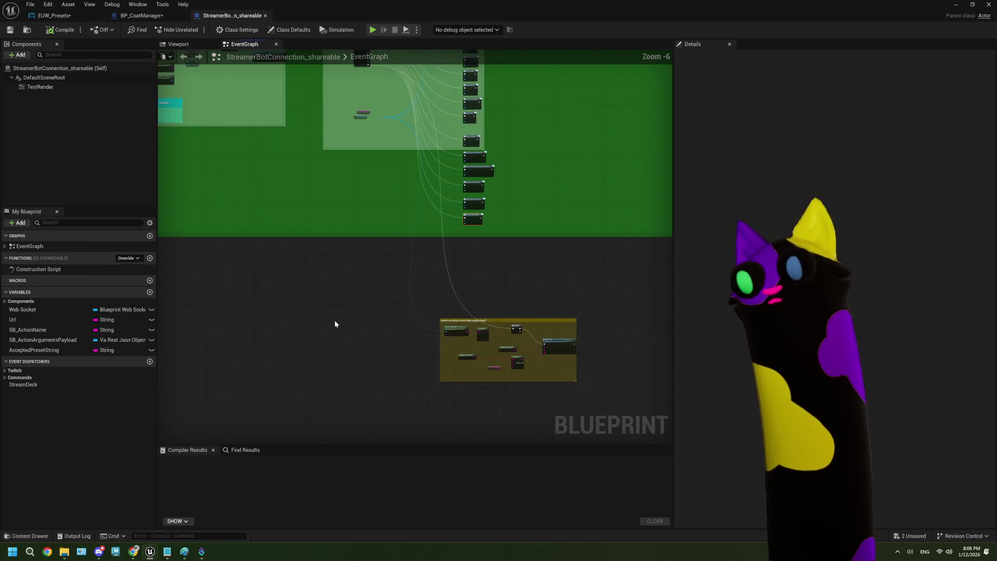
scroll(330, 322, "up", 1)
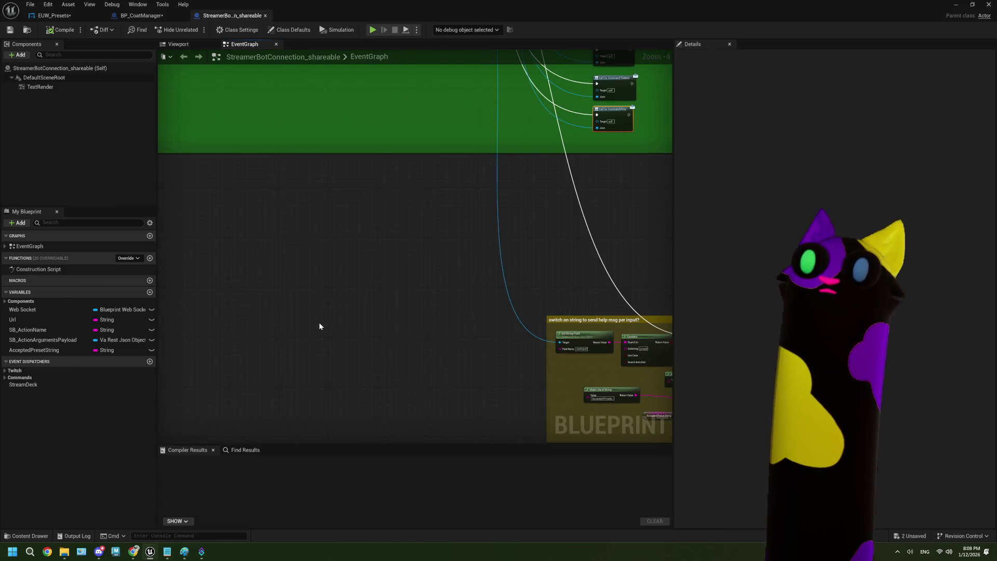
scroll(319, 326, "down", 1)
mouse_move(318, 331)
left_mouse_down()
mouse_move(350, 305)
mouse_move(277, 299)
left_mouse_up()
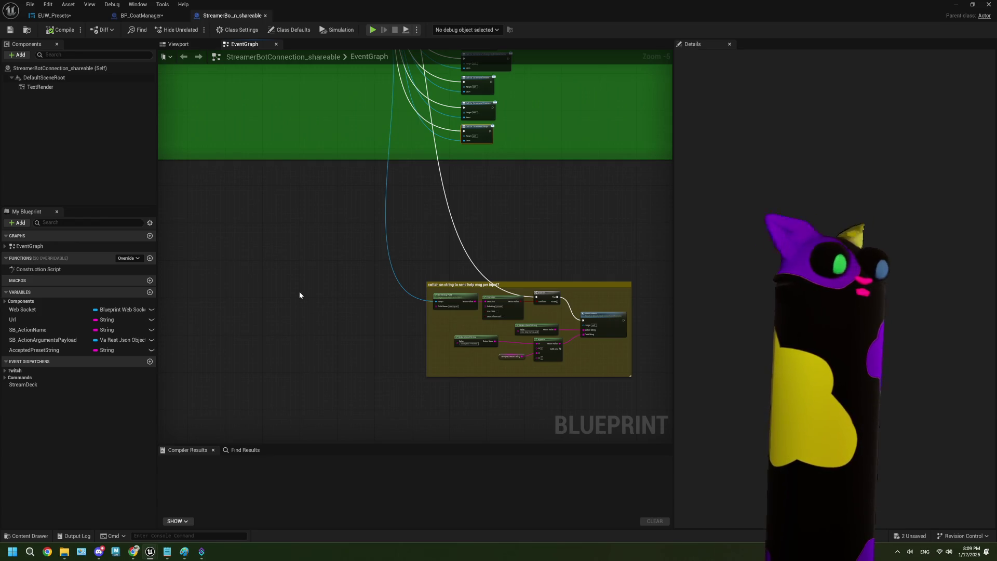
left_click_drag(288, 291, 320, 293)
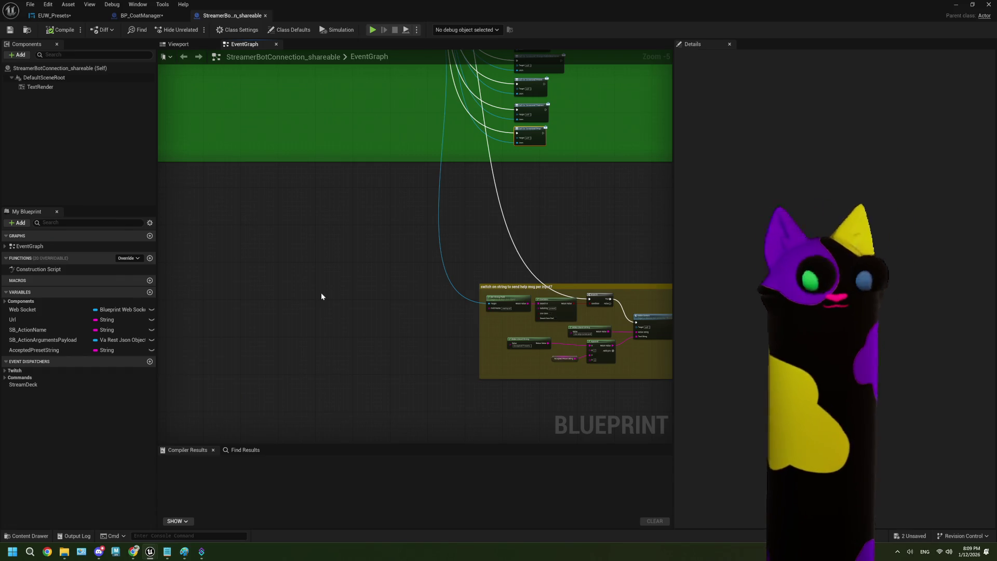
Open the console mode dropdown listing Cmd, Python and Python (REPL).
scroll(348, 325, "up", 2)
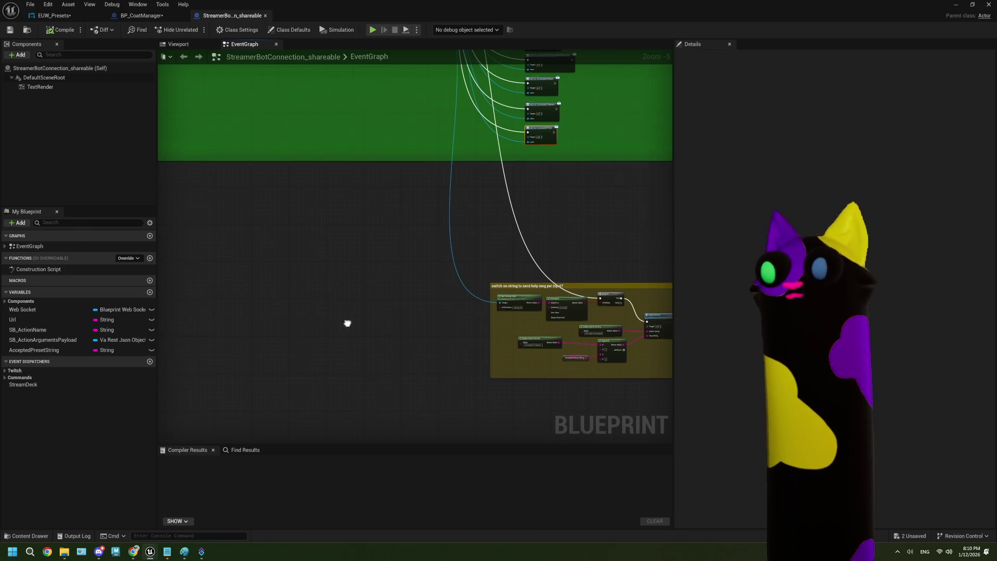
scroll(282, 322, "down", 2)
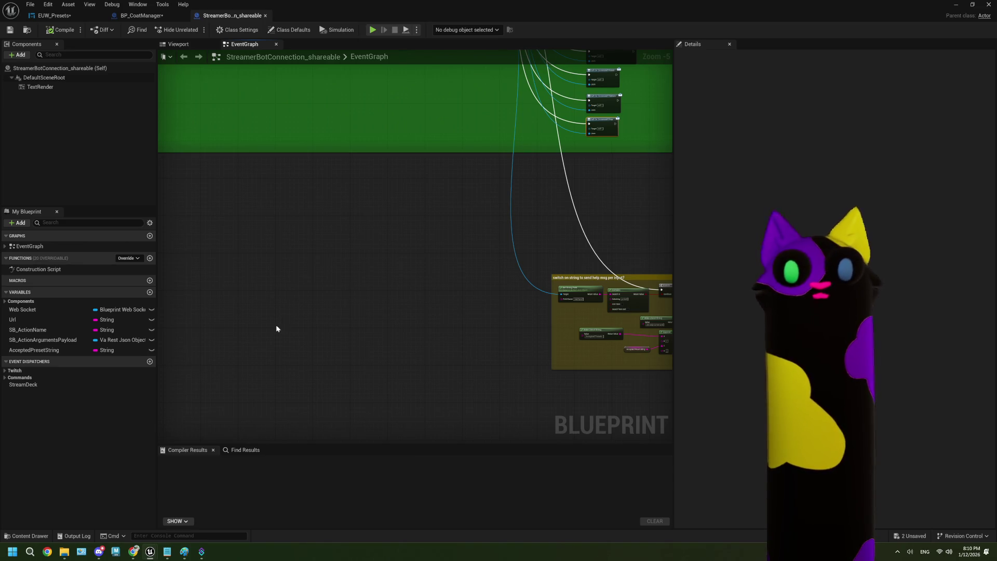
left_click(114, 537)
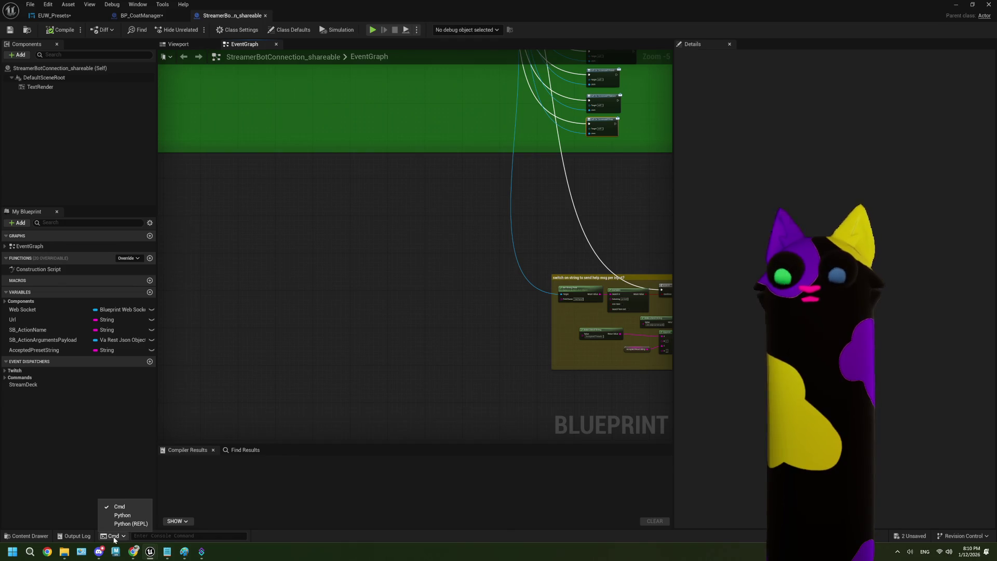
Close the Cmd dropdown, view EUW_Presets' On Clicked (exportButton) chain, then minimize the Blueprint editor.
left_click(114, 537)
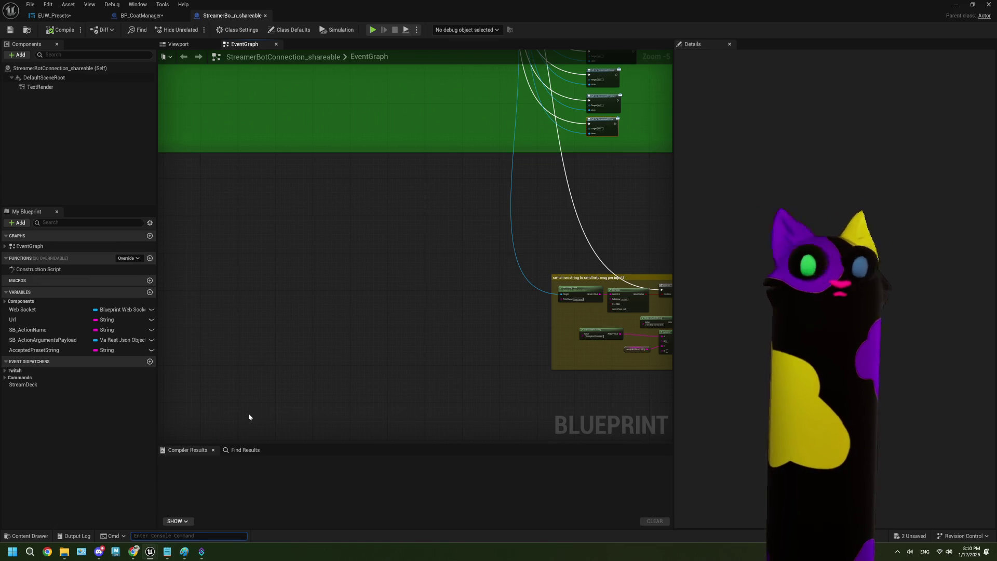
left_click(57, 17)
left_click_drag(389, 329, 542, 389)
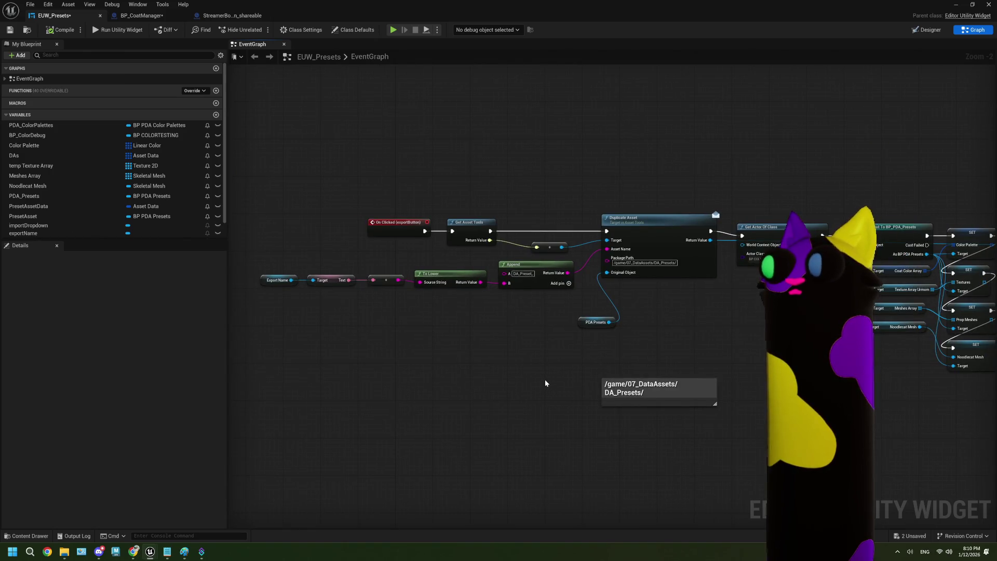
scroll(545, 382, "down", 3)
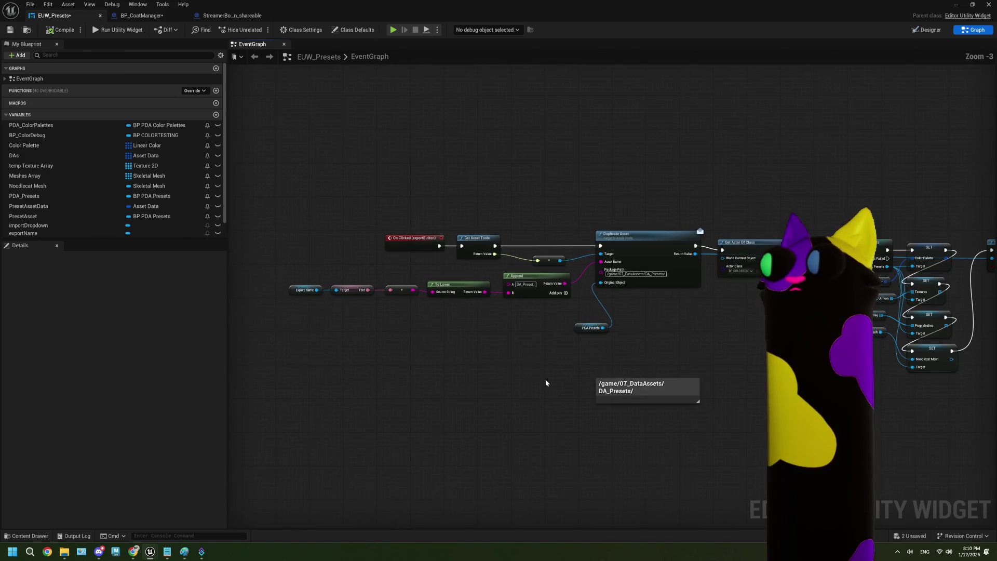
left_click(956, 5)
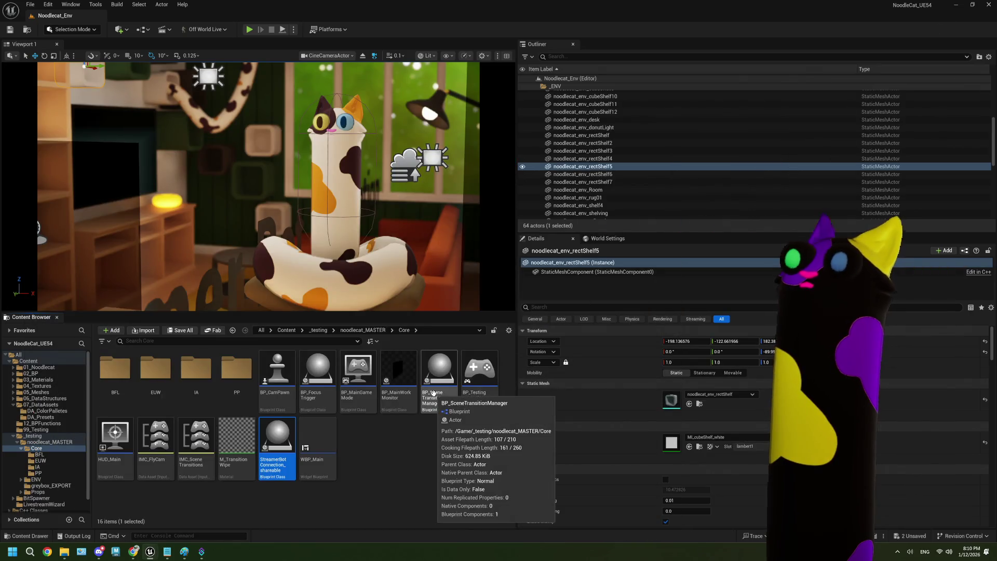
Open the Core folder's create-asset menu and start a new Blueprint Class.
right_click(370, 452)
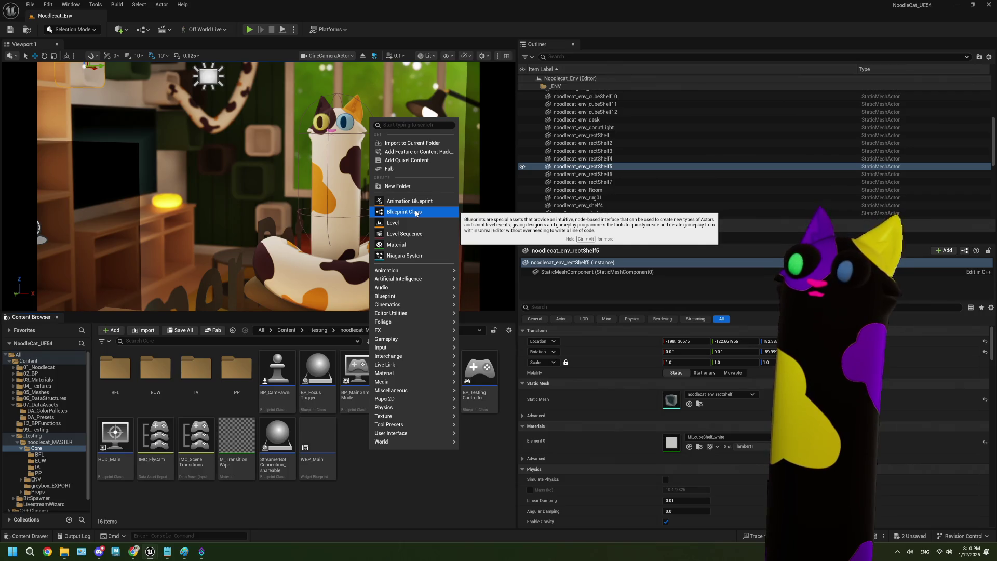
mouse_move(394, 287)
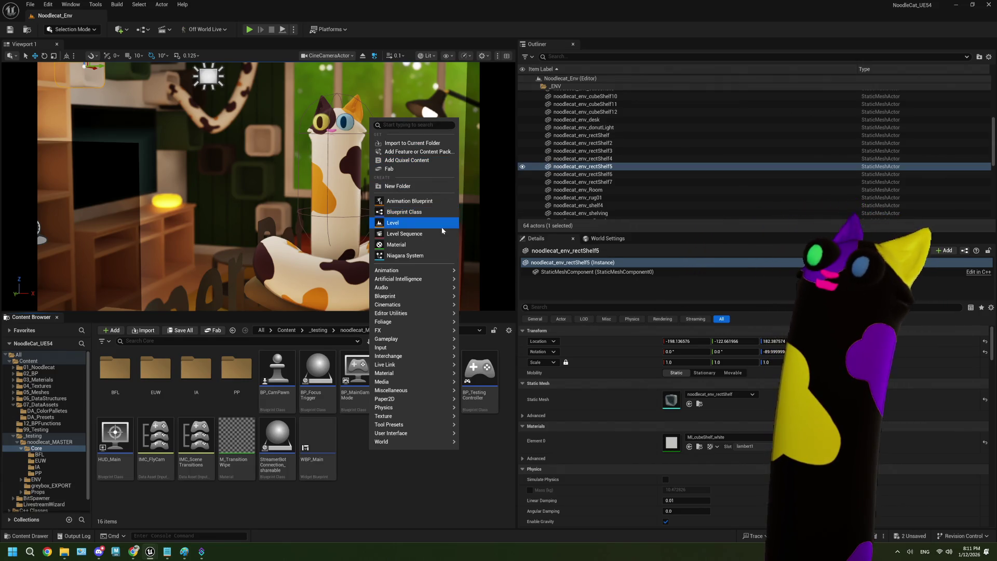
left_click(429, 216)
Create a blueprint with EditorUtilityActor as its parent class, found by searching 'editor'.
type("editor")
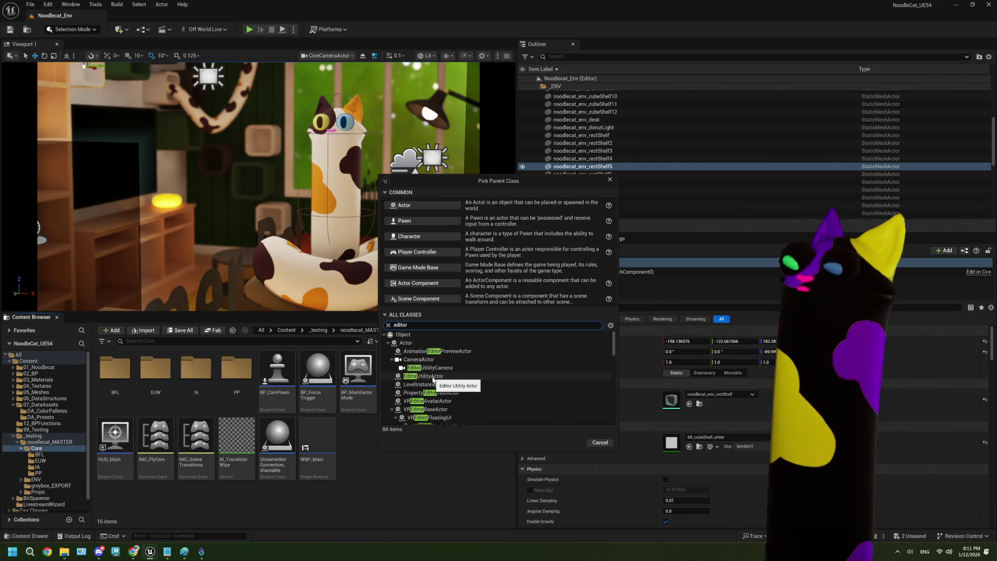
scroll(467, 378, "down", 5)
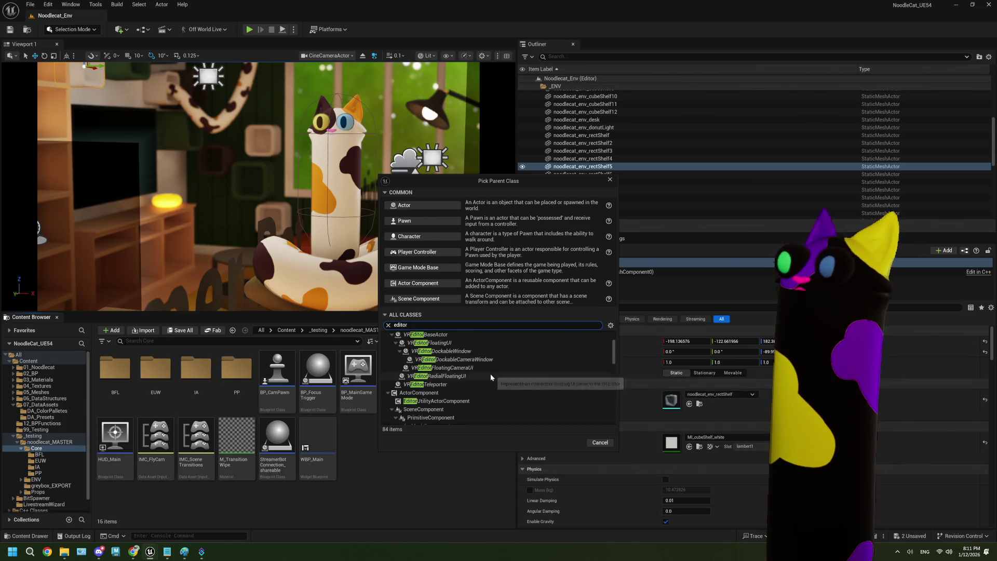
scroll(492, 377, "up", 5)
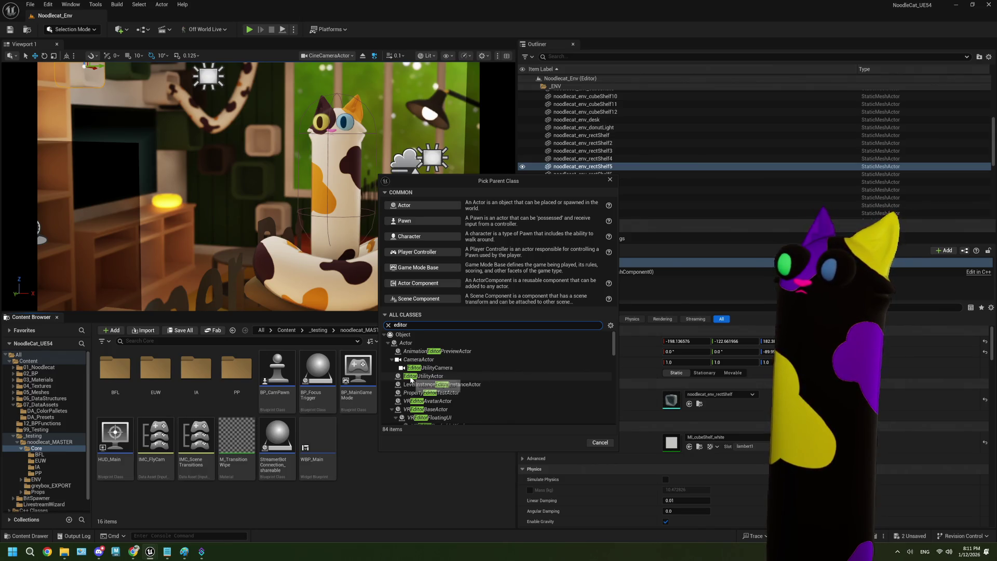
left_click(414, 378)
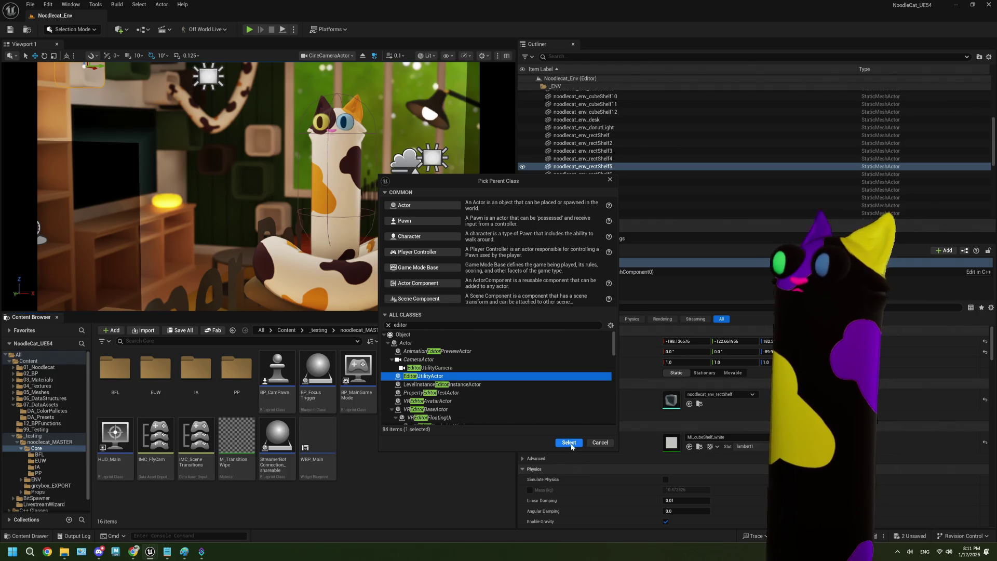
left_click(568, 442)
Name the new blueprint BP_EditorTest and open it.
type("BP_E")
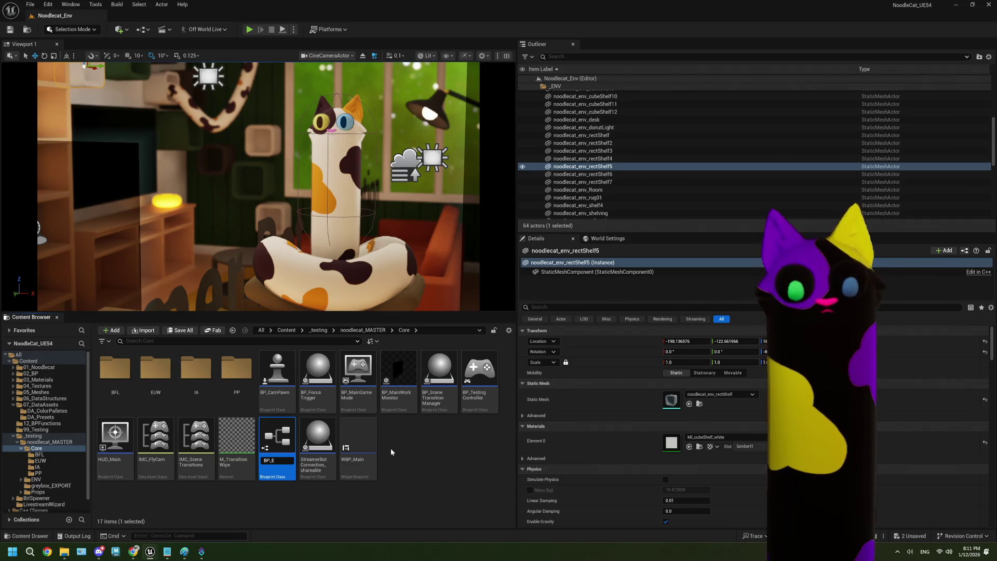
type("ditorTest")
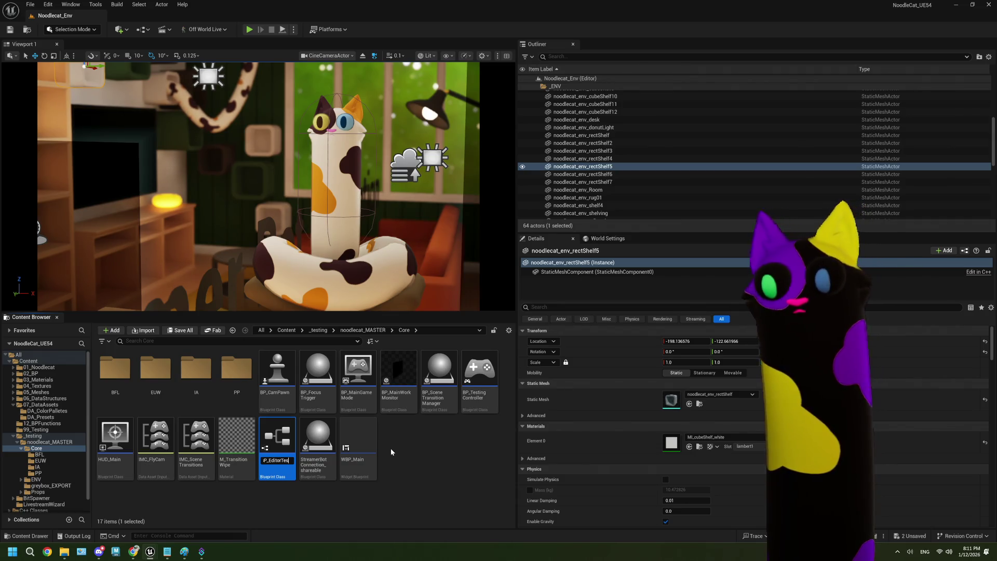
key("Return")
double_click(324, 405)
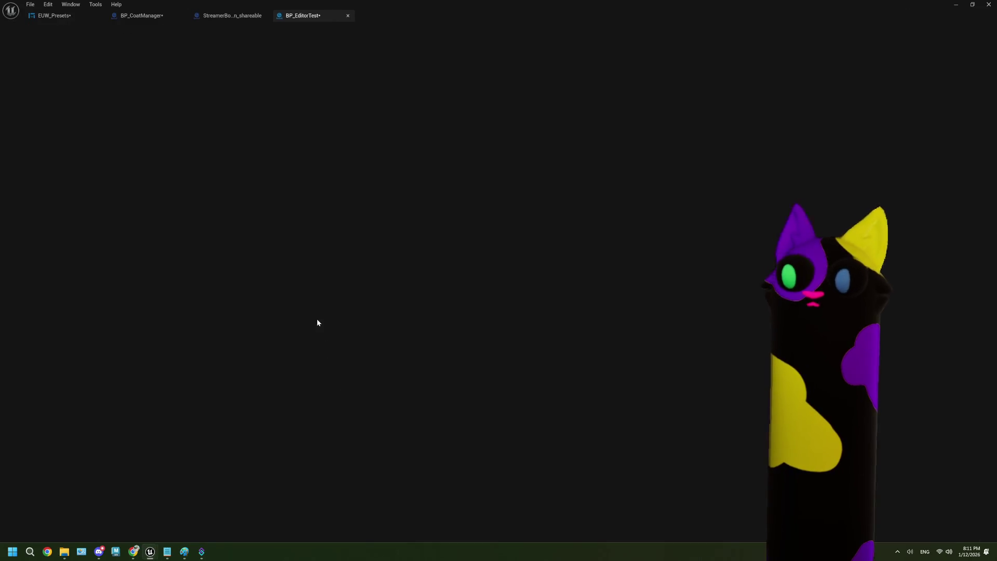
Paste a Save Loaded Asset node into BP_EditorTest's event graph and position it.
left_click(304, 44)
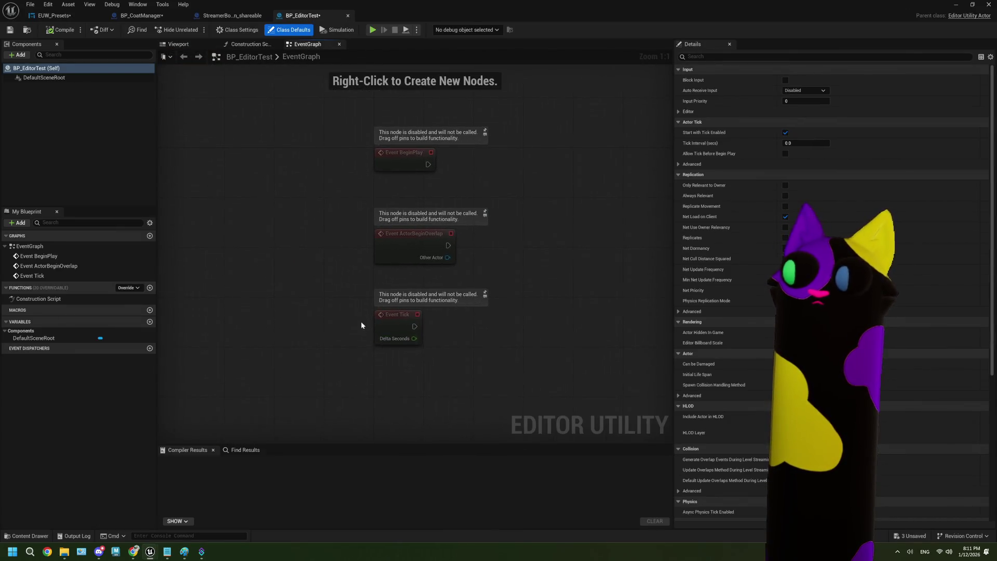
key("ctrl+v")
left_click_drag(501, 321, 504, 254)
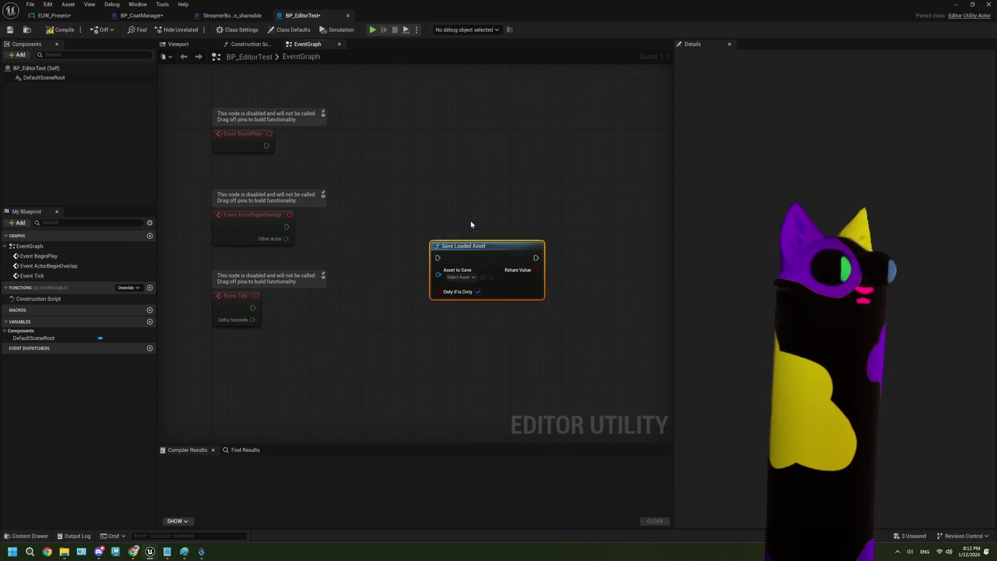
left_click_drag(478, 254, 478, 342)
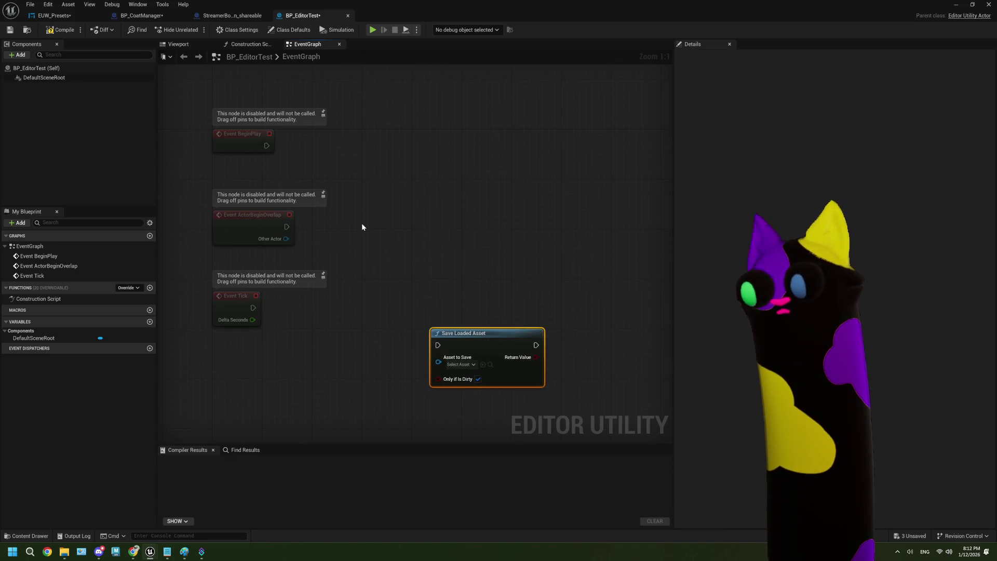
left_click_drag(483, 338, 557, 344)
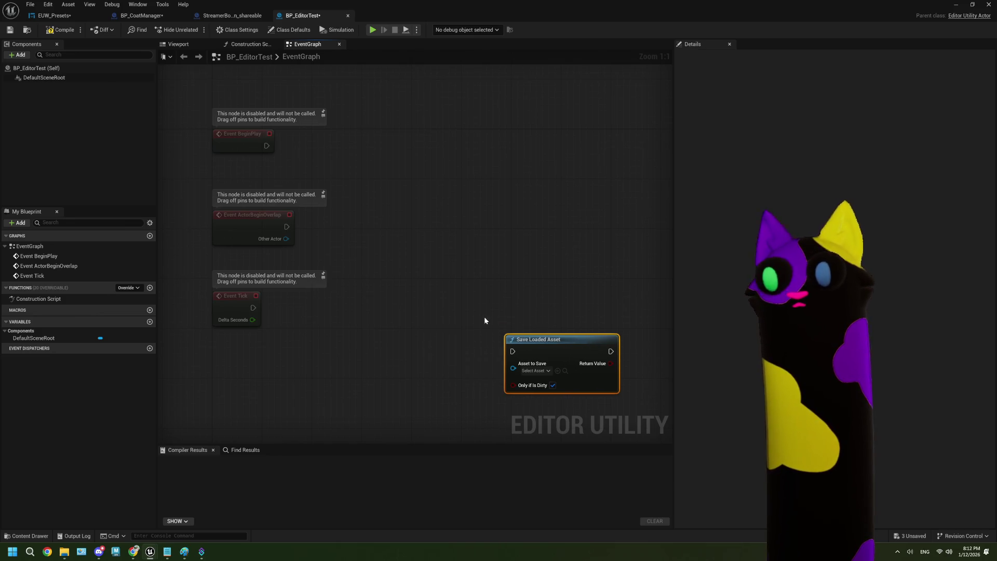
mouse_move(398, 235)
left_mouse_down()
mouse_move(401, 252)
mouse_move(430, 264)
mouse_move(371, 148)
left_mouse_up()
mouse_move(479, 274)
left_mouse_down()
mouse_move(571, 275)
mouse_move(565, 405)
left_mouse_up()
left_click(535, 256)
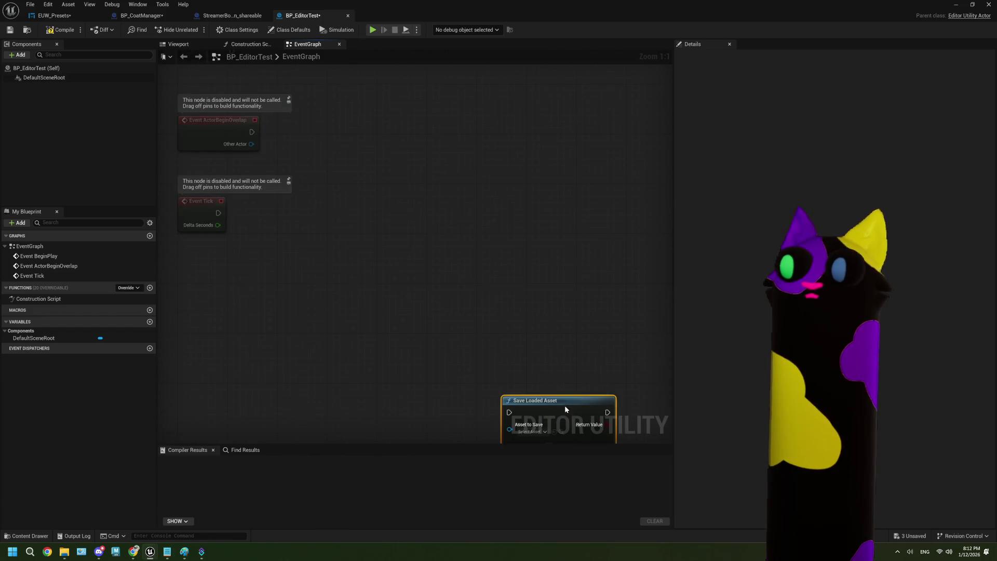
left_click(385, 273)
Add a custom event named CustomEvent beside the Save Loaded Asset node.
right_click(359, 273)
type("custi")
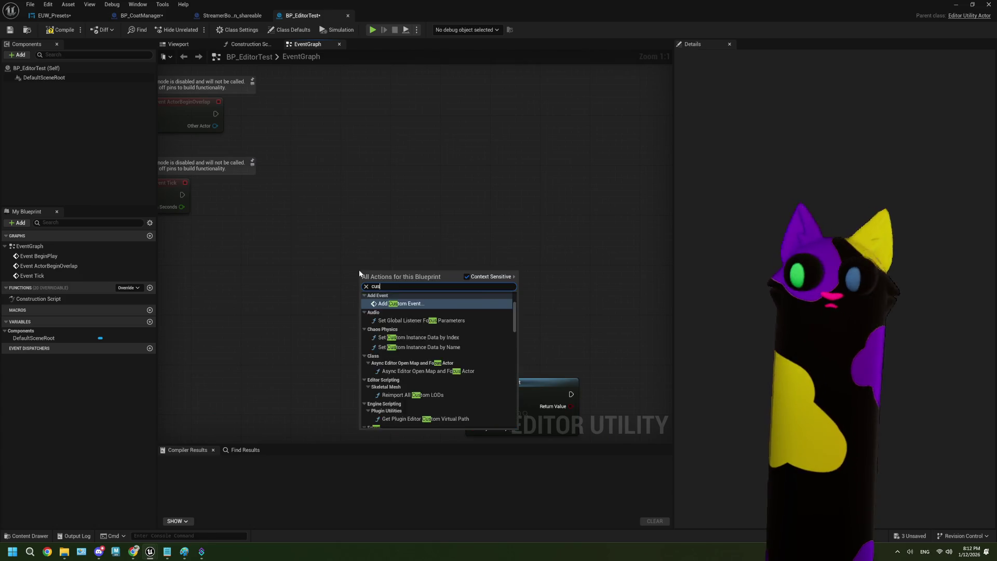
key("BackSpace")
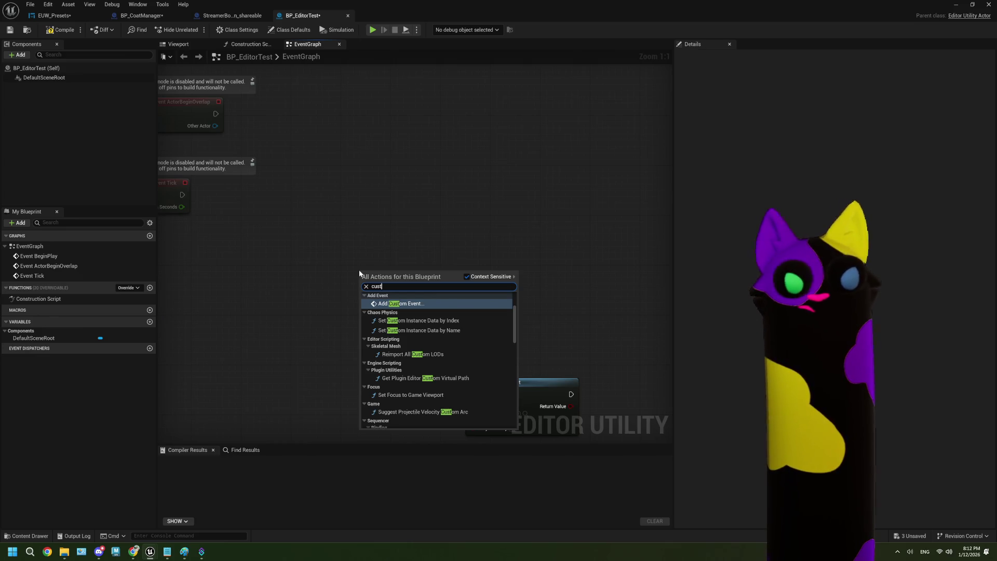
left_click(401, 304)
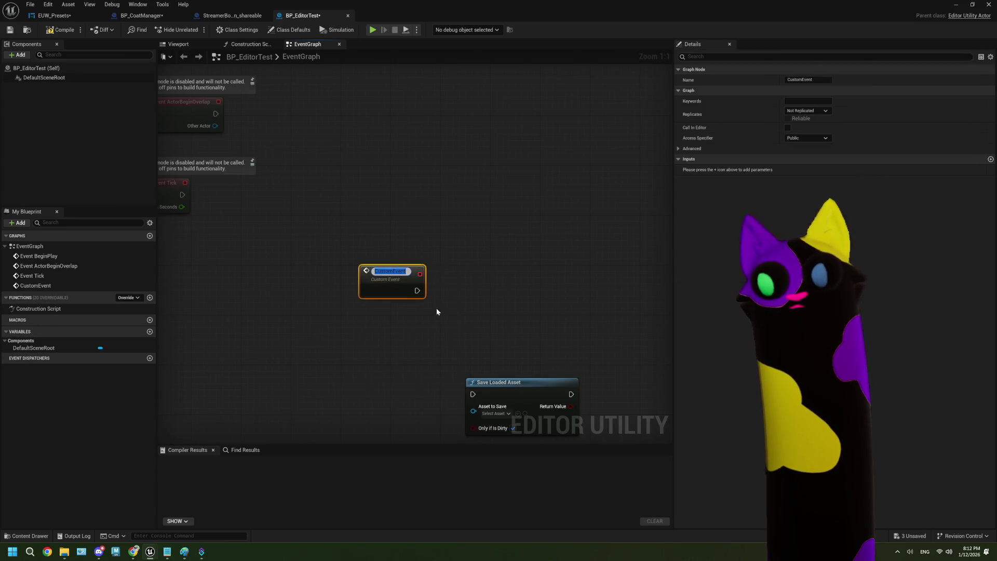
left_click(465, 316)
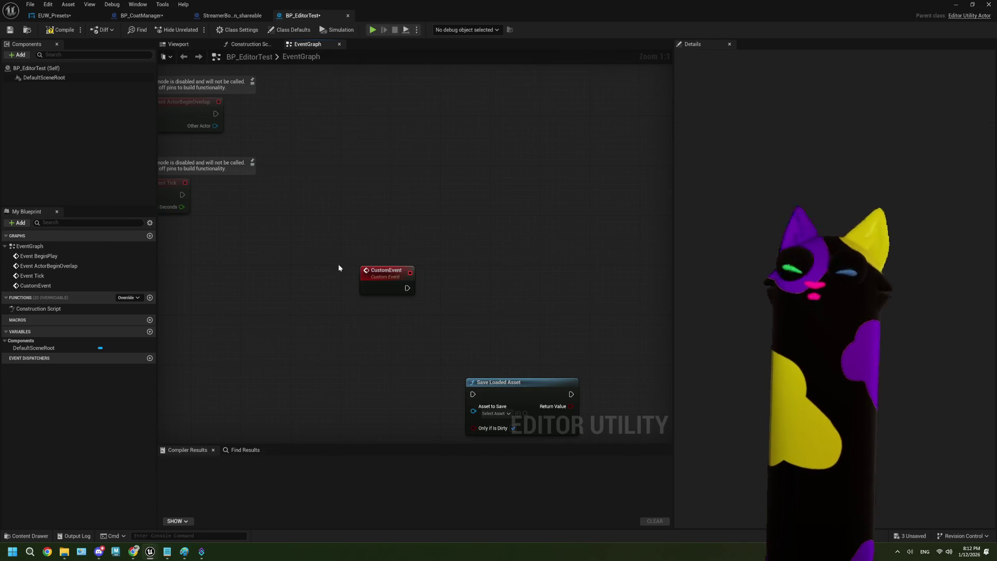
left_click_drag(447, 391, 378, 346)
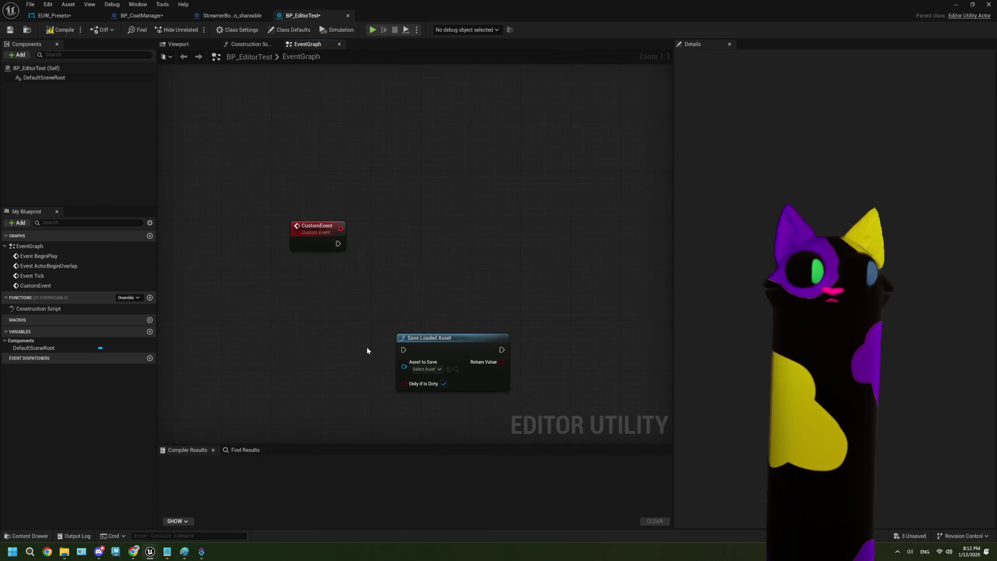
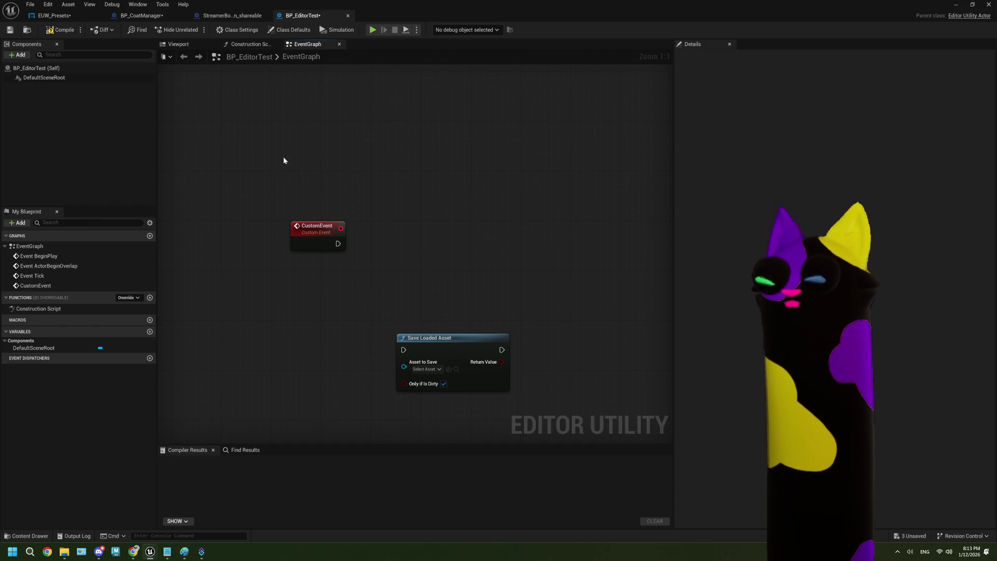
Rename the CustomEvent node to EditorEvent.
left_click(317, 225)
key("F2")
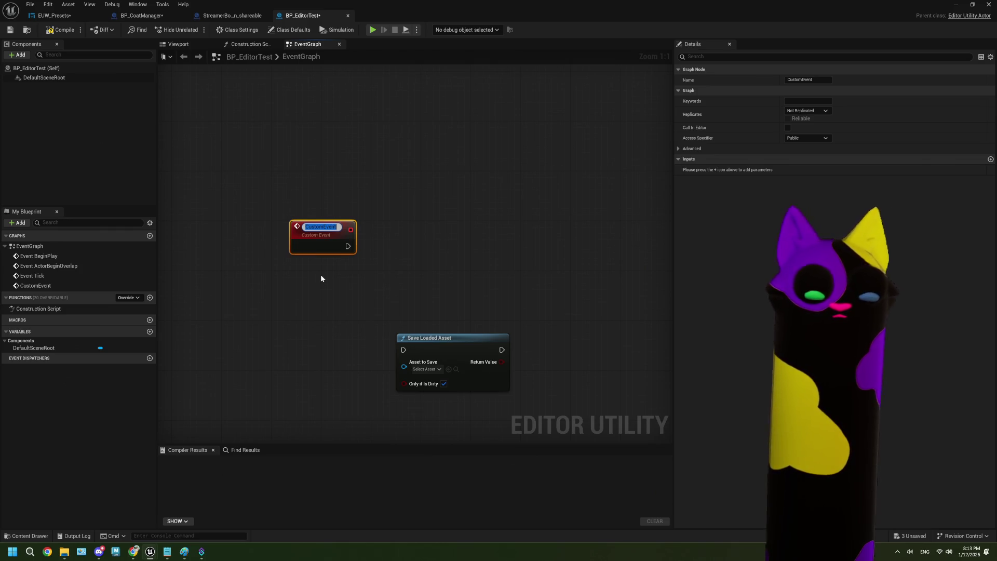
type("Editor")
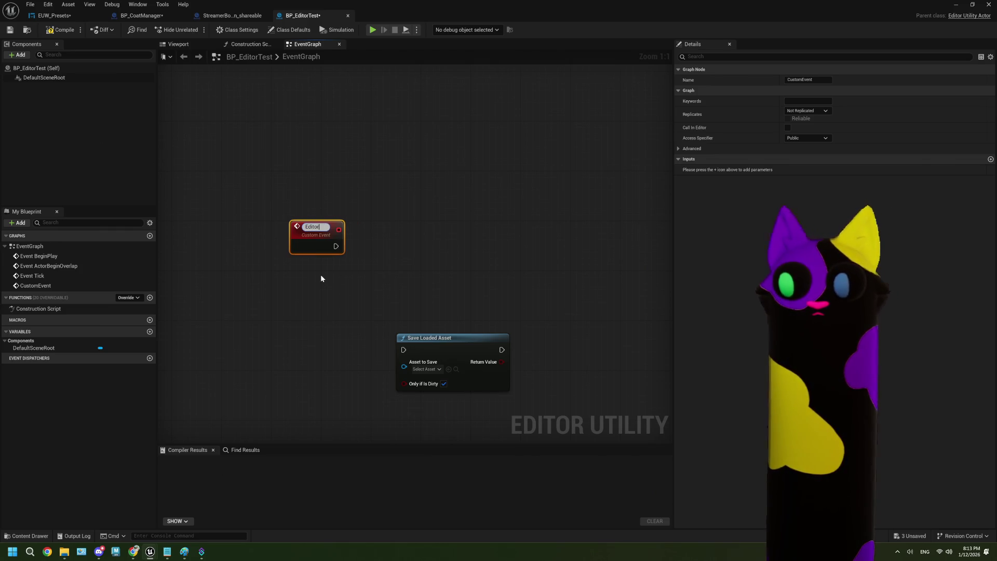
type("Event")
key("Return")
Wire EditorEvent into Save Loaded Asset, break that link, and view BP_CoatManager's graph.
left_click_drag(301, 208, 415, 377)
left_click(397, 317)
mouse_move(336, 243)
left_mouse_down()
mouse_move(401, 353)
mouse_move(467, 316)
left_mouse_up()
right_click(404, 350)
left_click(432, 372)
scroll(434, 277, "down", 2)
left_click(169, 17)
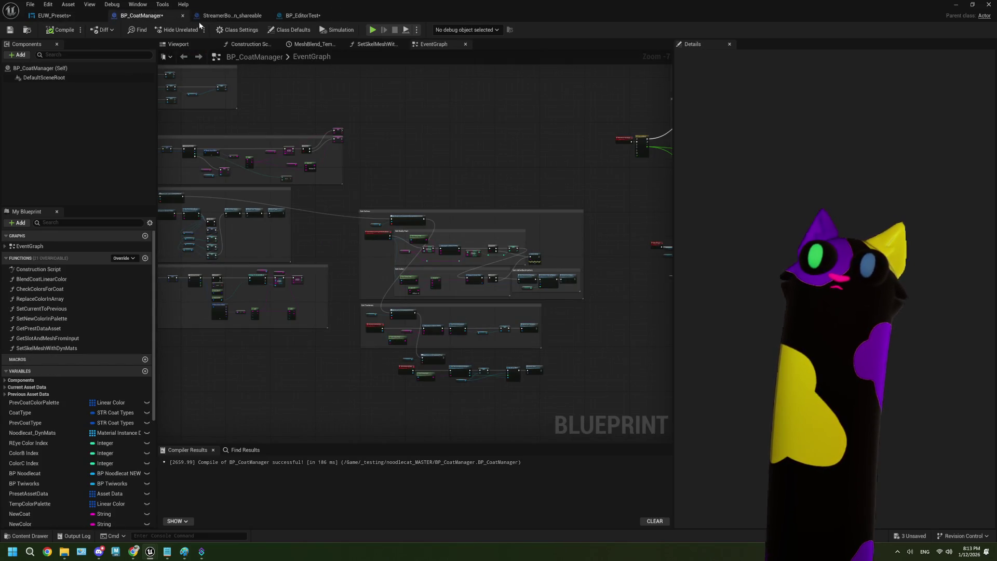
Look over EUW_Presets' middle node group and the StreamerBotConnection graph, then return to BP_EditorTest.
left_click(52, 16)
scroll(447, 270, "up", 2)
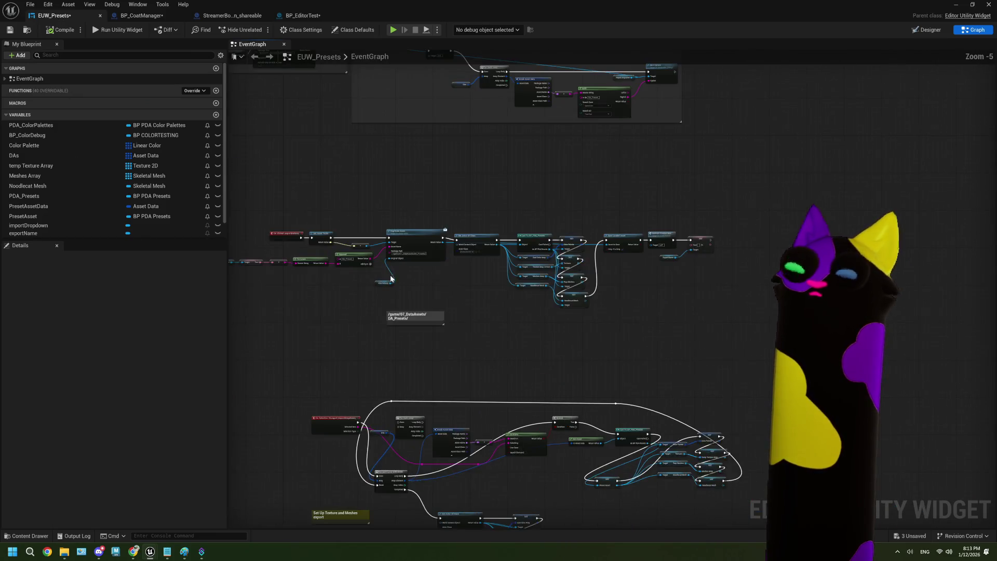
mouse_move(254, 212)
left_mouse_down()
mouse_move(755, 315)
mouse_move(671, 318)
mouse_move(494, 280)
left_mouse_up()
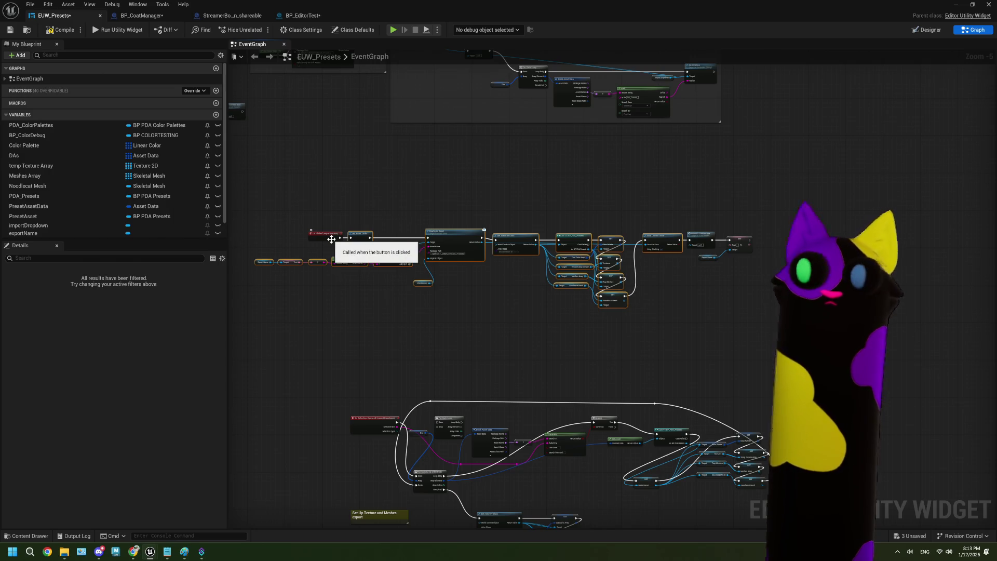
left_click(232, 16)
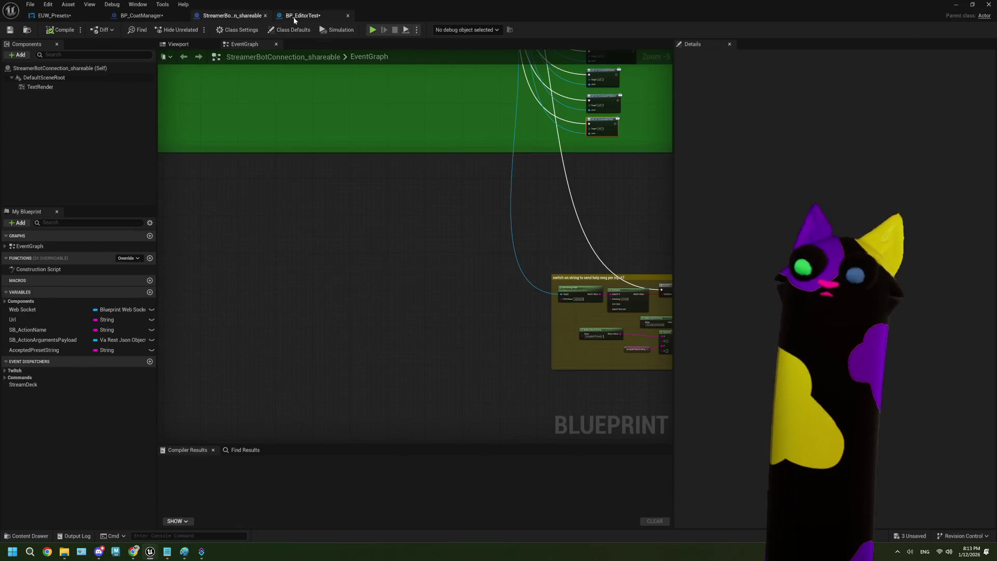
left_click(303, 16)
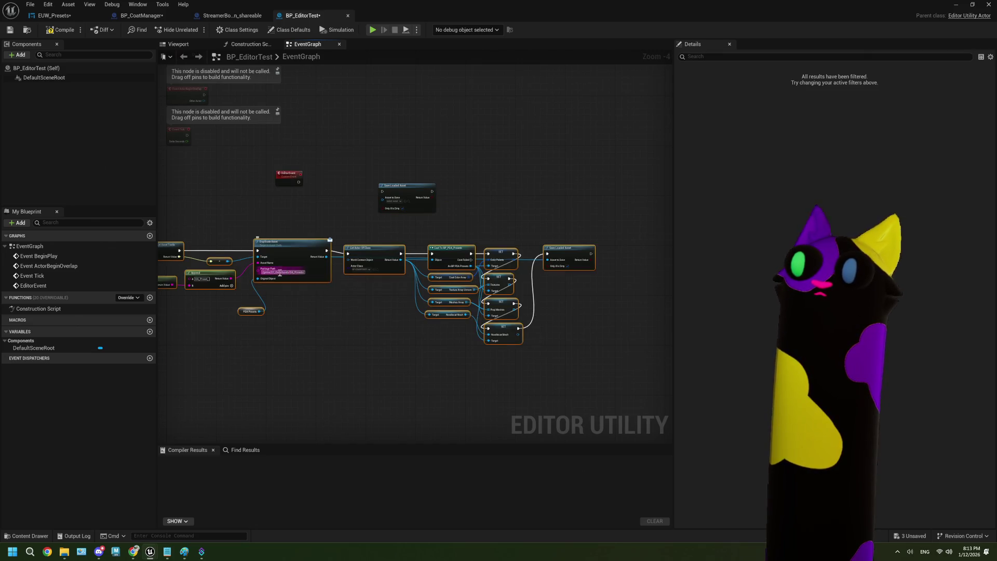
Delete the loose Save Loaded Asset node and move the node chain up beside EditorEvent.
left_click_drag(316, 278, 487, 282)
left_click(428, 203)
key("Delete")
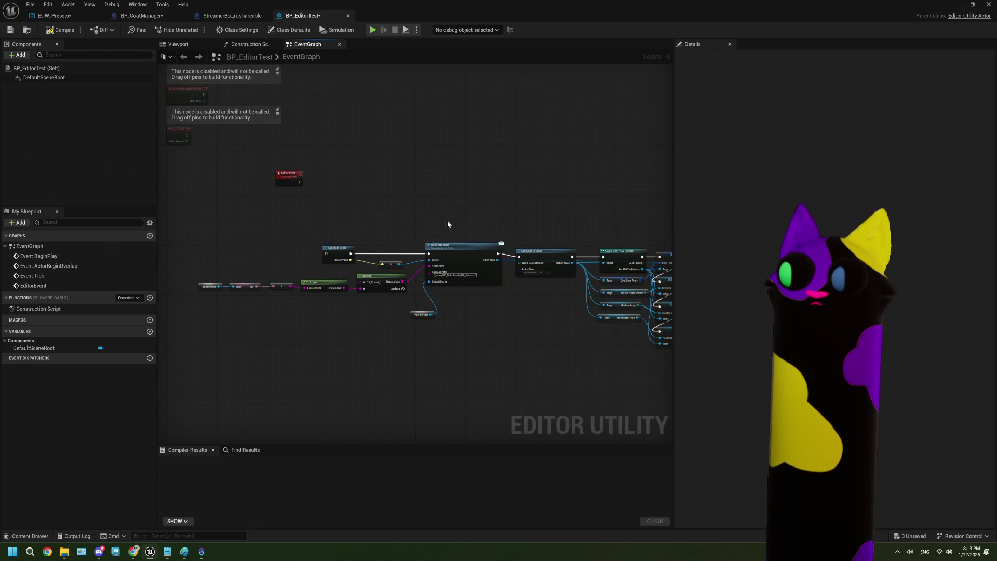
left_click_drag(469, 248, 477, 194)
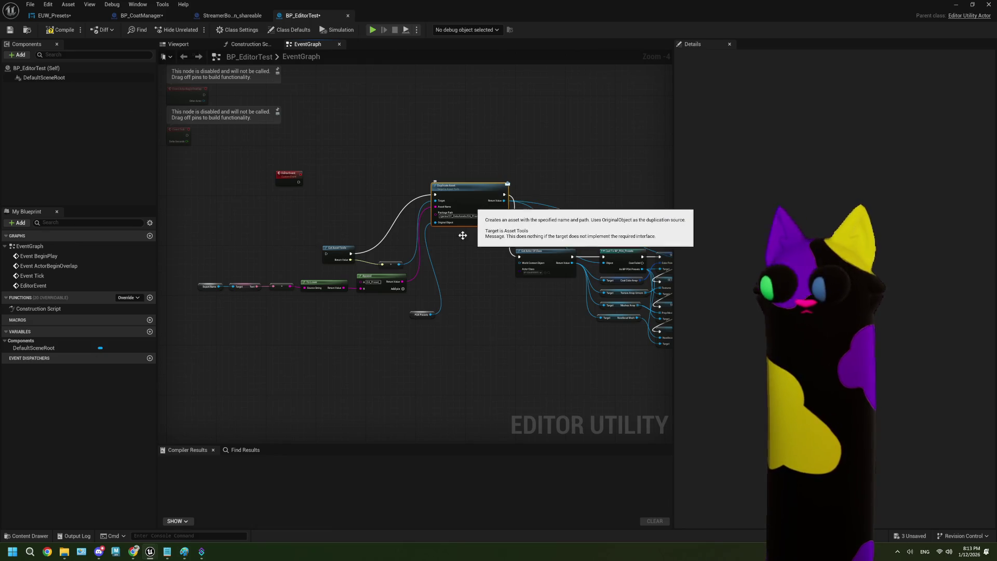
key("ctrl+z")
scroll(488, 282, "down", 2)
left_click_drag(510, 333, 231, 255)
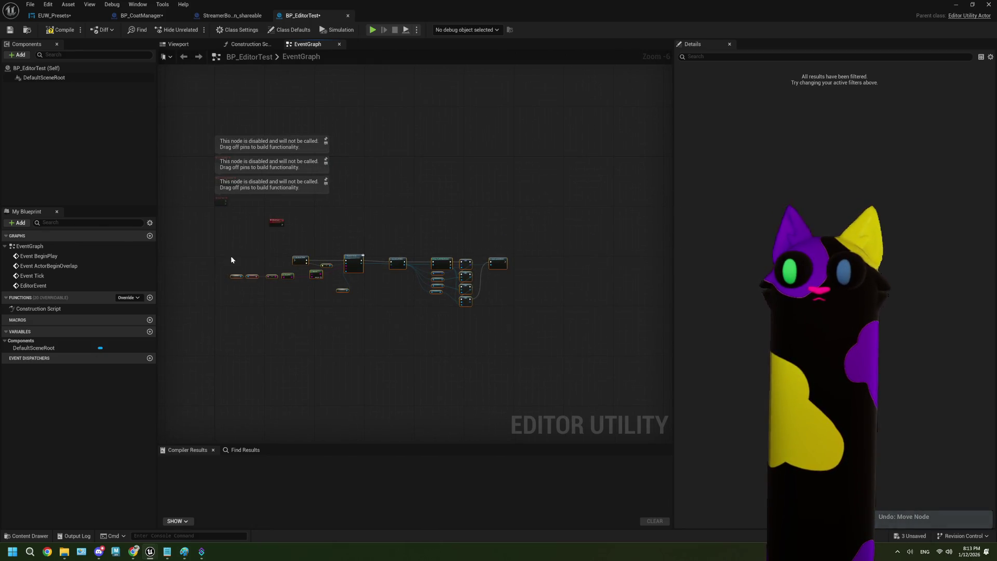
scroll(304, 254, "up", 3)
mouse_move(303, 254)
left_mouse_down()
mouse_move(317, 198)
mouse_move(305, 163)
left_mouse_up()
scroll(306, 163, "up", 3)
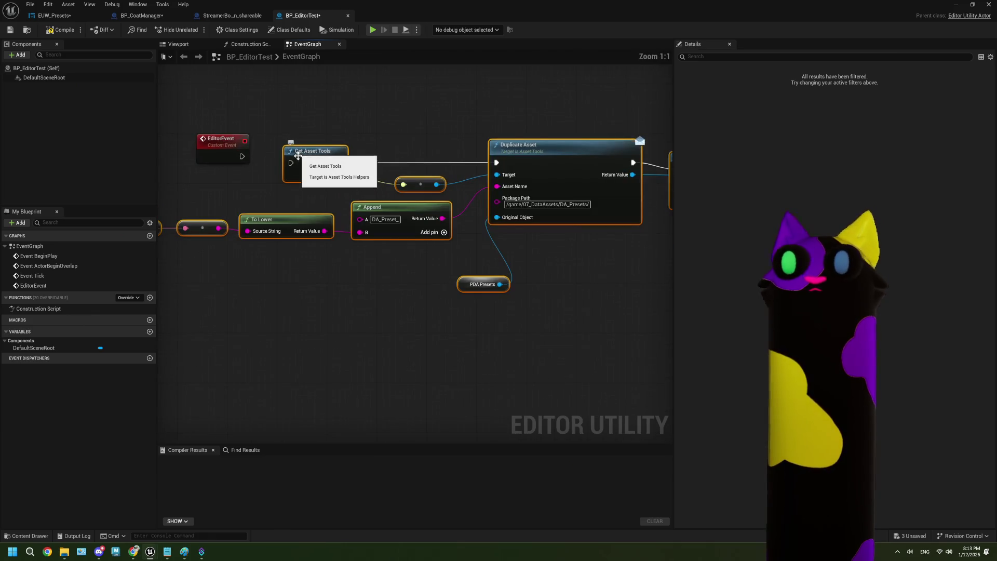
left_click(247, 158)
Delete the Export Name through To Lower nodes and set Append's B input to 'test'.
left_click_drag(292, 166, 444, 170)
left_click_drag(197, 211, 463, 283)
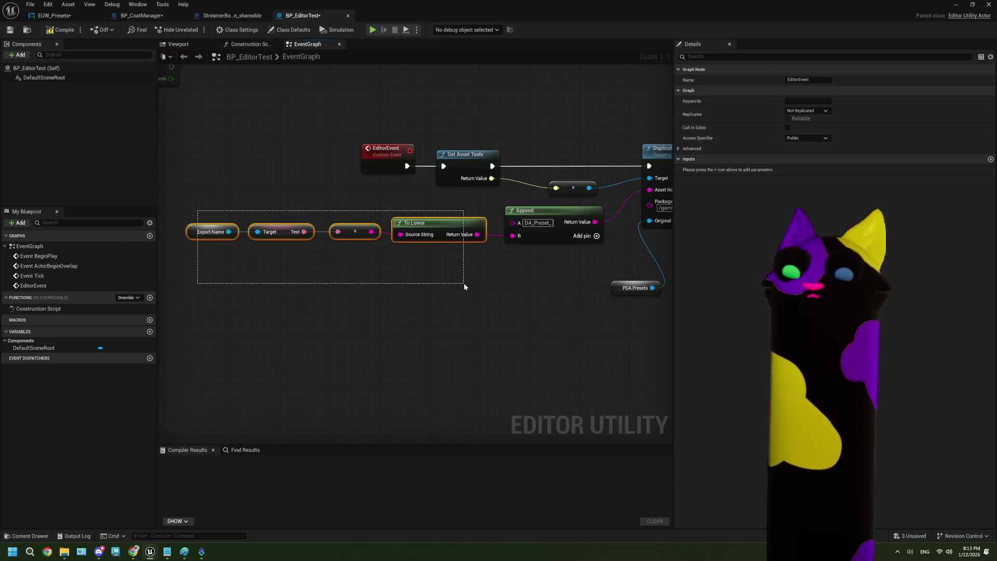
key("Delete")
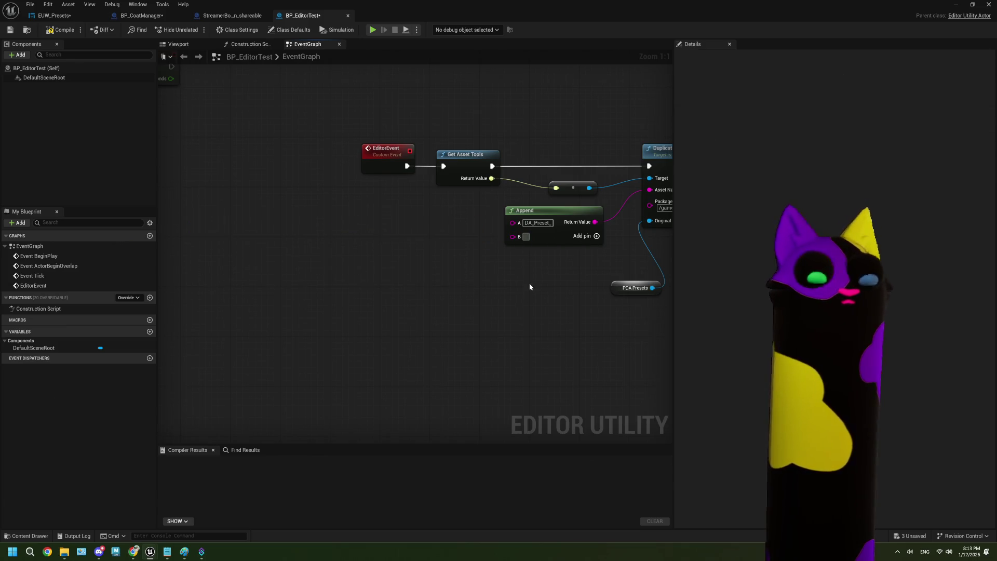
type("test")
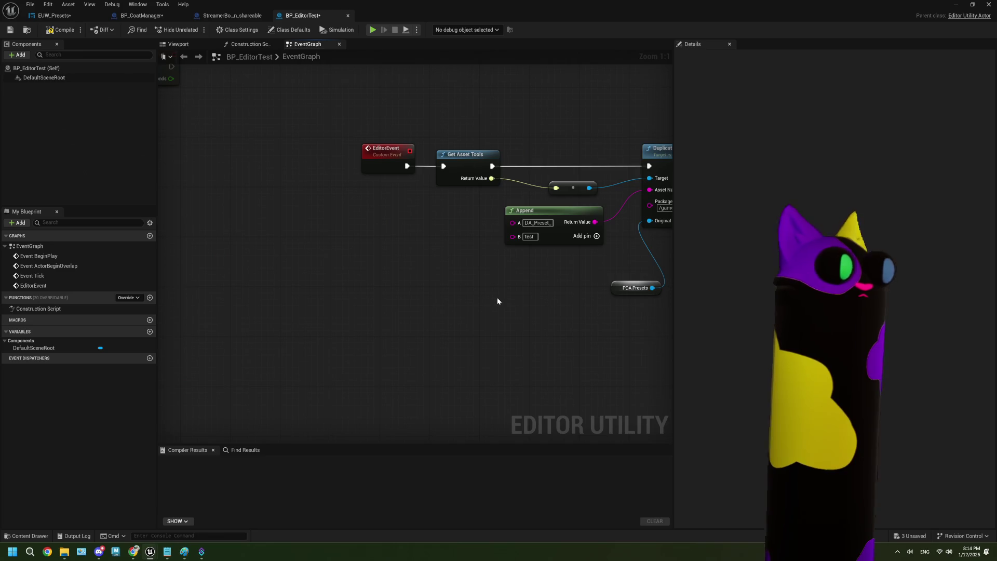
mouse_move(520, 305)
left_mouse_down()
mouse_move(391, 311)
mouse_move(391, 320)
mouse_move(463, 314)
mouse_move(406, 330)
mouse_move(303, 288)
left_mouse_up()
Convert the PDA Presets node into a PDA_Presets variable.
right_click(299, 288)
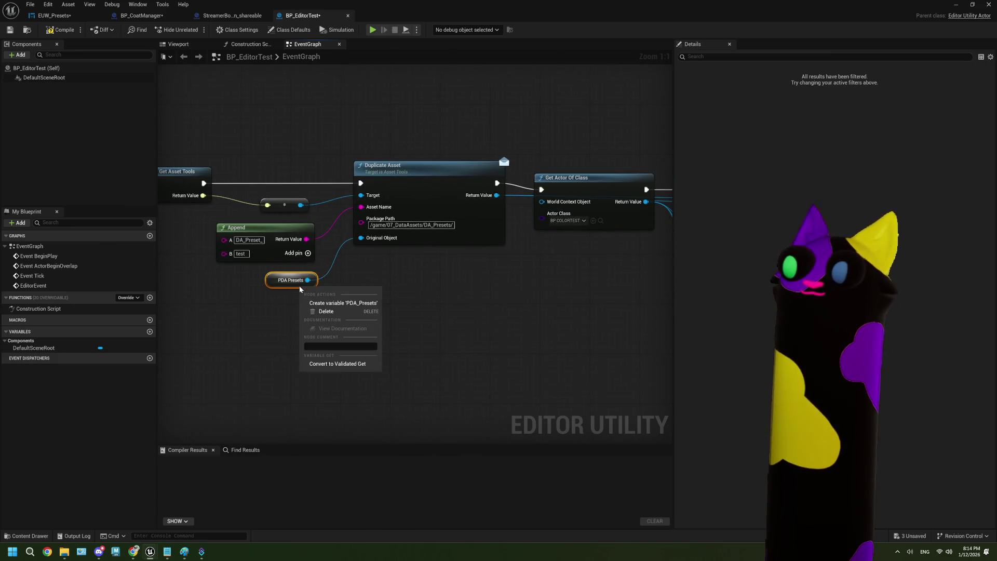
left_click(343, 303)
left_click_drag(323, 347, 169, 353)
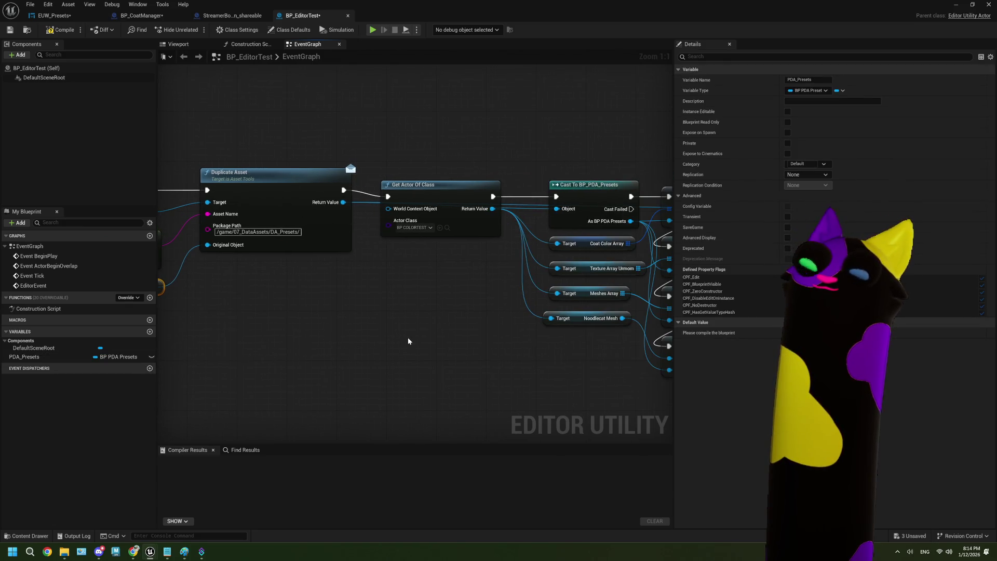
left_click_drag(407, 337, 312, 339)
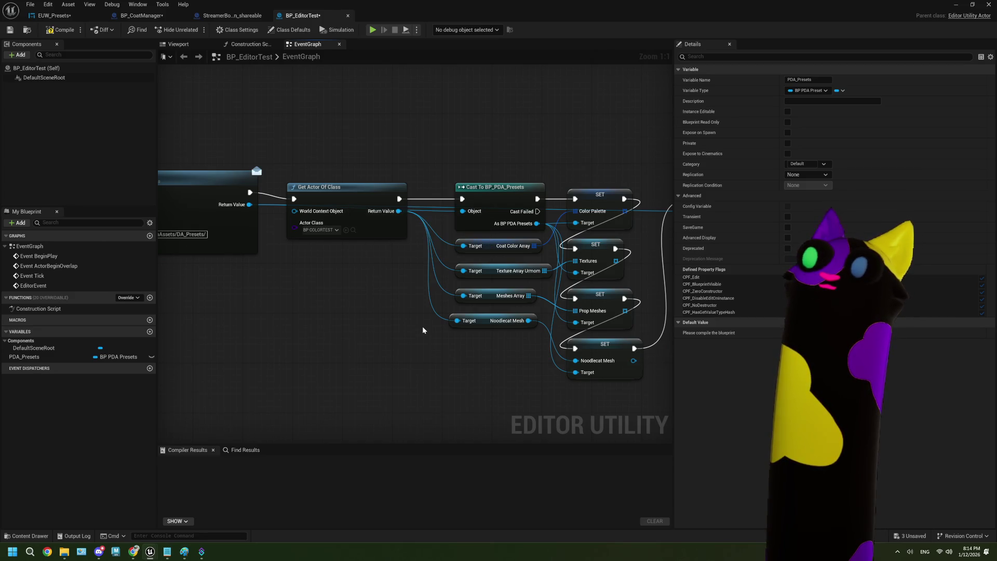
Delete the four Target getter nodes feeding the SET nodes.
left_click(314, 230)
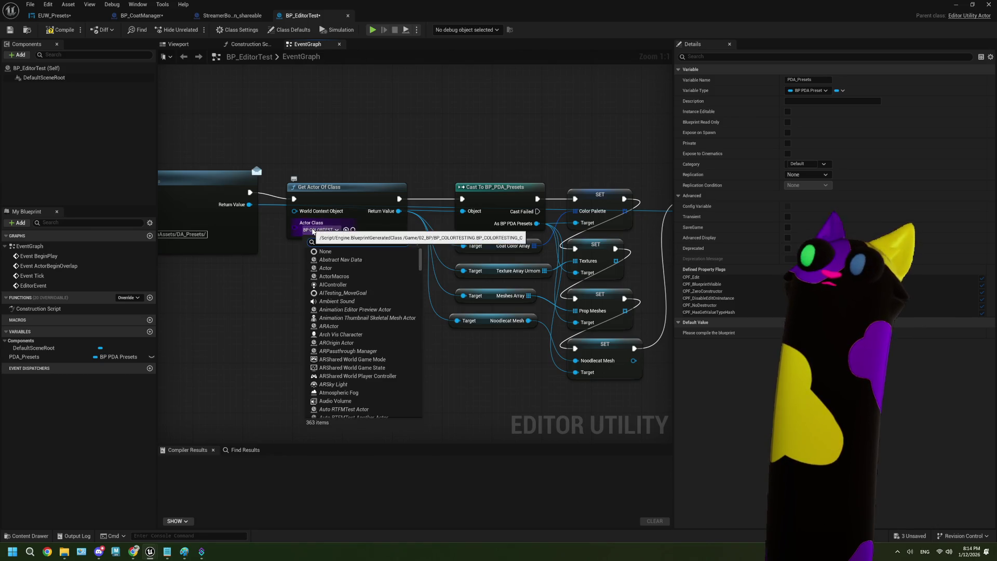
left_click(472, 385)
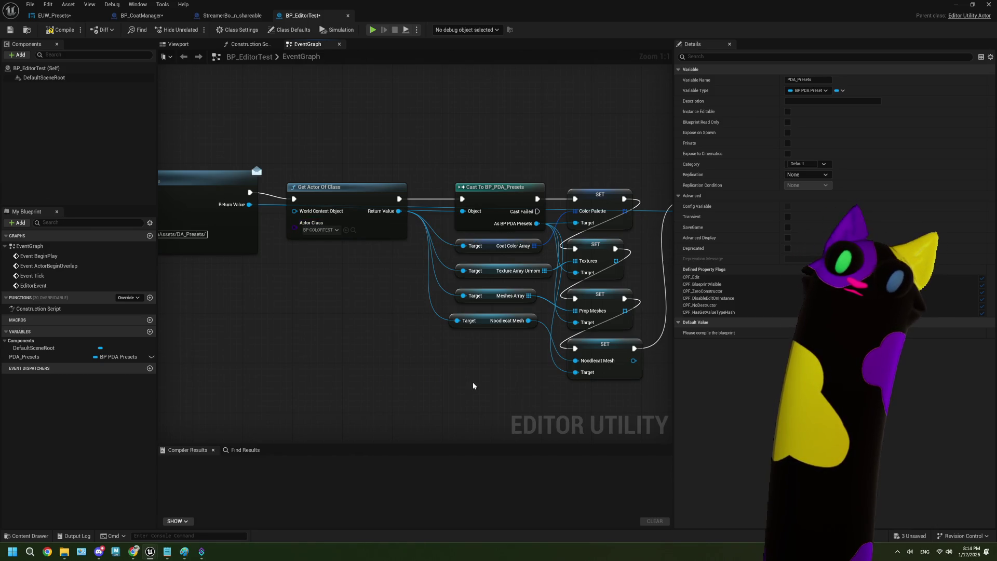
left_click_drag(473, 384, 478, 252)
key("Delete")
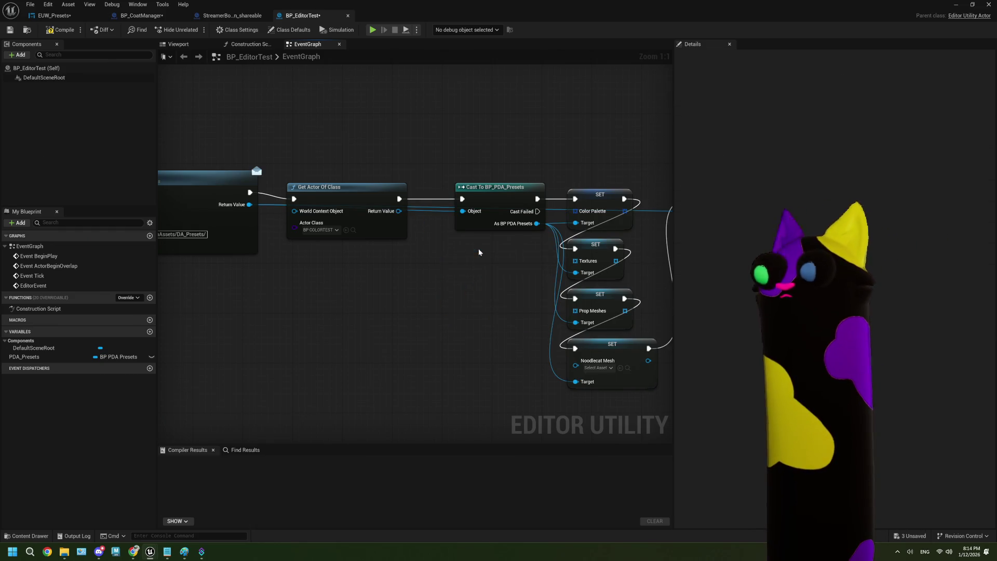
Set Get Actor Of Class's Actor Class to BP_Noodlecat_NEW.
left_click(290, 218)
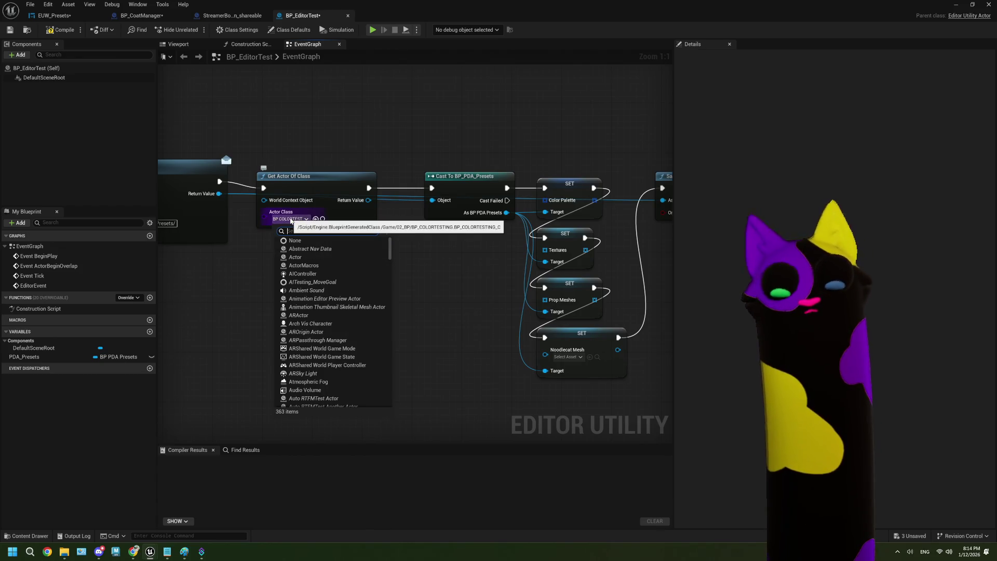
type("new")
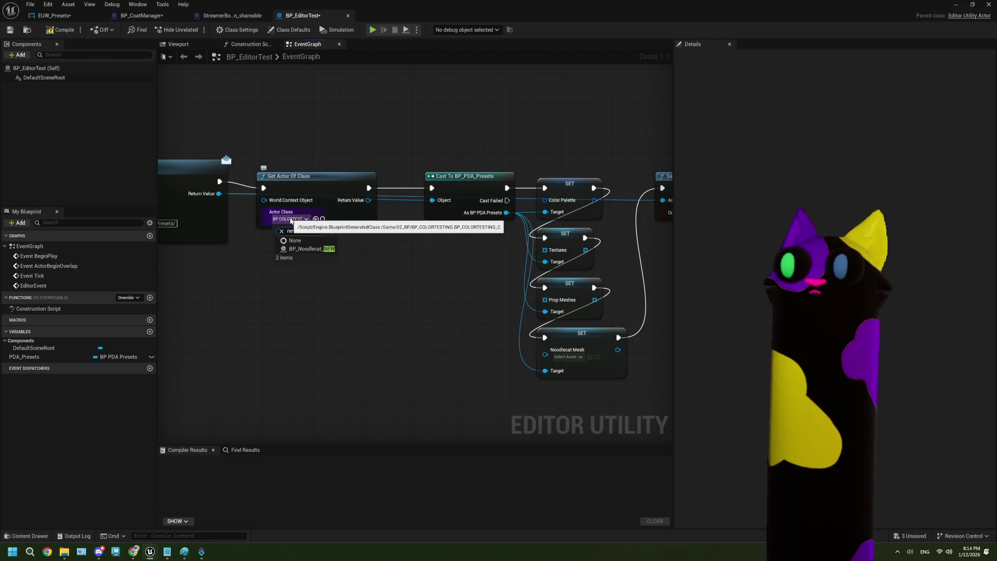
left_click(300, 248)
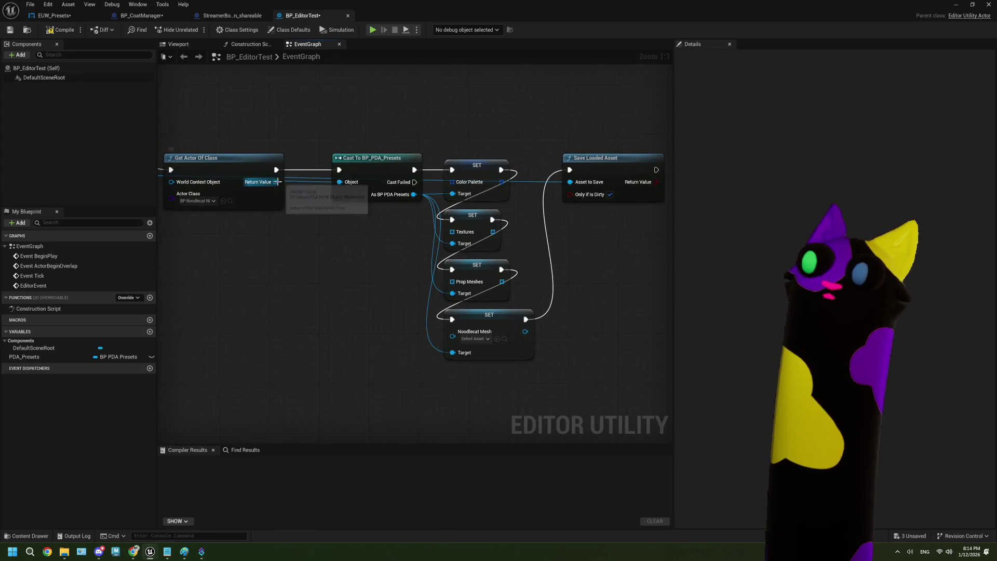
Search the Return Value's actions for 'current color', then 'preset'.
left_click_drag(276, 181, 298, 246)
type("cur")
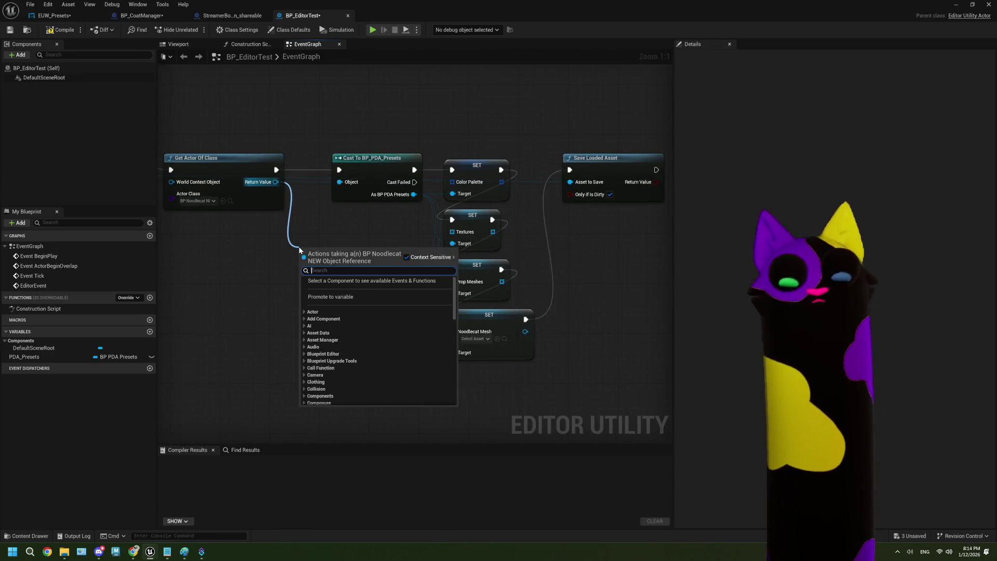
type("rent ")
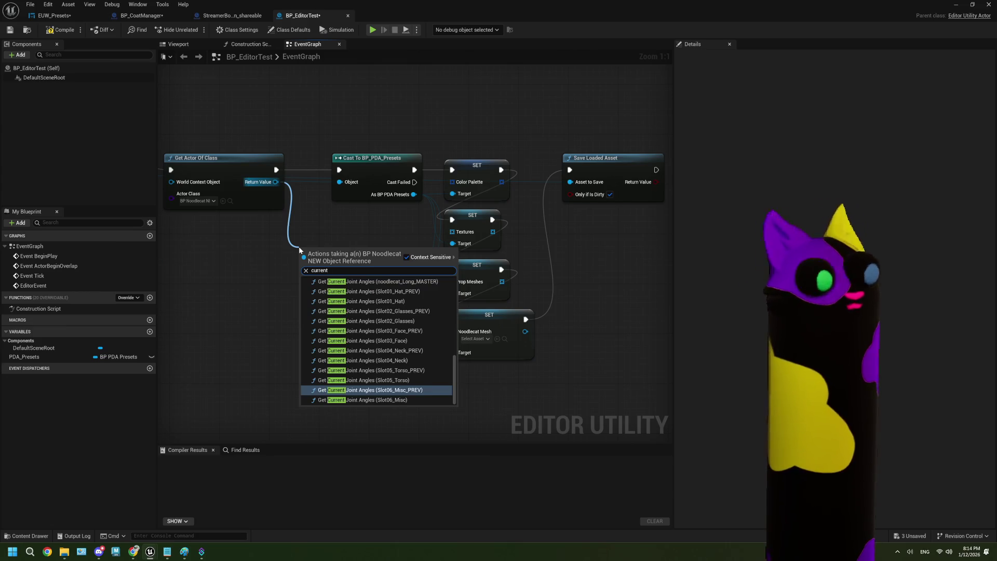
type("c")
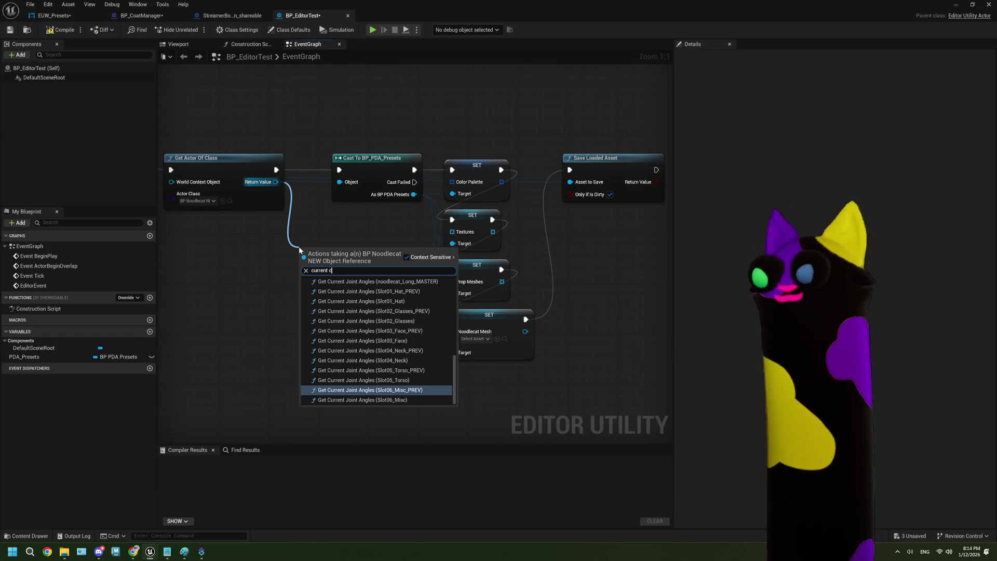
type("olo")
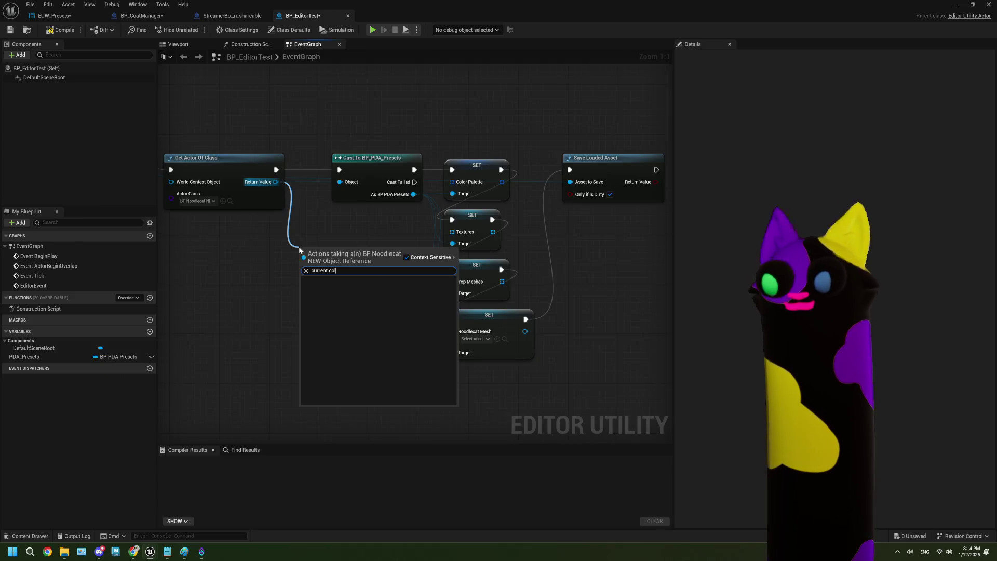
key("BackSpace")
key("BackSpace")
key("BackSpace")
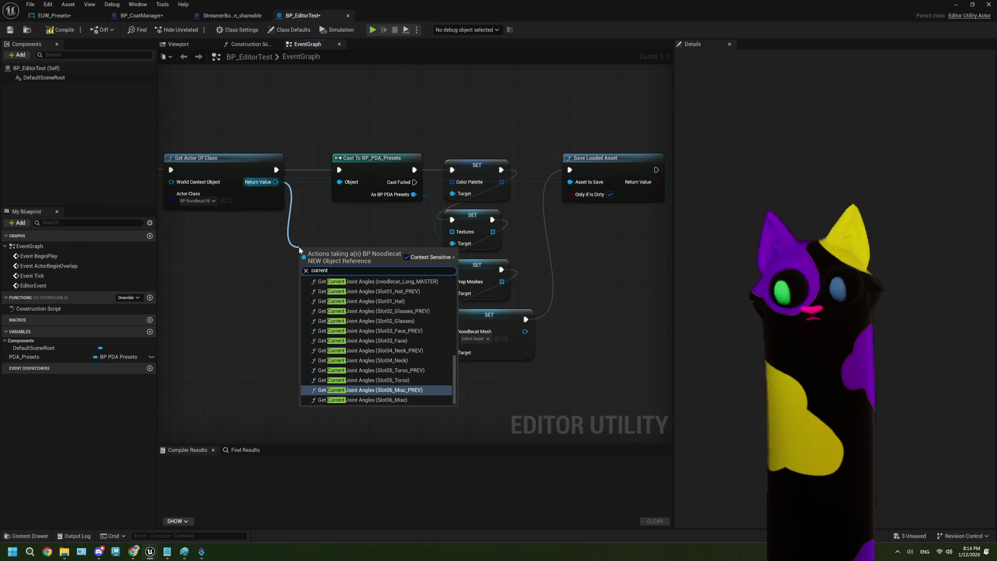
type("pre")
key("BackSpace")
key("BackSpace")
key("BackSpace")
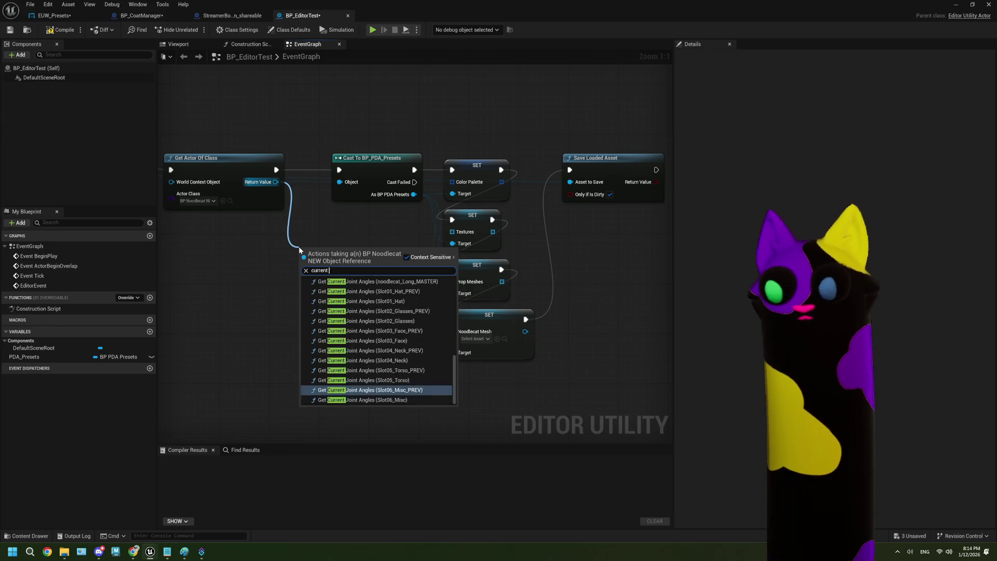
type("preset")
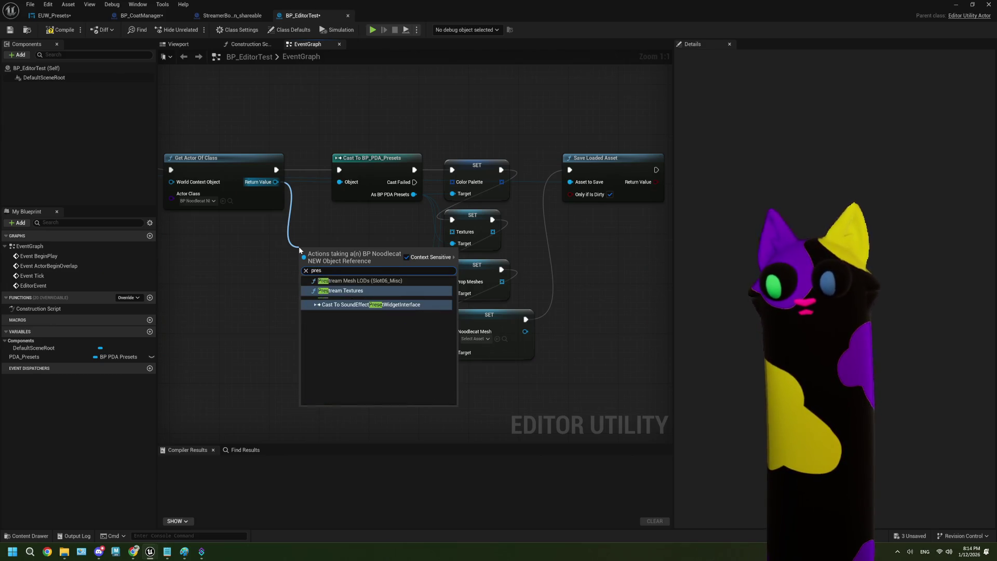
Delete the existing Get Actor Of Class node.
left_click(233, 257)
left_click_drag(234, 256, 396, 270)
left_click(417, 211)
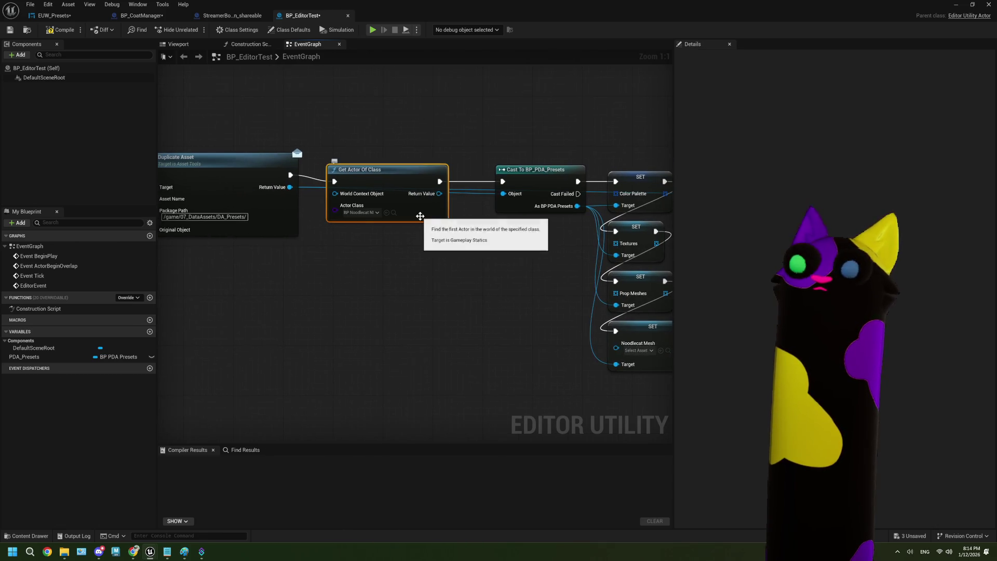
left_click_drag(417, 210, 435, 267)
key("Delete")
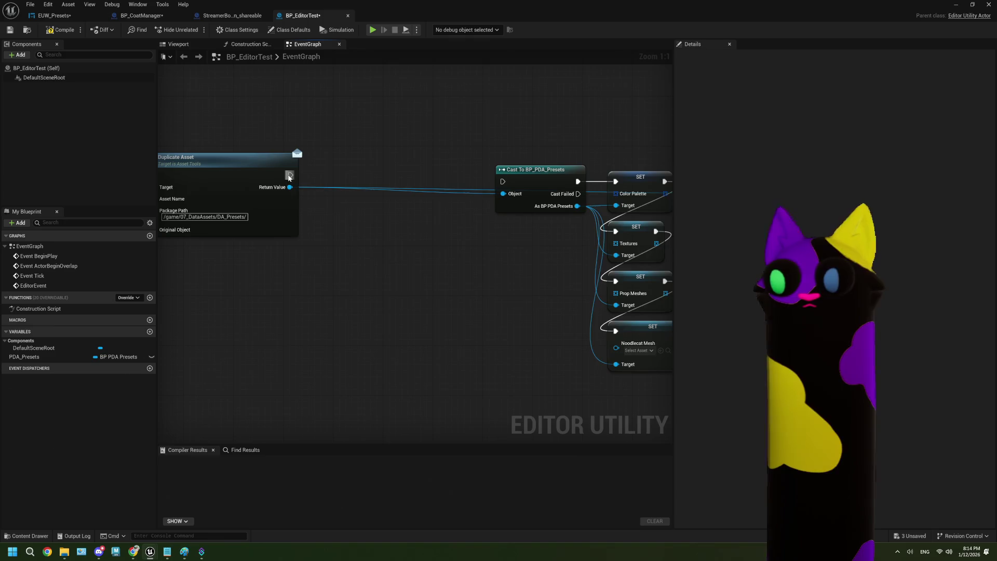
Add a new Get Actor Of Class after Duplicate Asset and chain it into the cast.
left_click_drag(291, 175, 363, 284)
type("n")
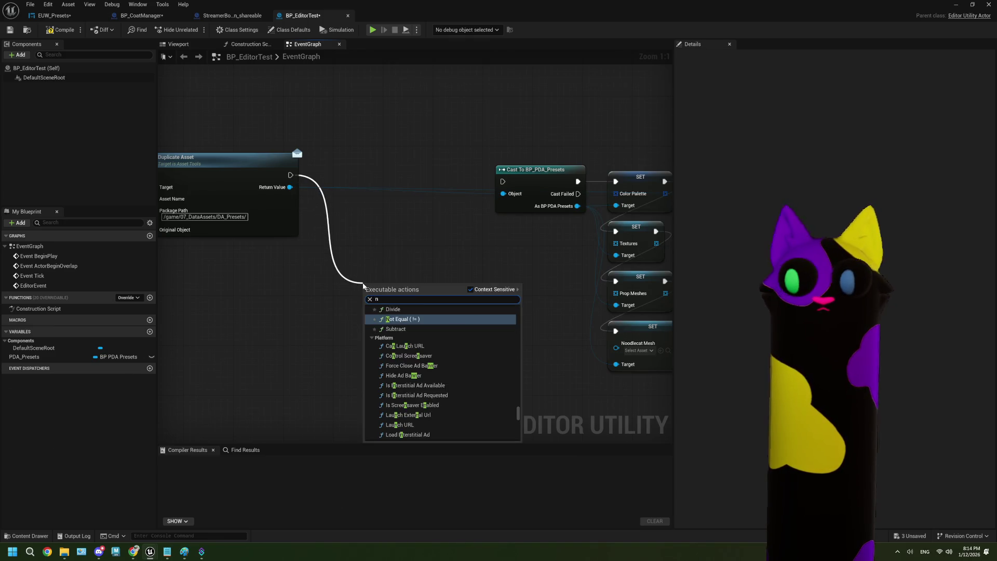
type("ew")
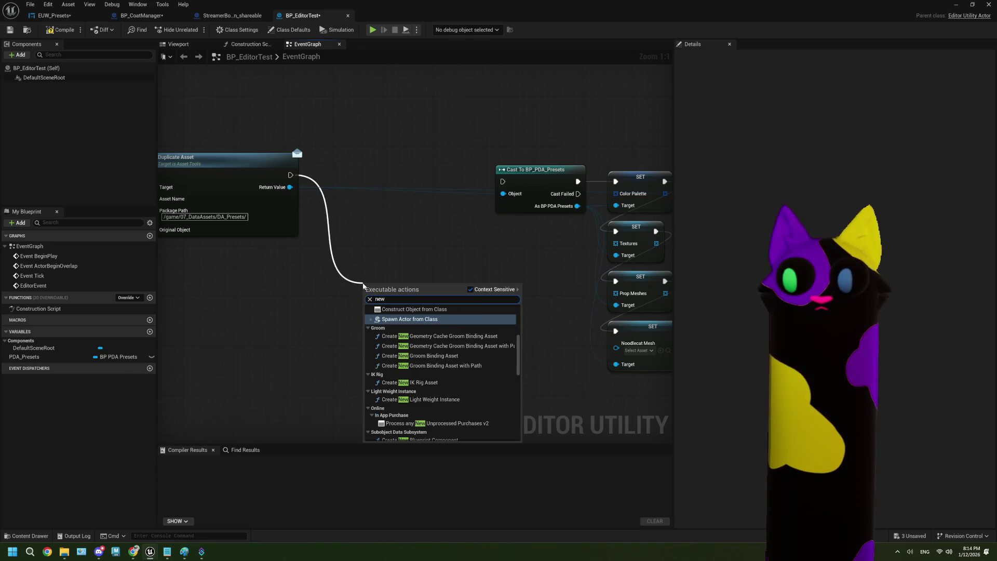
key("BackSpace")
key("BackSpace")
key("BackSpace")
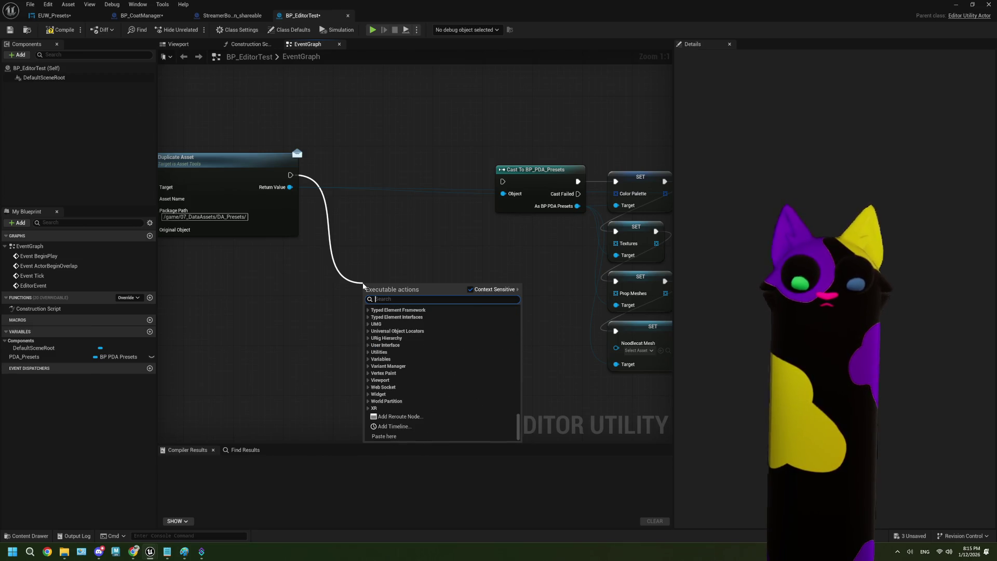
type("get ac")
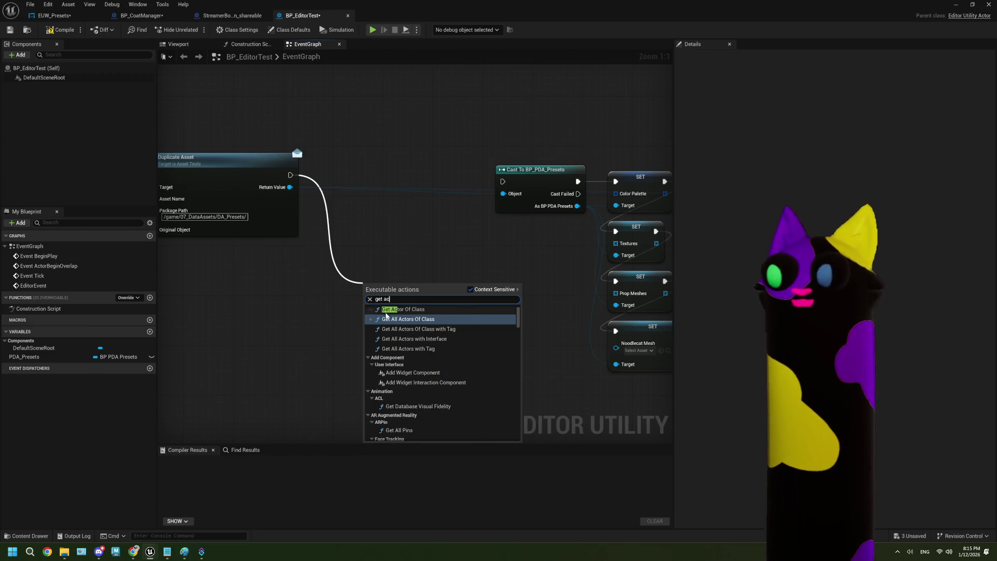
left_click(401, 310)
left_click_drag(403, 286, 396, 155)
left_click_drag(459, 269, 296, 248)
left_click_drag(294, 142, 338, 160)
Set its Actor Class to BP_Noodlecat_NEW and search the return value's actions for 'prese'.
left_click(218, 172)
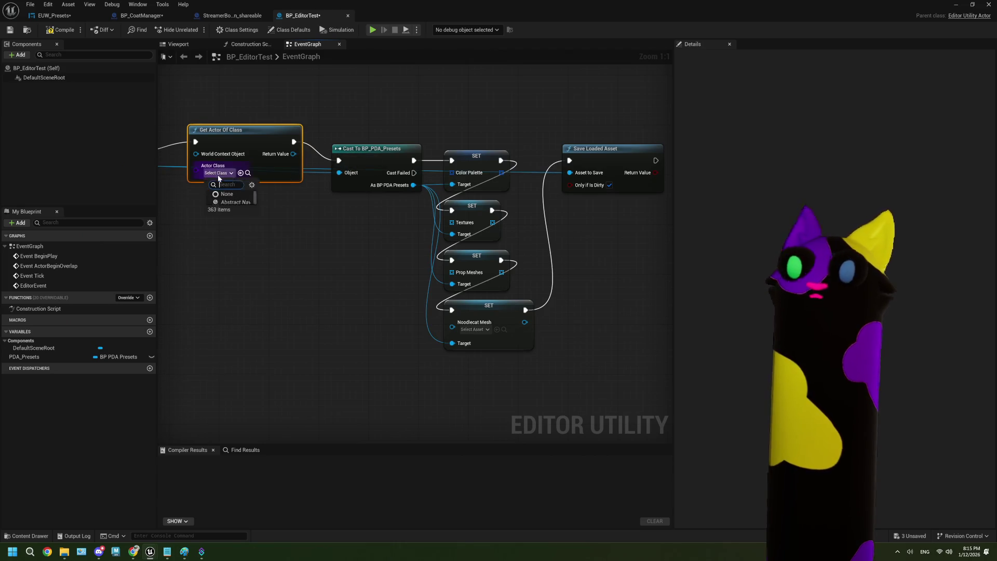
type("new")
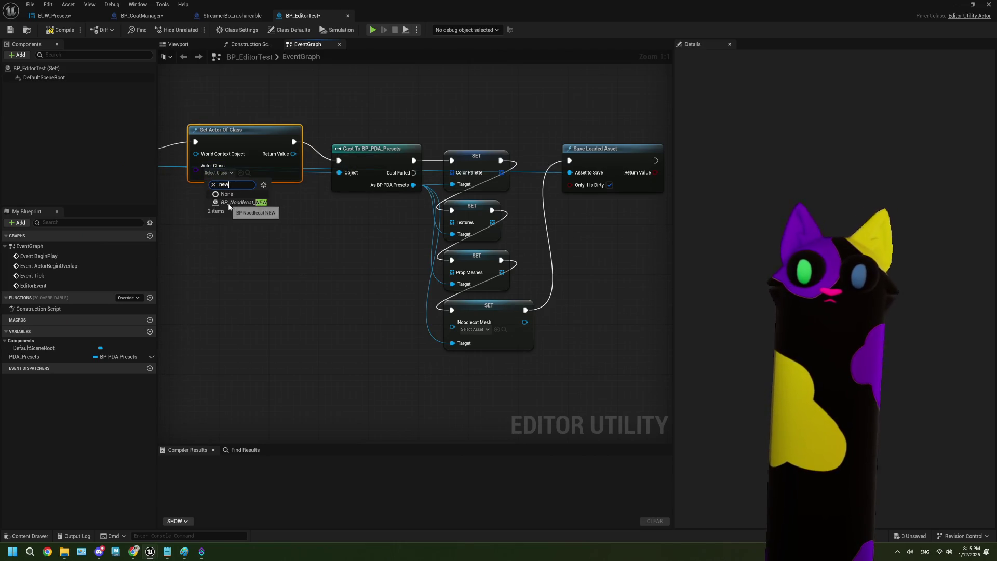
left_click(229, 202)
left_click_drag(237, 150, 300, 279)
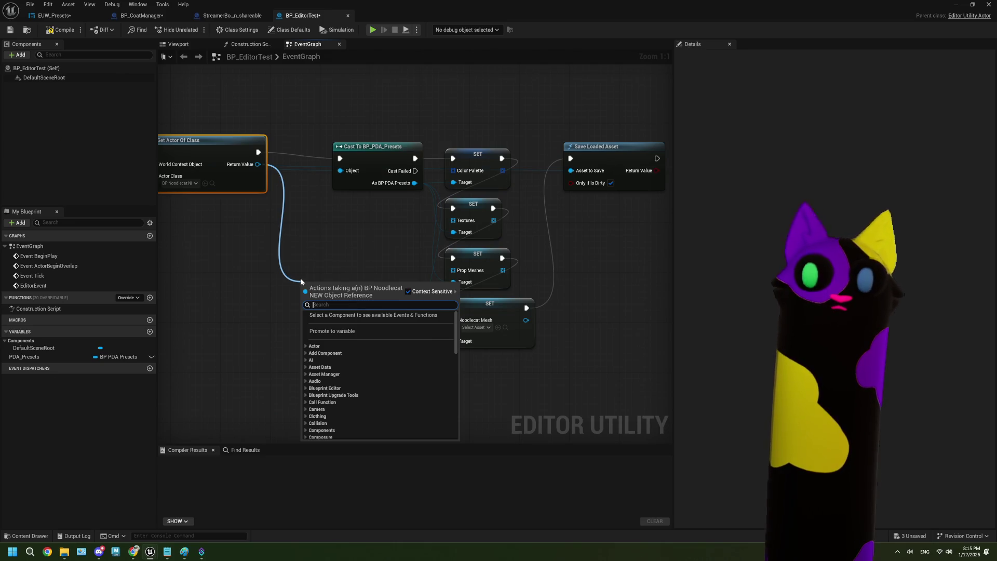
type("n")
key("BackSpace")
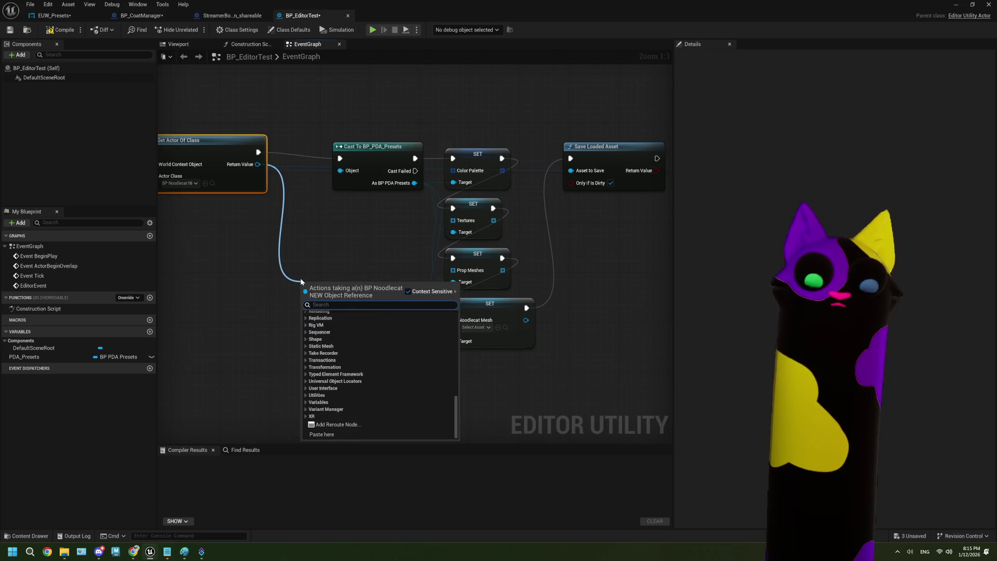
type("prese")
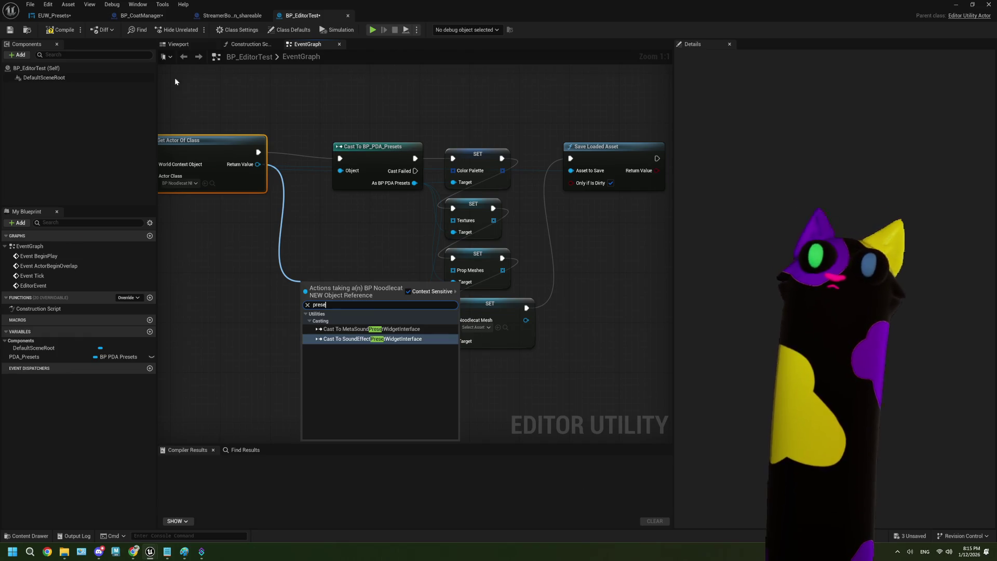
Change the Actor Class to BP_CoatManager.
double_click(450, 8)
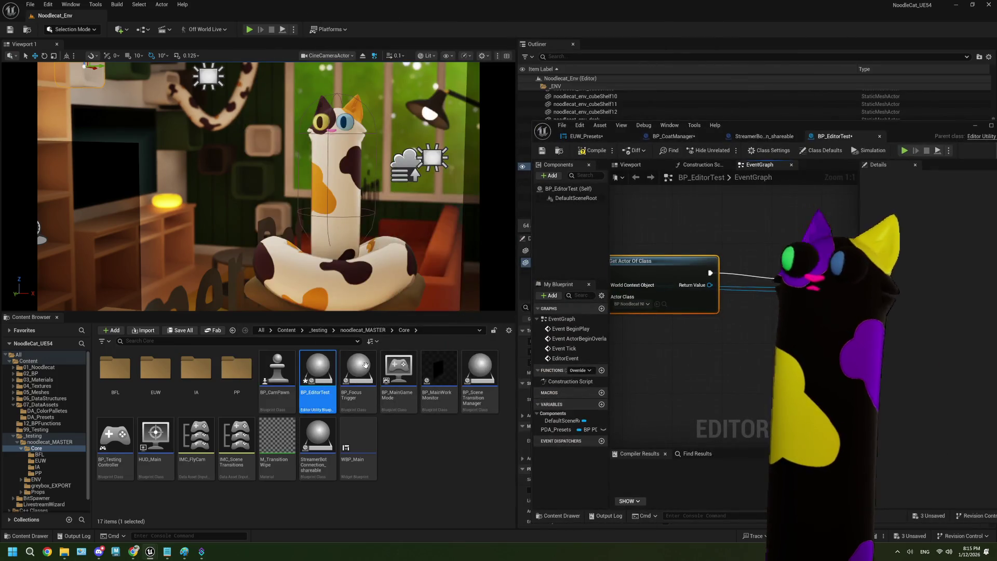
double_click(753, 126)
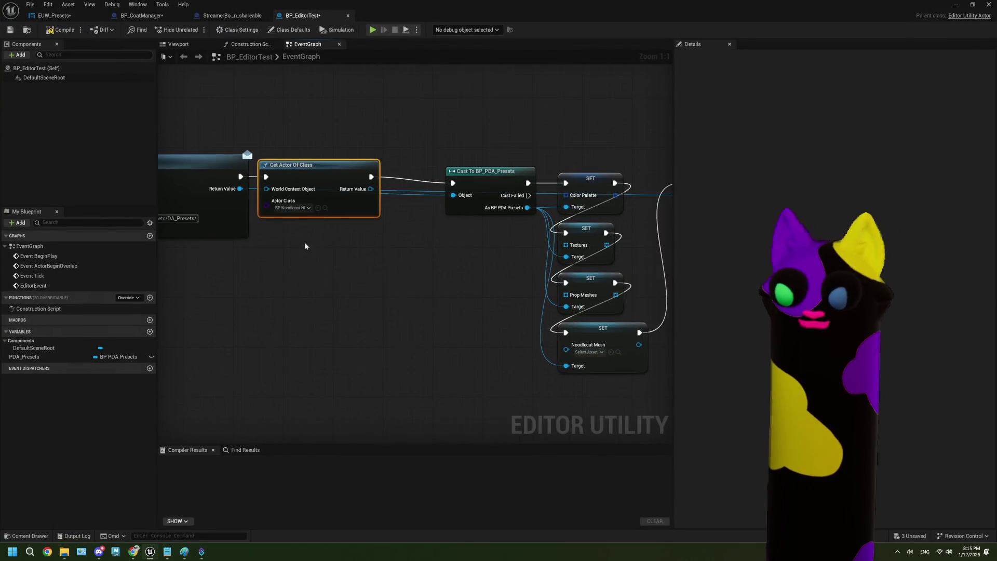
left_click(298, 211)
type("coa")
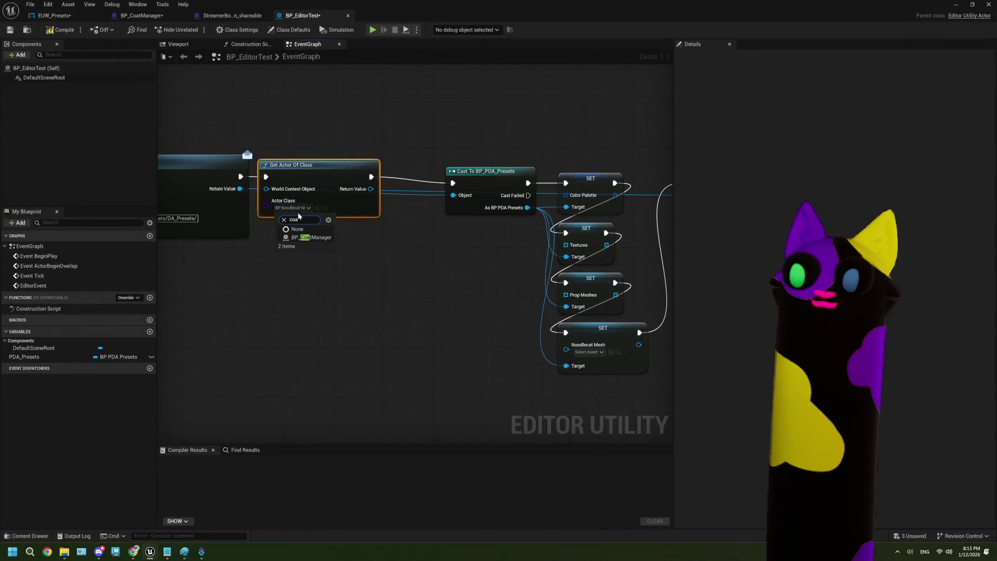
left_click(310, 237)
Add a Preset Color Palette getter and feed it into SET Color Palette.
left_click_drag(370, 189, 374, 274)
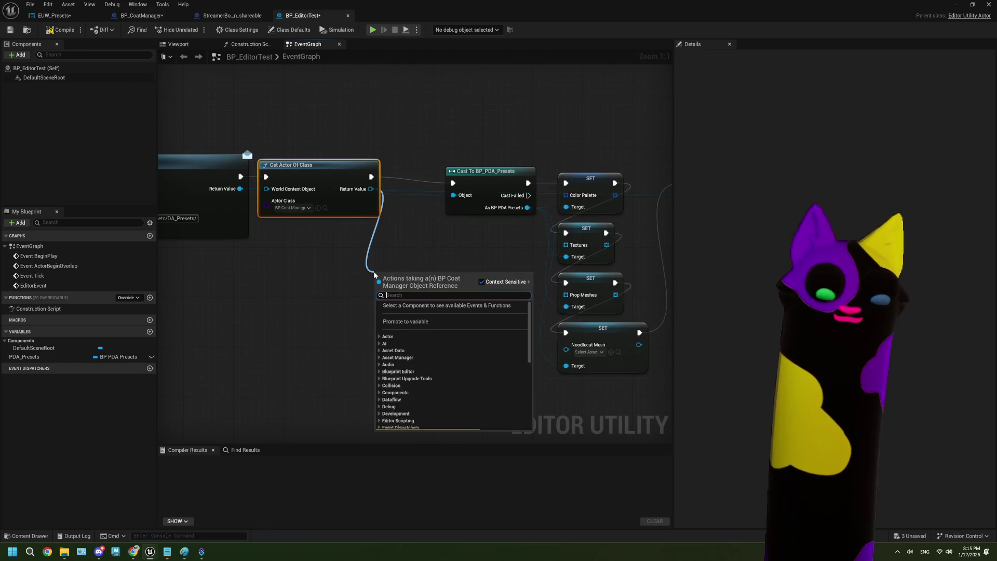
type("preset")
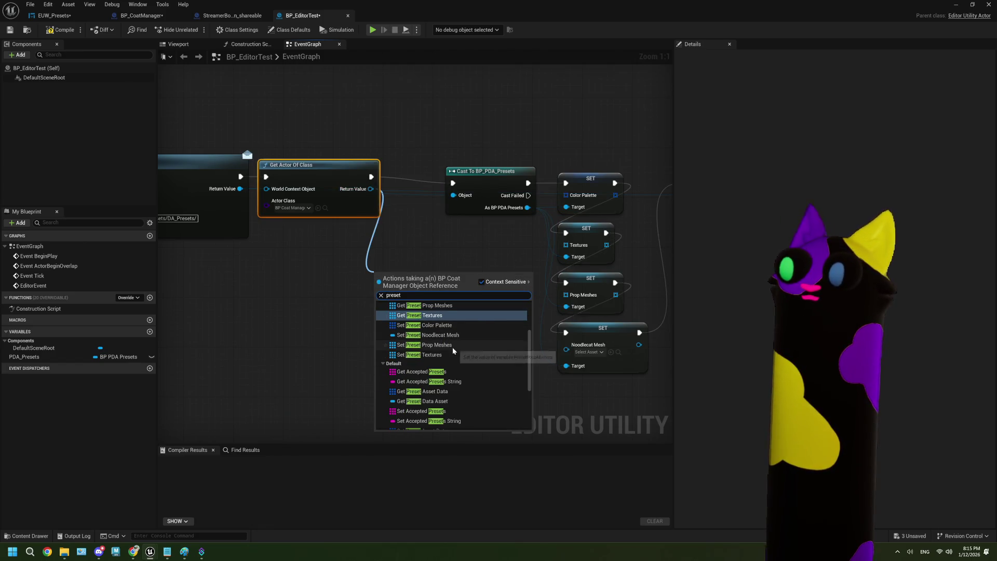
scroll(446, 344, "up", 3)
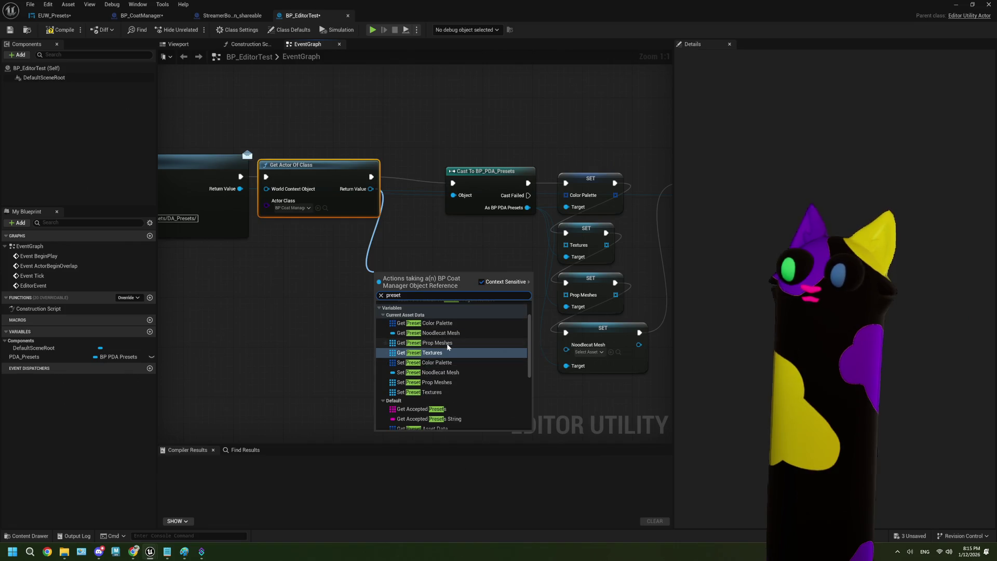
left_click(441, 323)
left_click_drag(458, 273, 576, 197)
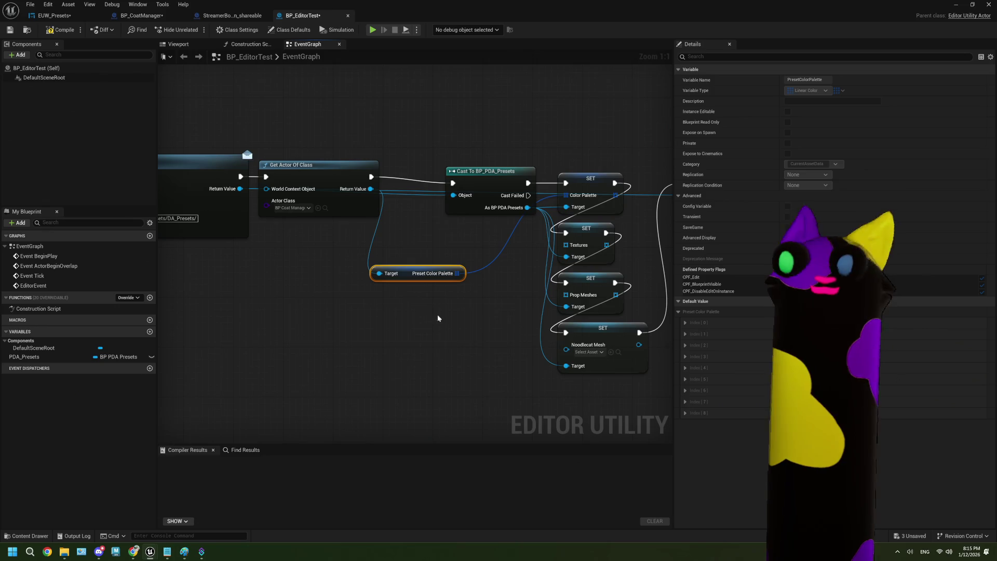
left_click_drag(410, 277, 459, 240)
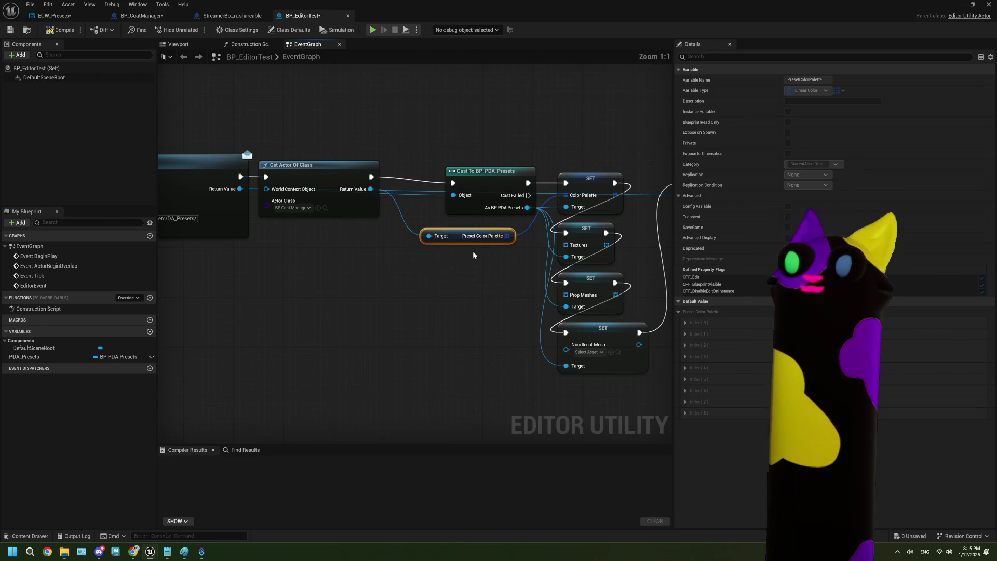
Add a Preset Textures getter and feed it into SET Textures.
left_click_drag(370, 189, 415, 278)
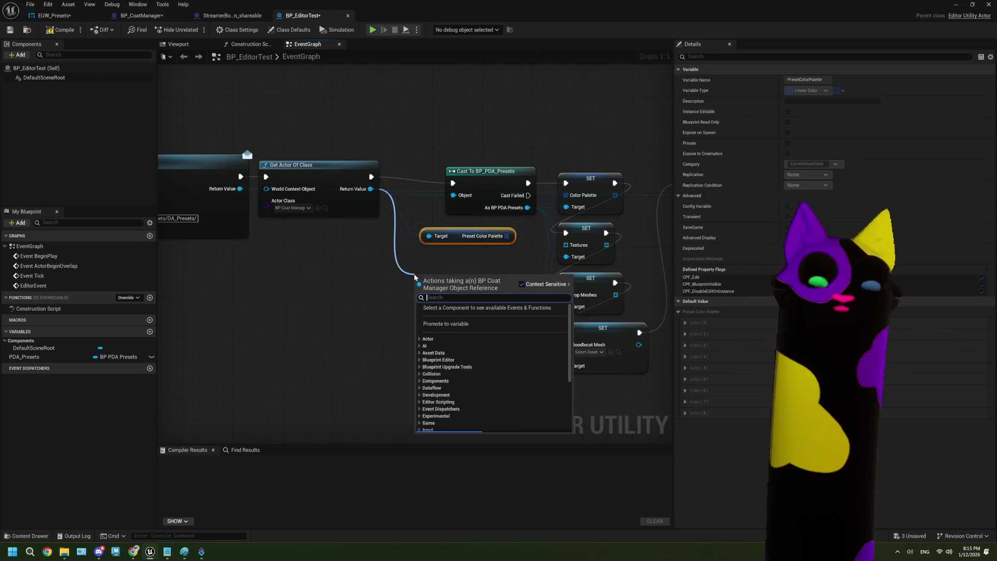
type("pre")
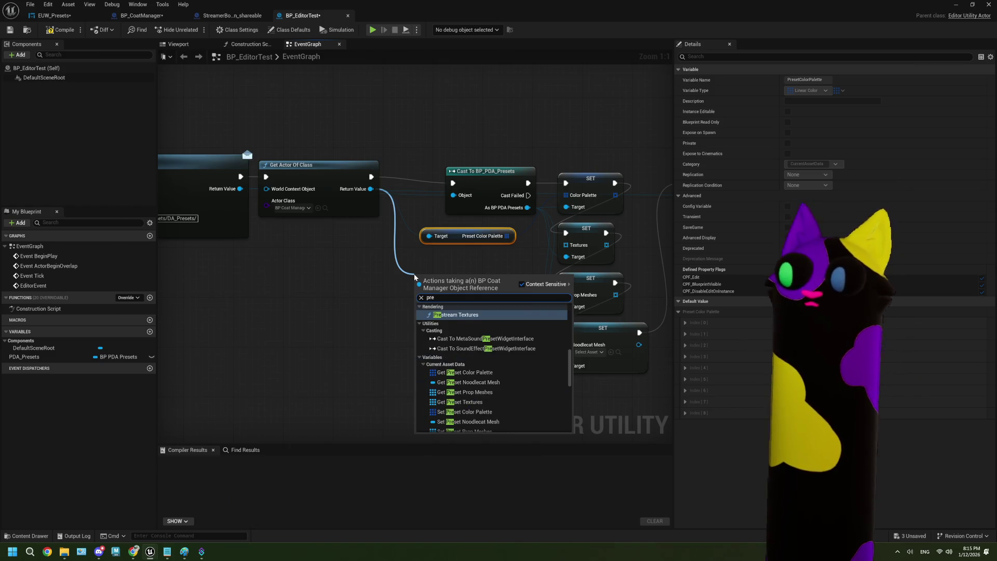
type("set")
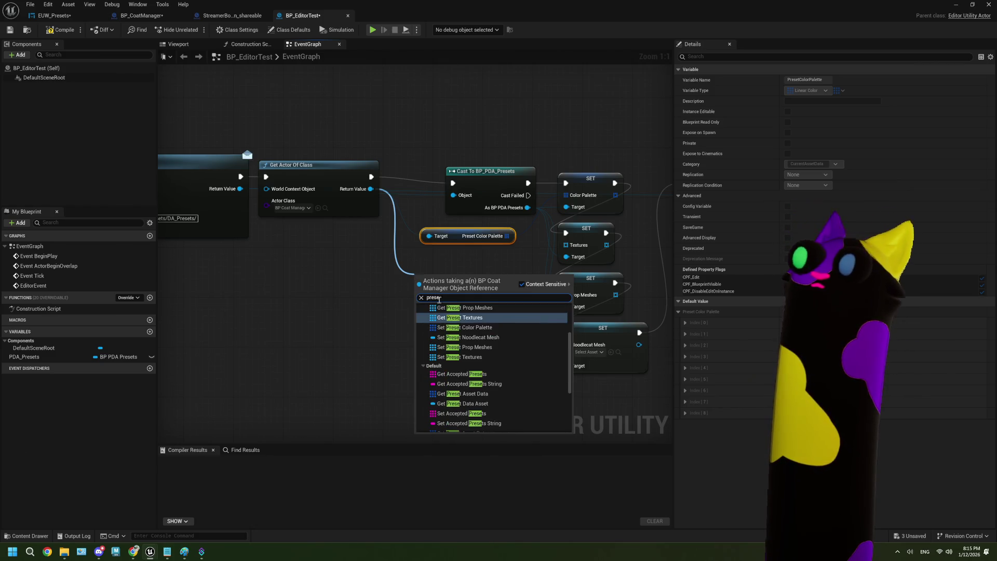
scroll(470, 342, "up", 2)
left_click(475, 347)
mouse_move(484, 280)
left_mouse_down()
mouse_move(553, 262)
mouse_move(565, 245)
left_mouse_up()
mouse_move(487, 286)
left_mouse_down()
mouse_move(512, 260)
mouse_move(499, 260)
left_mouse_up()
Add a Preset Prop Meshes getter and place it below Preset Textures.
left_click_drag(370, 188, 410, 314)
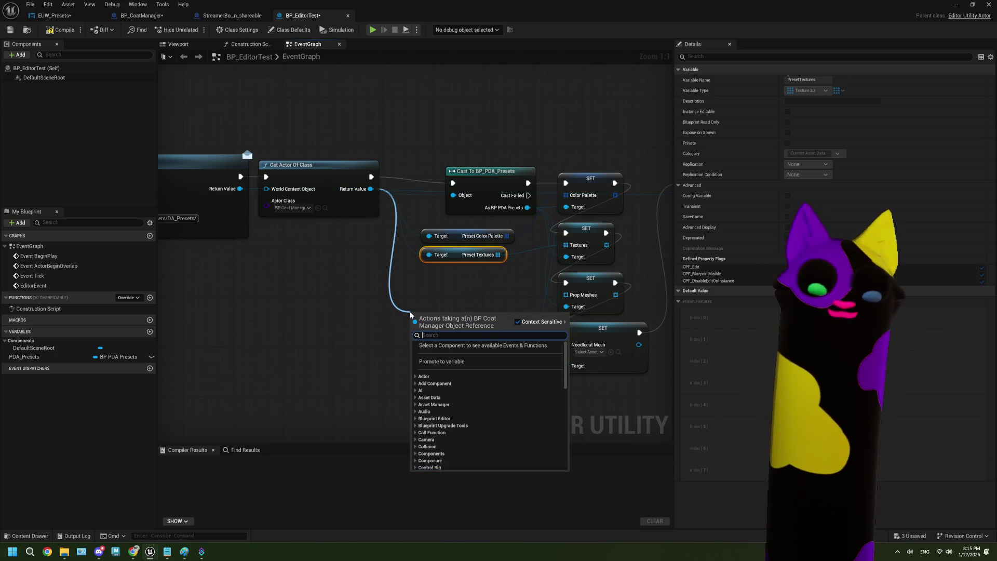
type("preset")
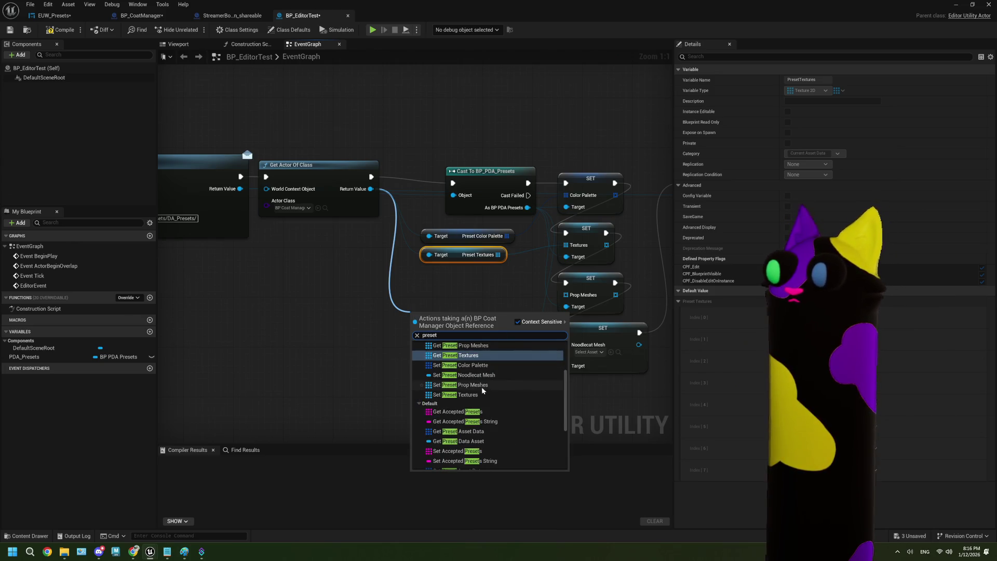
scroll(482, 386, "up", 2)
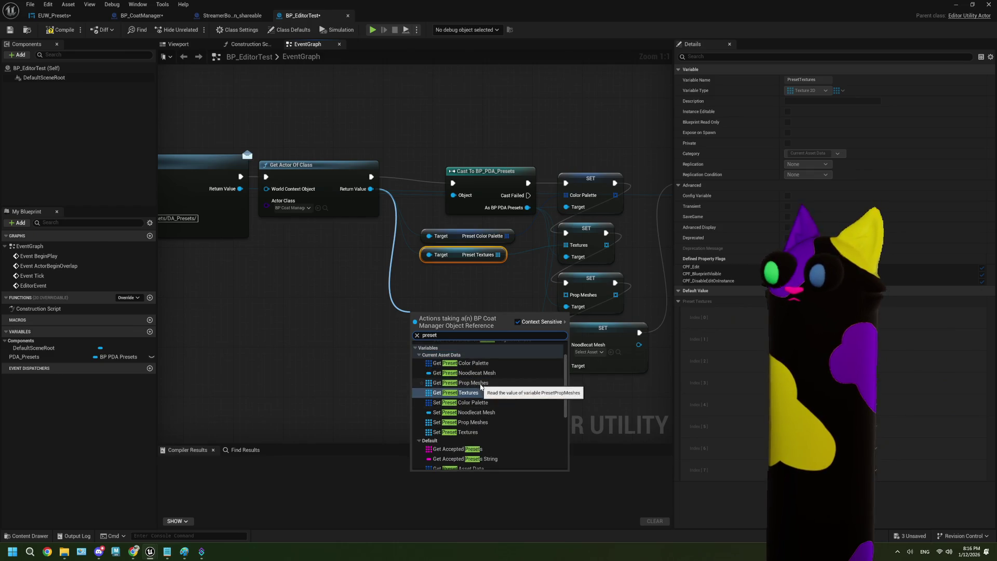
left_click(467, 383)
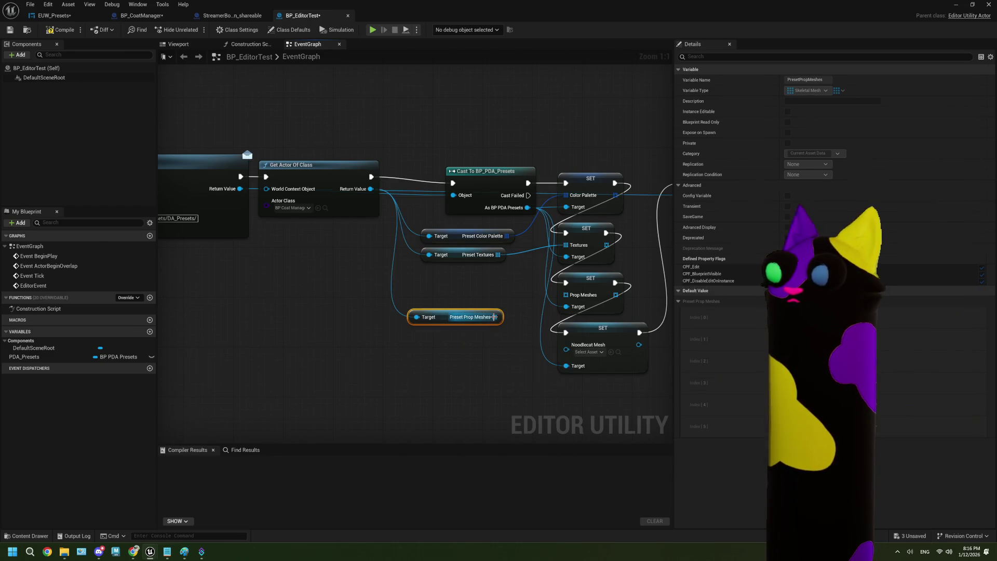
left_click_drag(492, 313, 505, 272)
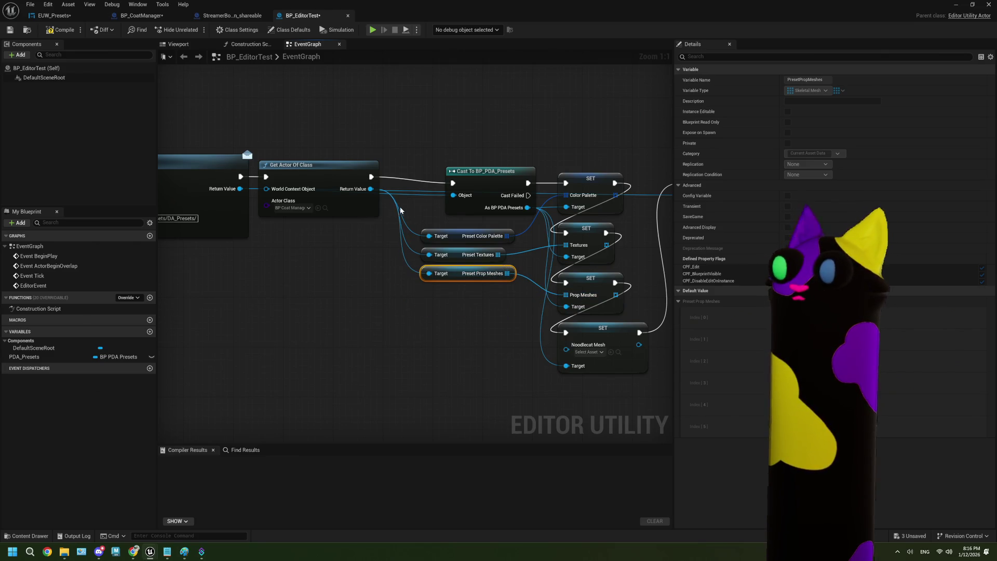
left_click_drag(370, 188, 436, 343)
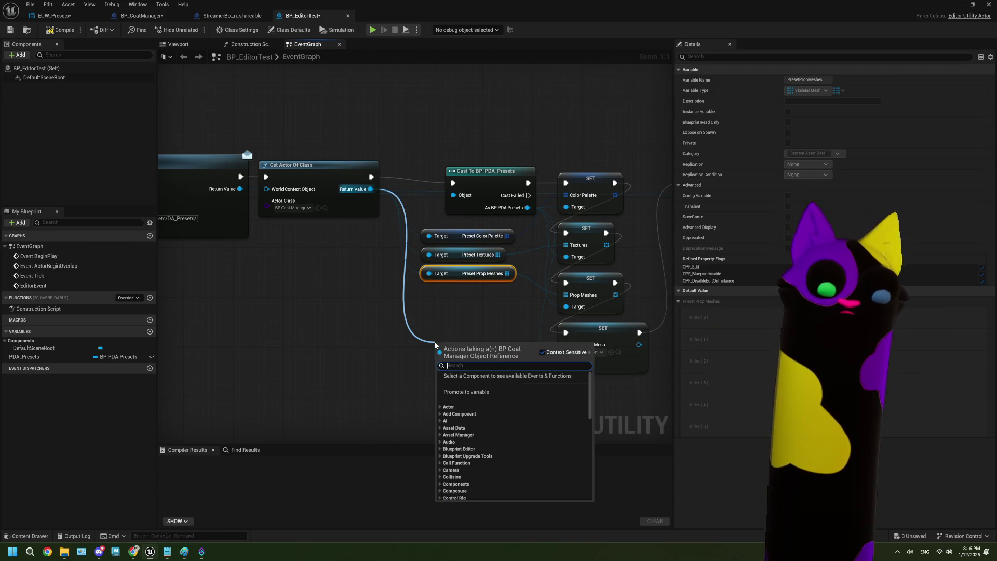
type("noodle")
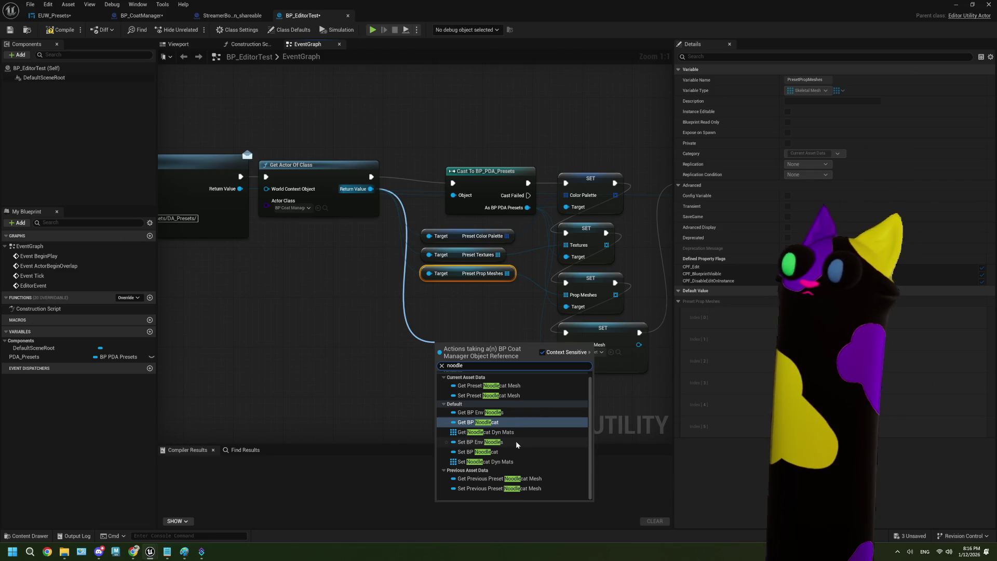
scroll(515, 441, "up", 1)
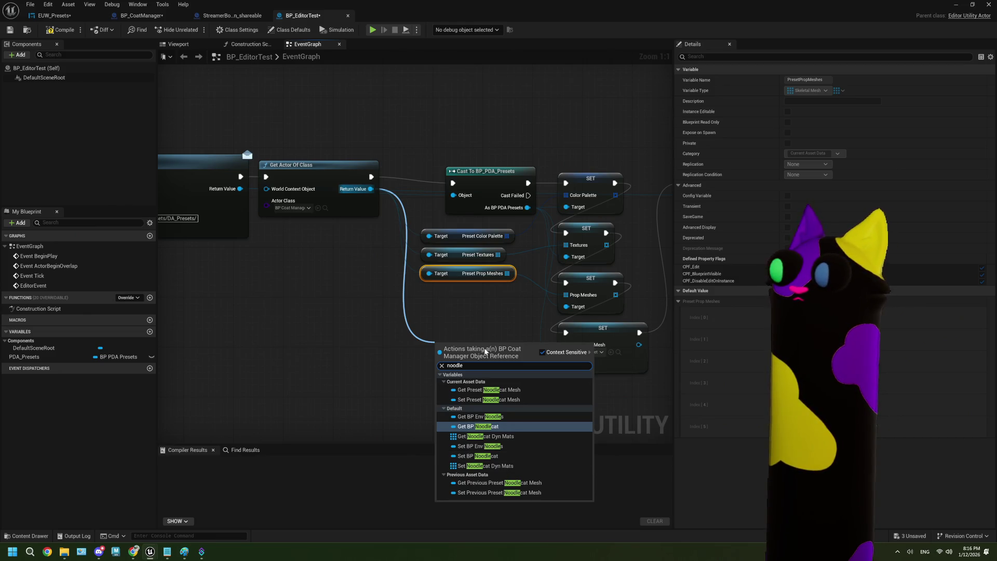
key("Escape")
left_click(602, 358)
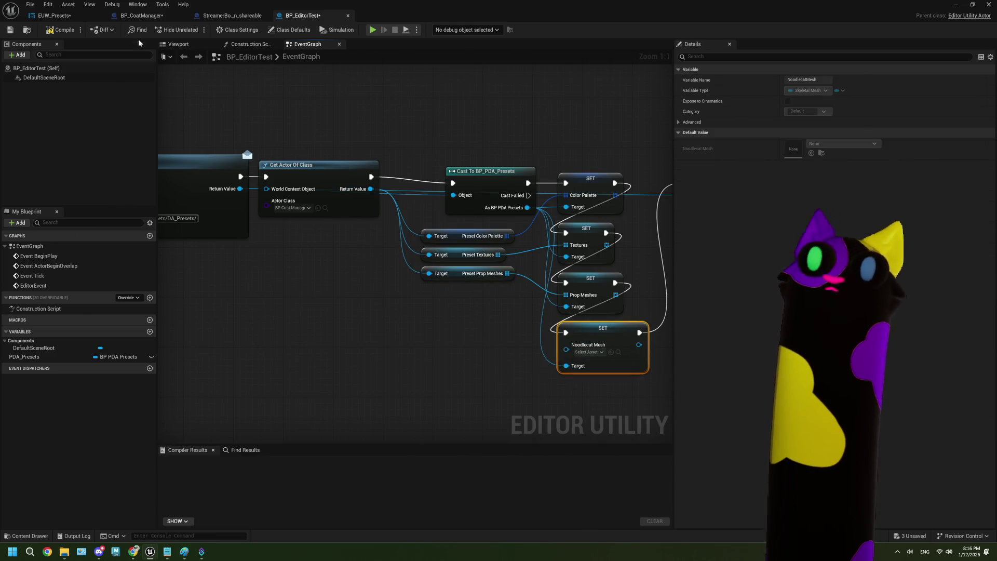
left_click(140, 16)
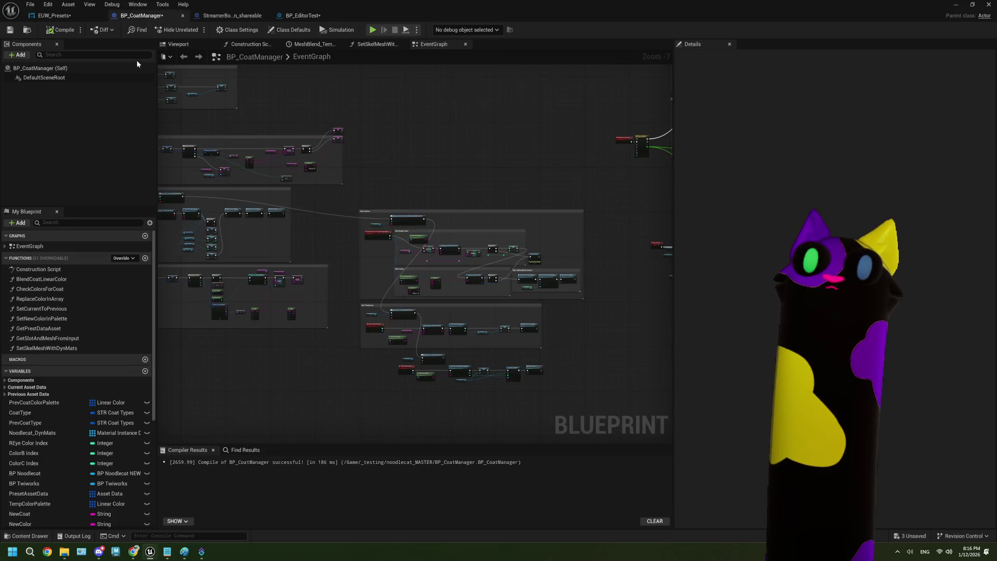
Check BP_CoatManager's PresetNoodlecatMesh variable, then search 'presetn' from Get Actor Of Class in BP_EditorTest.
left_click(5, 387)
left_click(49, 429)
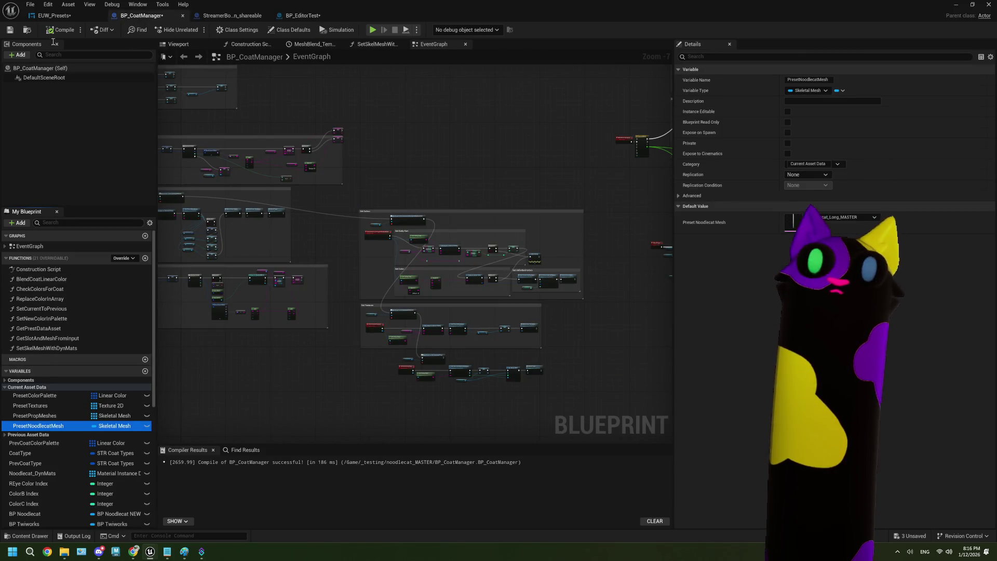
left_click(248, 16)
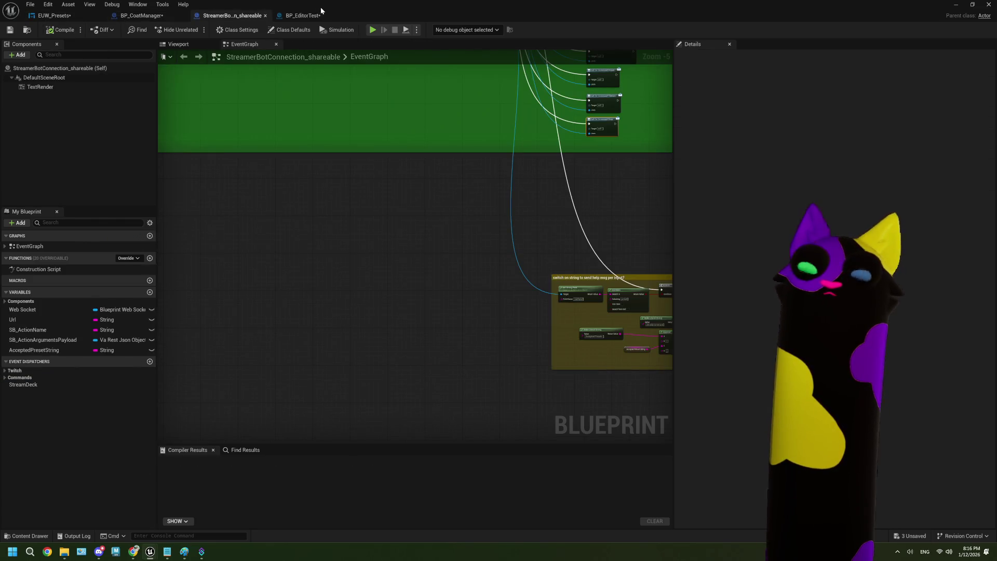
left_click(302, 16)
mouse_move(358, 194)
left_mouse_down()
mouse_move(378, 208)
mouse_move(401, 306)
left_mouse_up()
type("presetn")
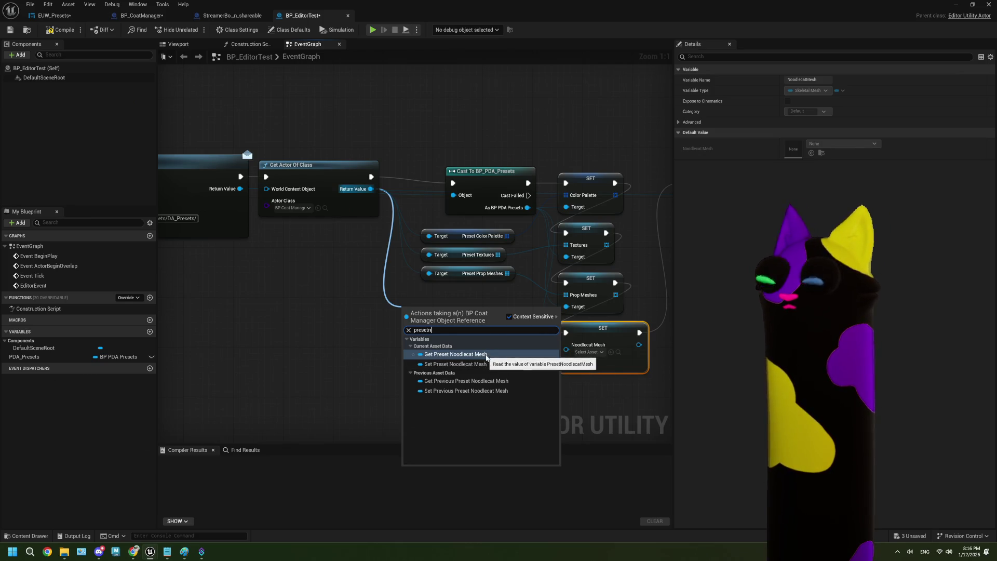
Add a Get Preset Noodlecat Mesh getter wired into SET Noodlecat Mesh, then compile.
left_click(442, 357)
mouse_move(490, 310)
left_mouse_down()
mouse_move(539, 348)
mouse_move(566, 344)
left_mouse_up()
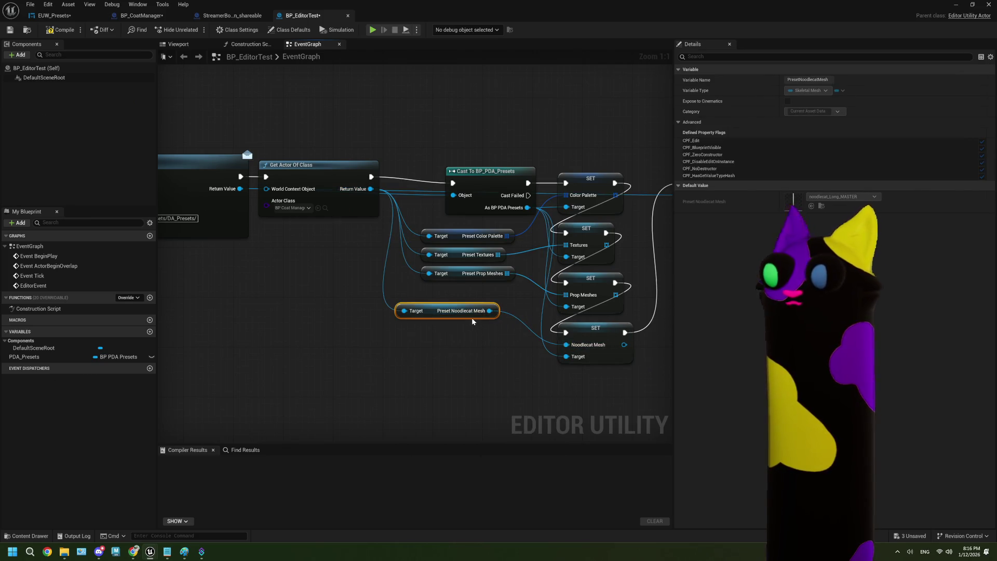
left_click_drag(472, 319, 503, 307)
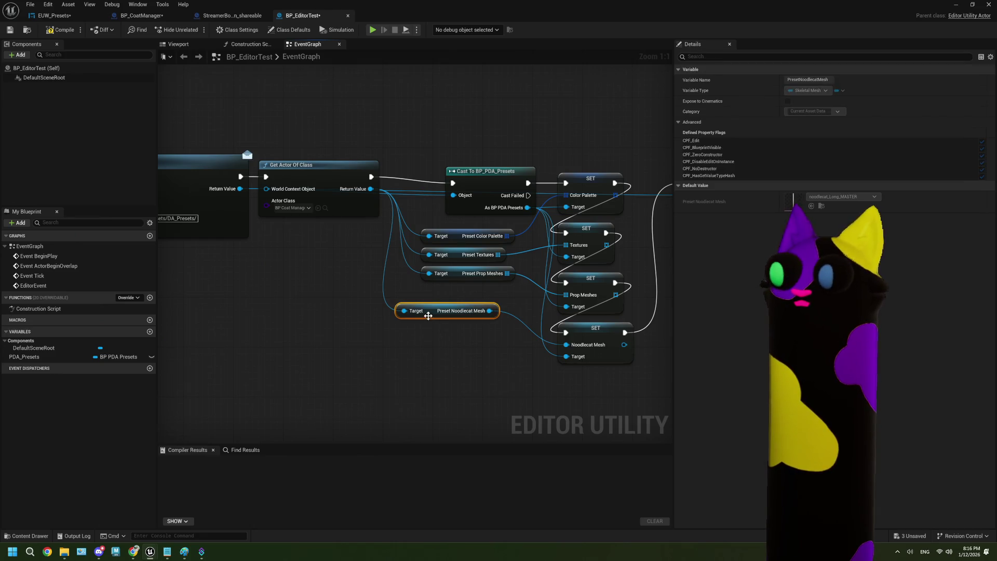
left_click_drag(435, 314, 452, 295)
left_click(454, 332)
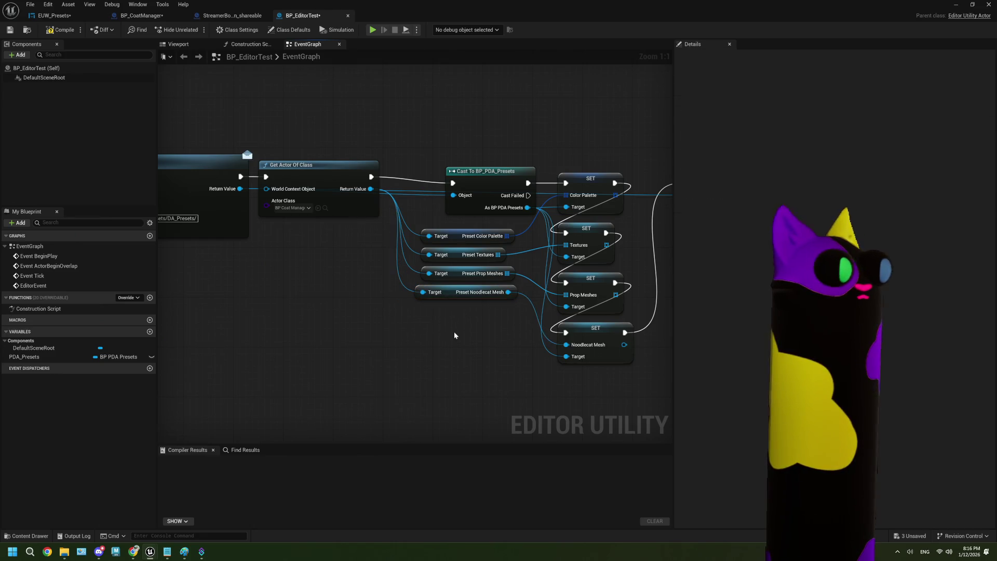
scroll(453, 334, "down", 4)
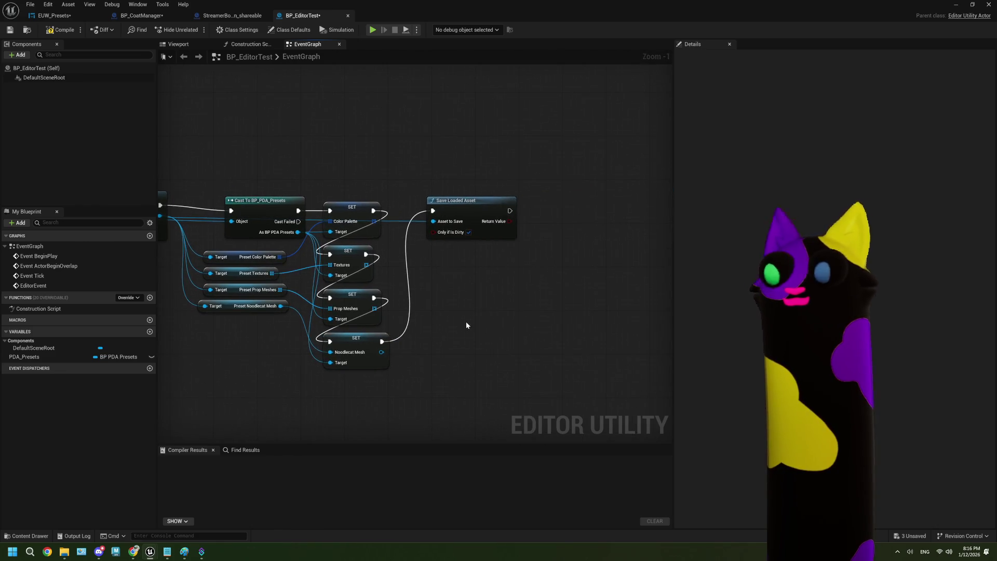
scroll(358, 343, "up", 1)
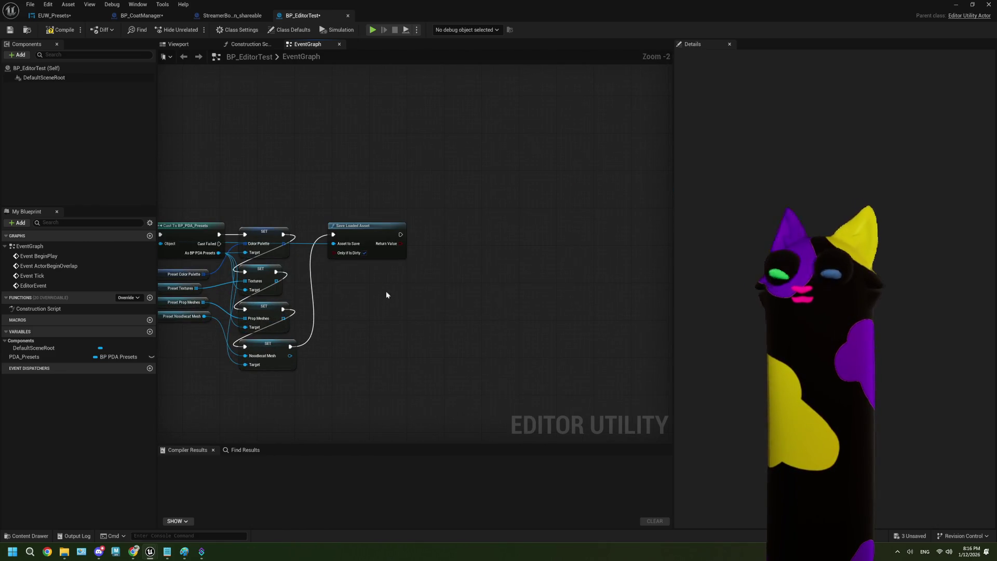
scroll(363, 312, "up", 1)
scroll(444, 322, "down", 2)
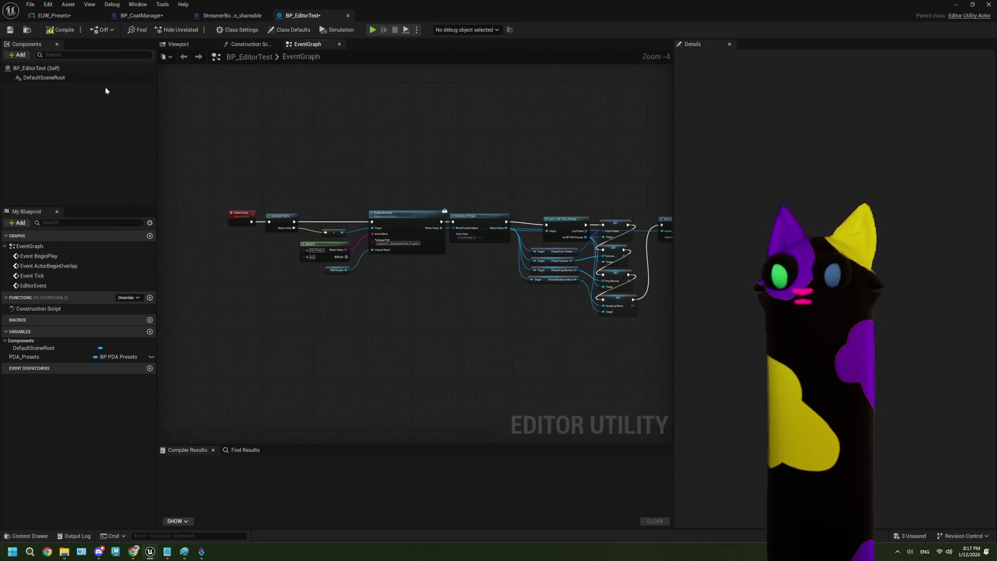
left_click(60, 30)
Save BP_EditorTest, recentre the event chain, and type 'ke' into the console field.
left_click(10, 31)
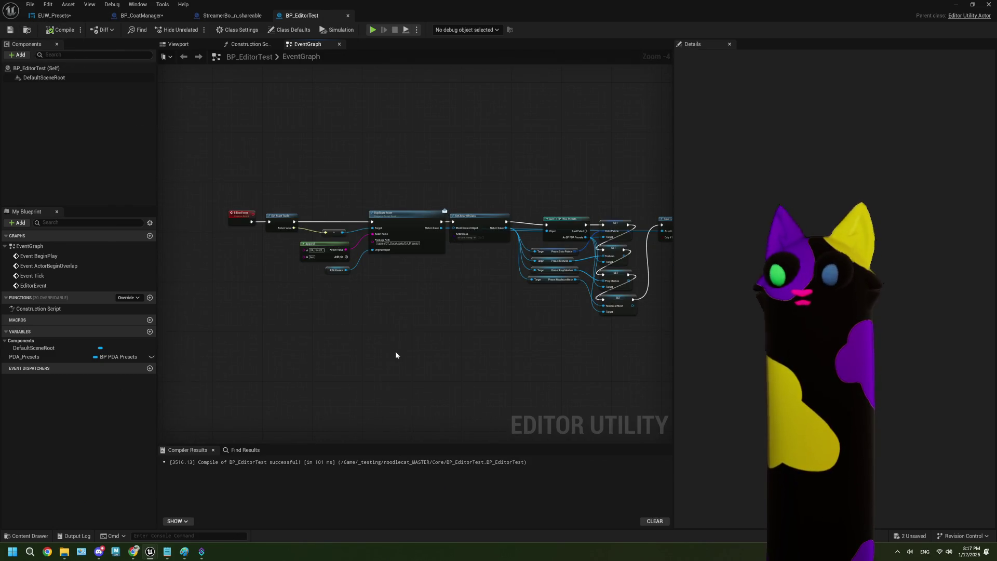
scroll(393, 349, "up", 1)
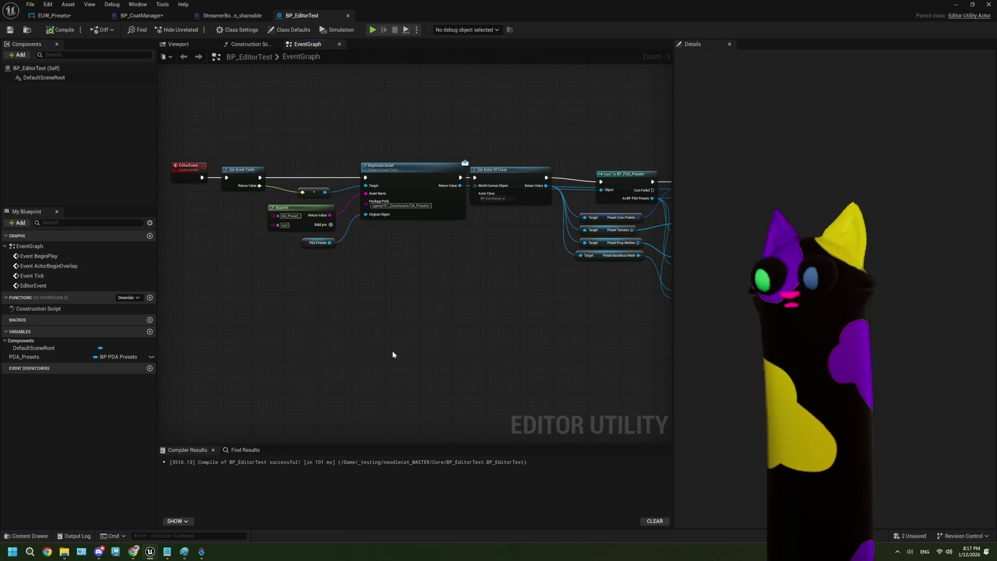
mouse_move(317, 286)
left_mouse_down()
mouse_move(450, 294)
mouse_move(443, 301)
left_mouse_up()
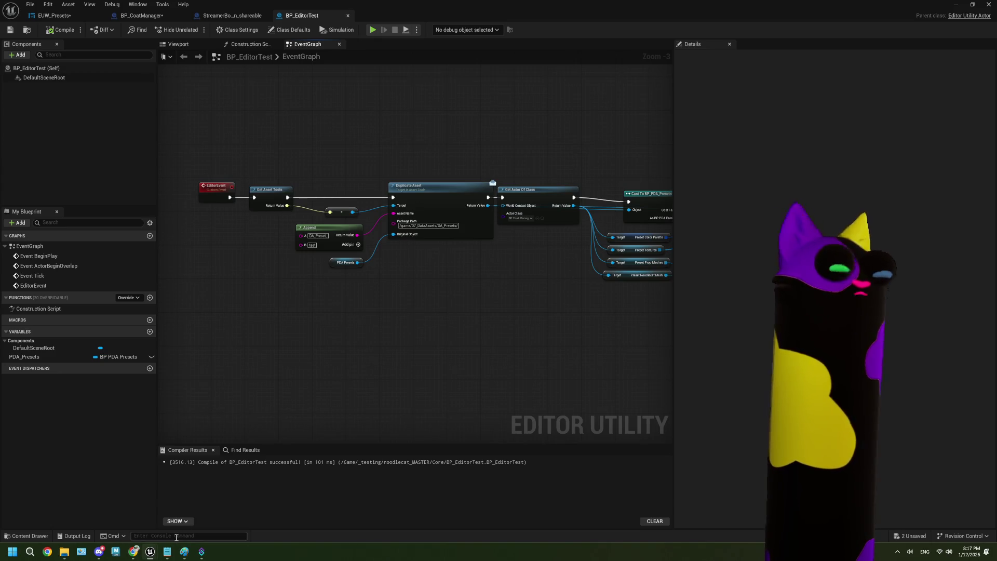
type("ke")
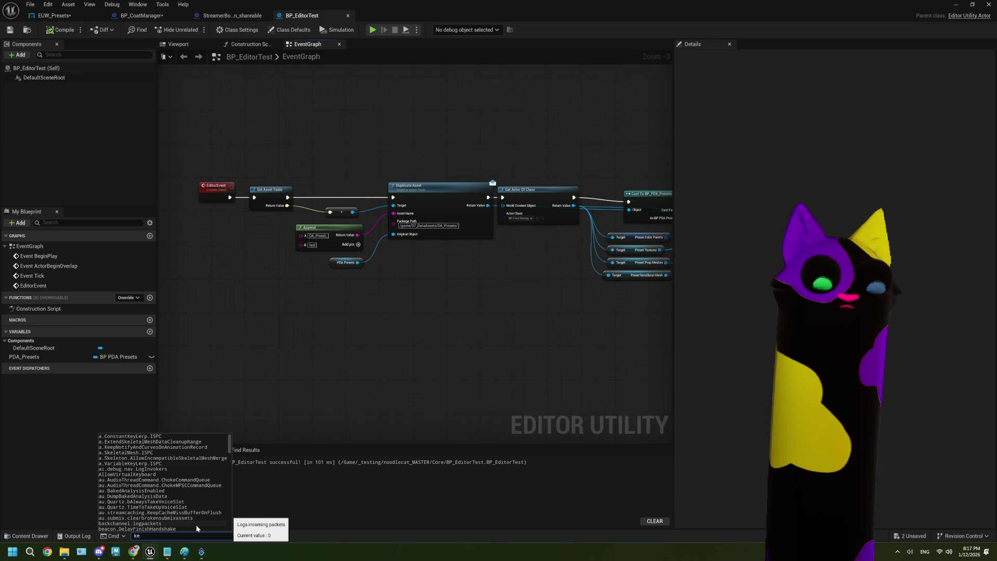
Clear the console command field and enter the command 'ke *'.
key("BackSpace")
key("BackSpace")
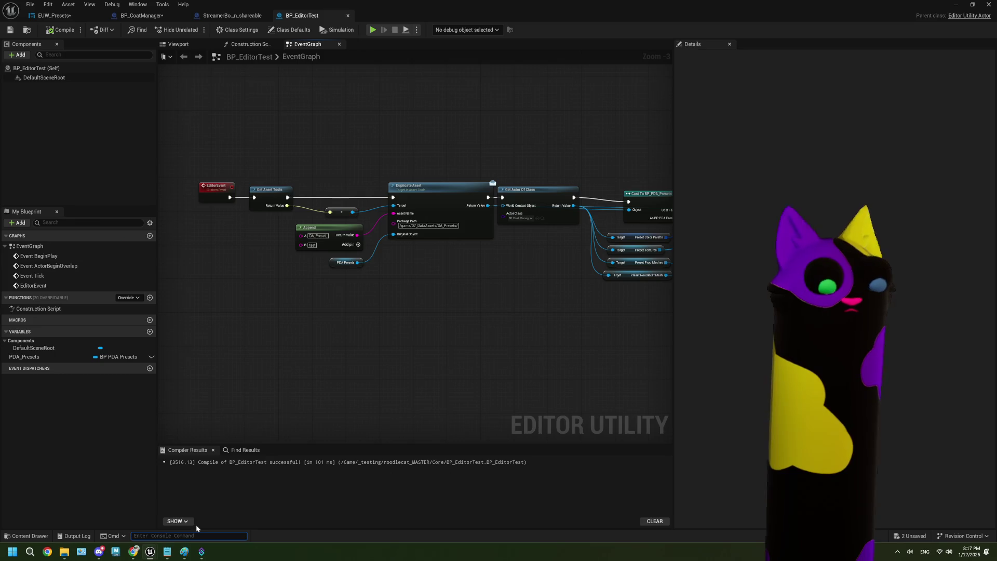
type("ke *")
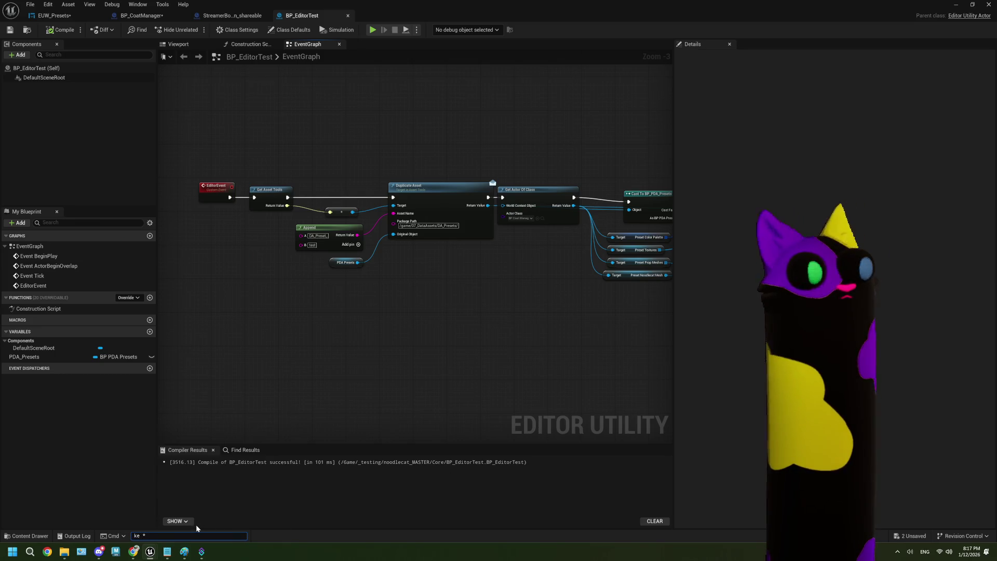
Run the ke * command, then write 'EditorEvent' in a new Notepad tab.
key("Return")
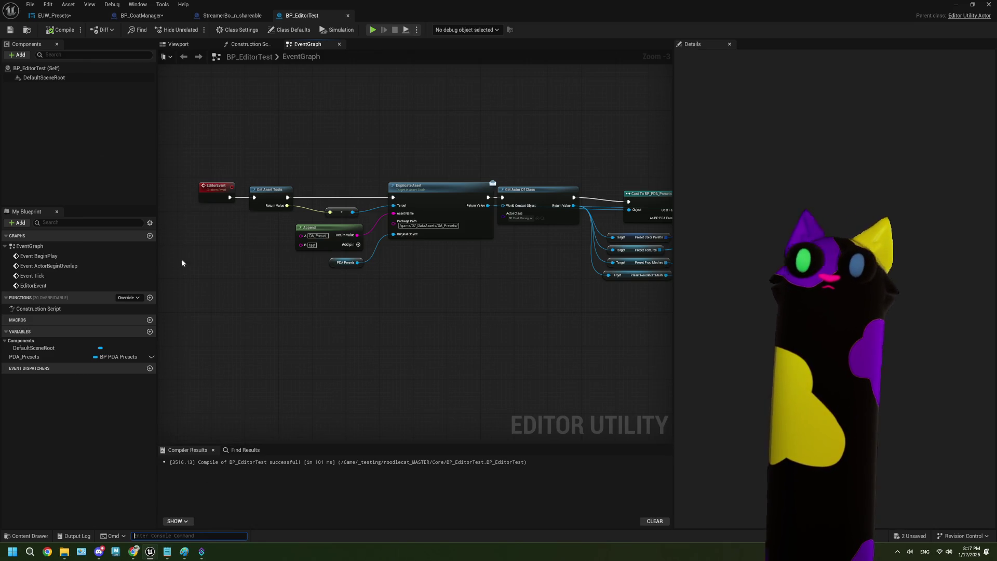
scroll(250, 269, "up", 2)
key("alt+Tab")
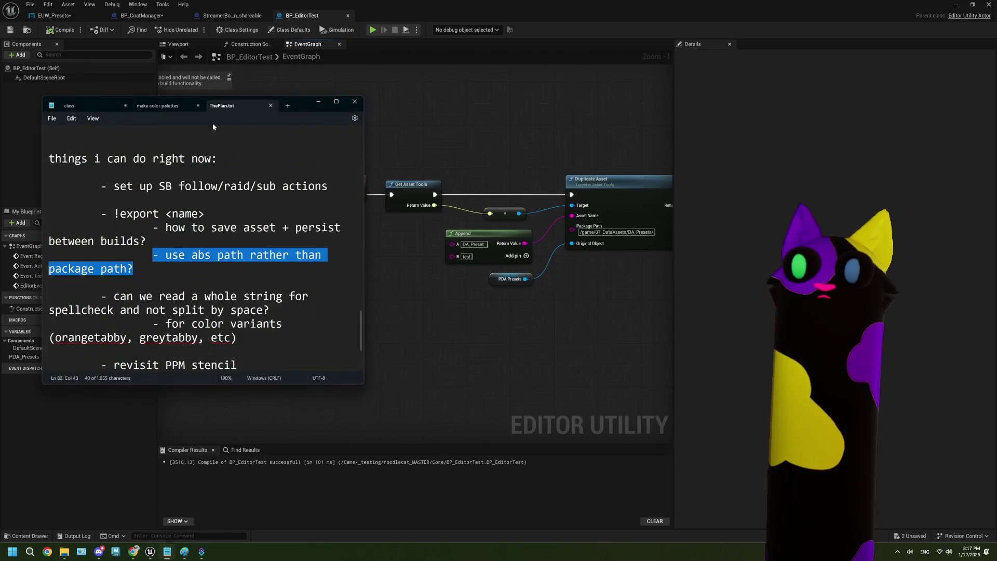
left_click(287, 105)
left_click_drag(297, 104, 324, 265)
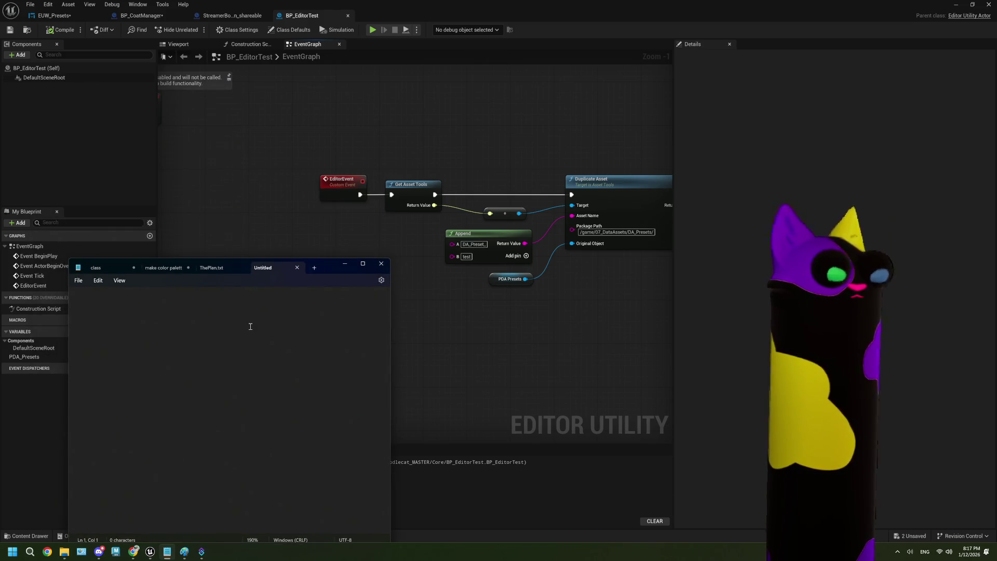
type("Edit")
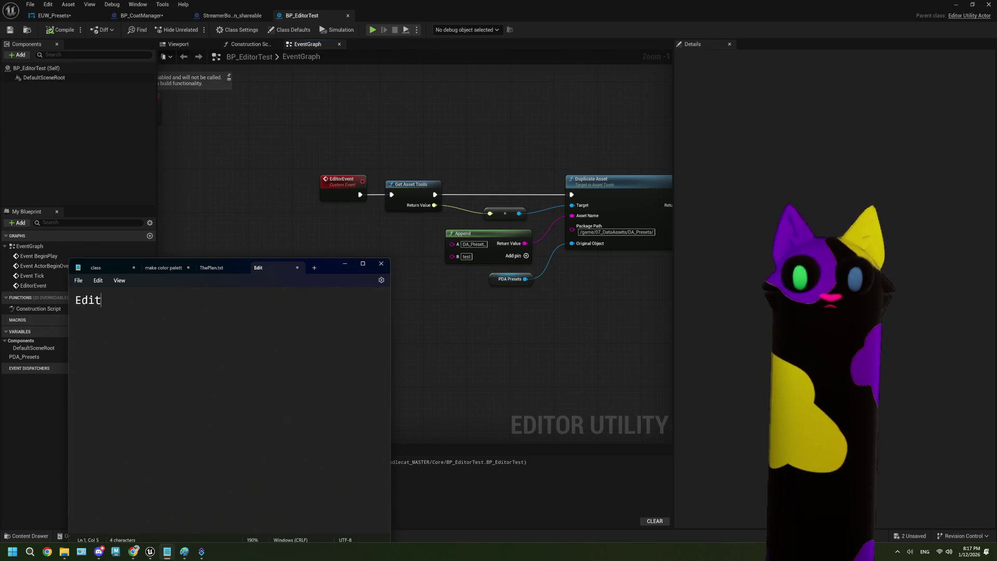
type("orEvent")
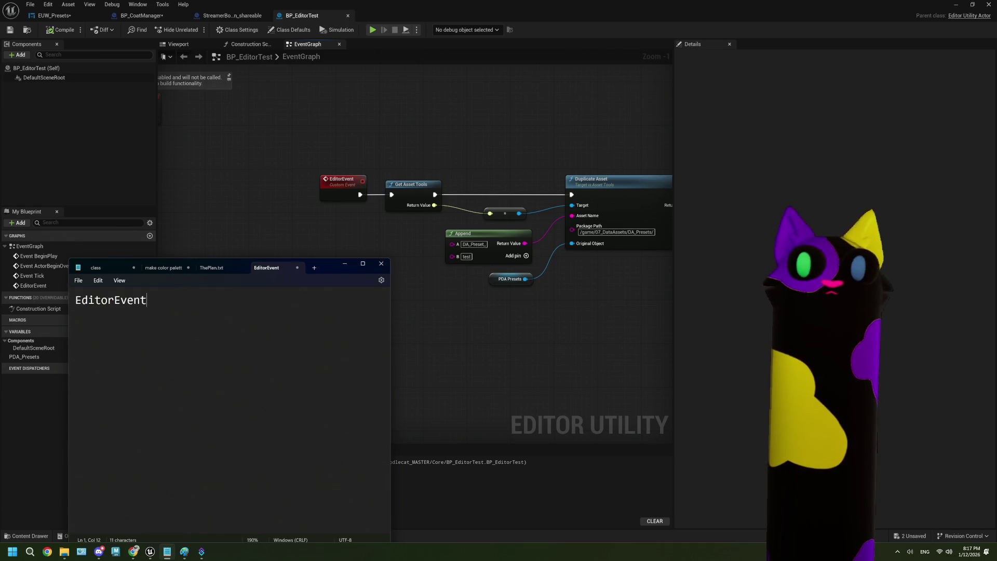
left_click(424, 338)
Frame the cast chain and select Get Actor Of Class with its four getter nodes.
scroll(431, 343, "down", 3)
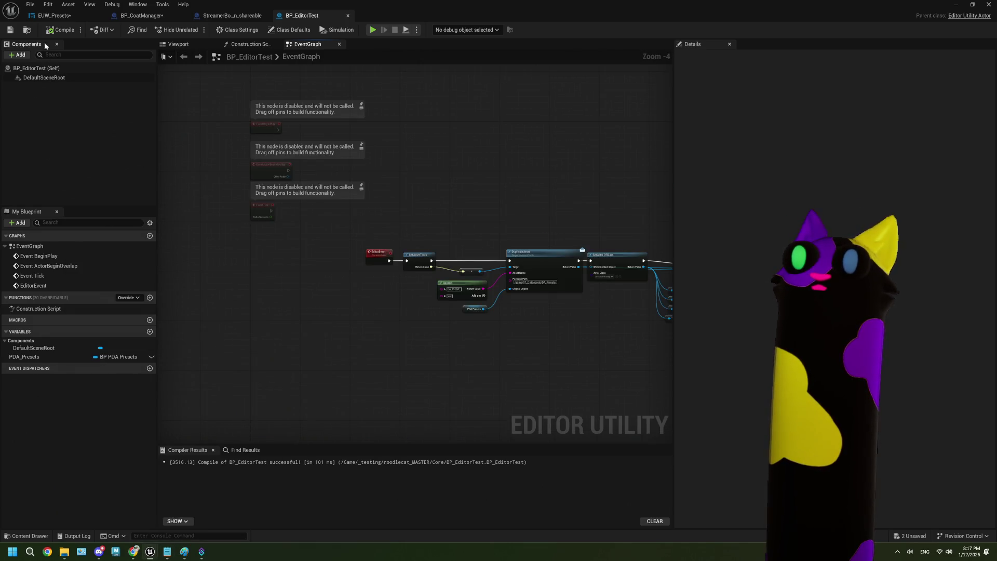
left_click_drag(500, 359, 357, 343)
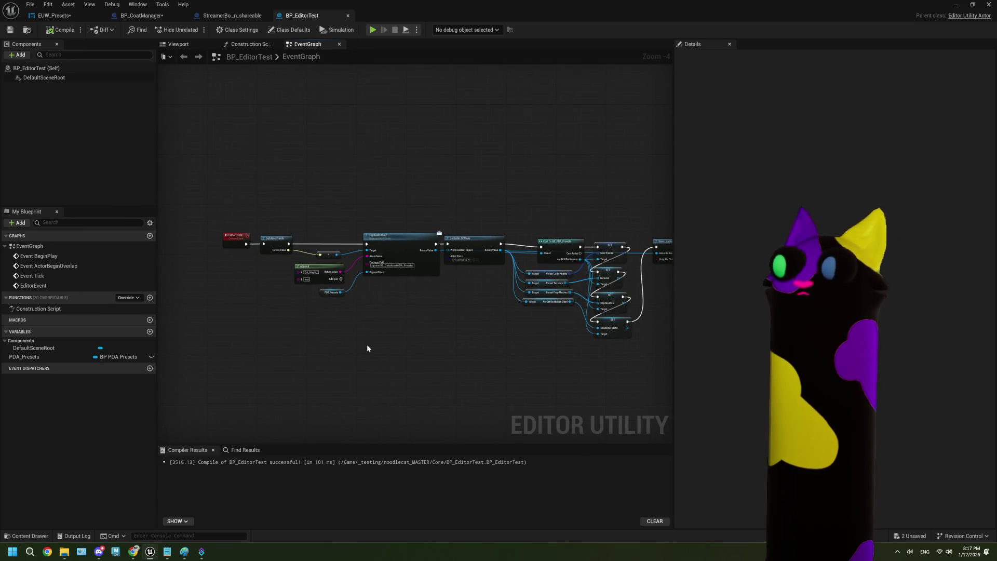
scroll(427, 341, "up", 2)
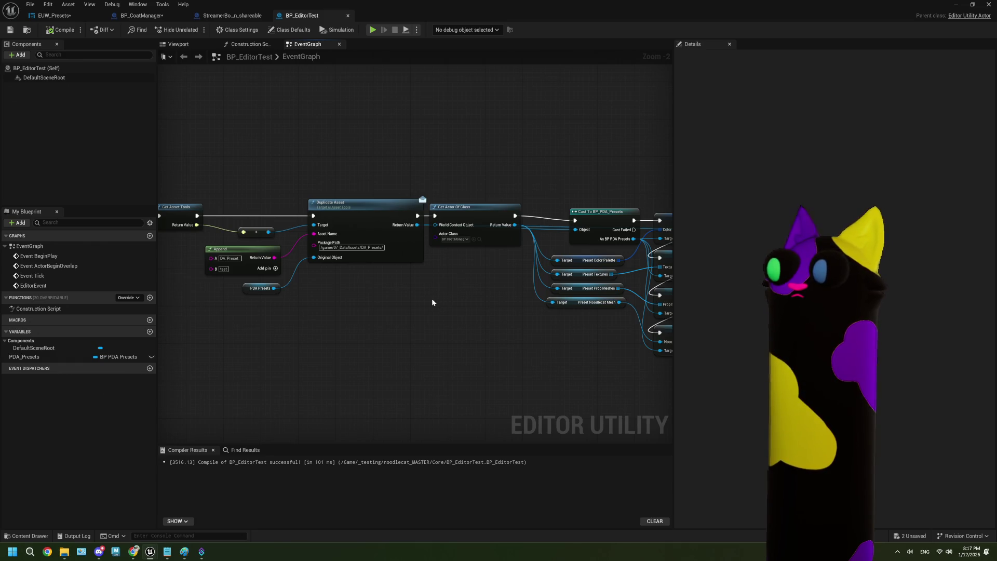
scroll(431, 298, "up", 2)
left_click_drag(382, 308, 448, 307)
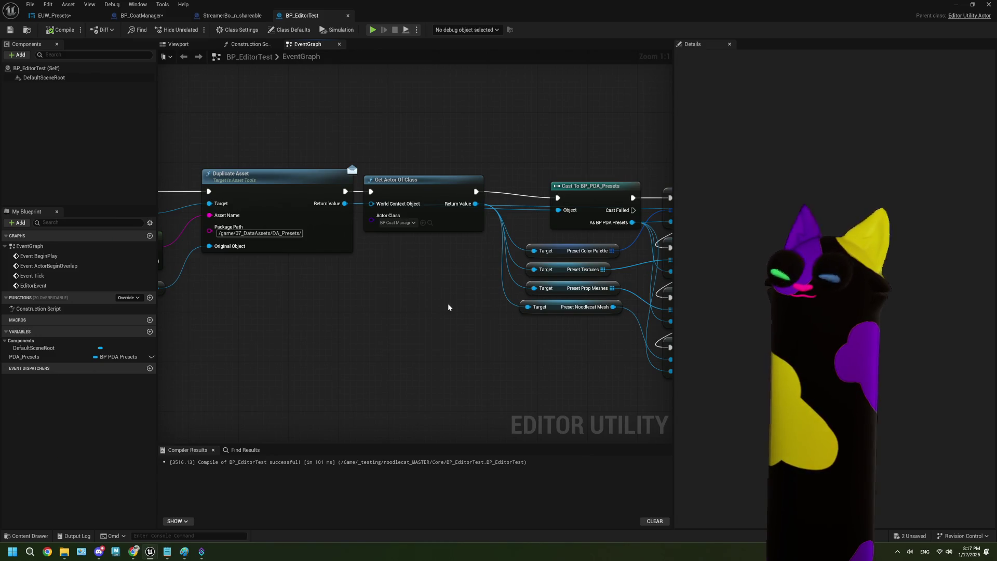
scroll(448, 304, "down", 2)
mouse_move(345, 331)
left_mouse_down()
mouse_move(451, 338)
mouse_move(400, 335)
left_mouse_up()
left_click_drag(347, 175, 442, 317)
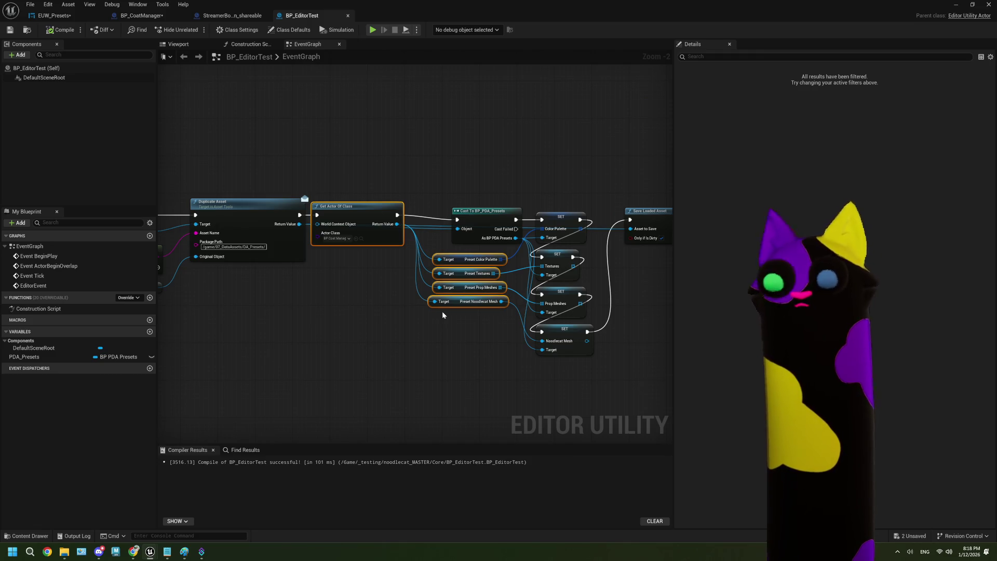
left_click(141, 15)
Save BP_CoatManager, then return to BP_EditorTest centred on the preset getter and SET nodes.
left_click(10, 29)
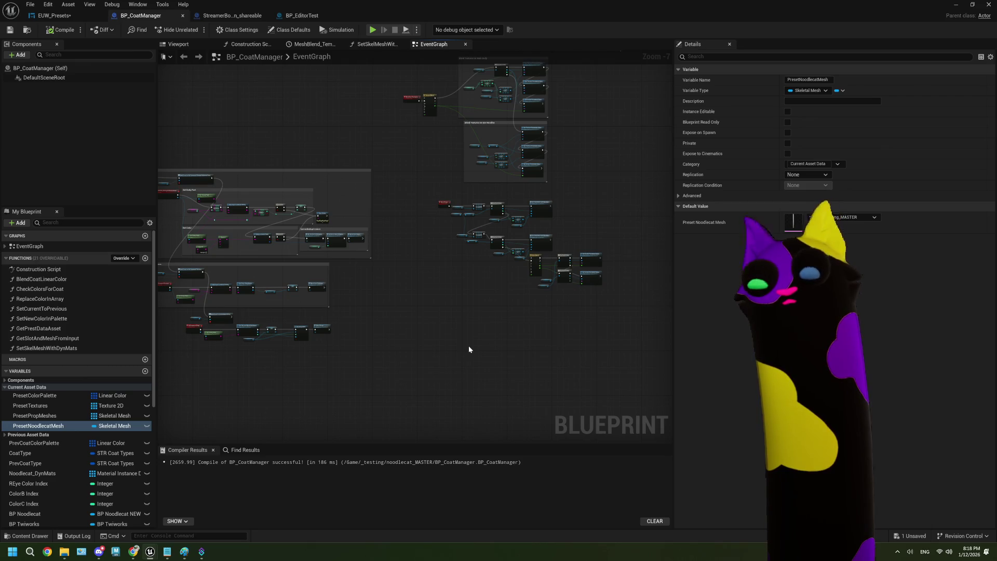
left_click(221, 16)
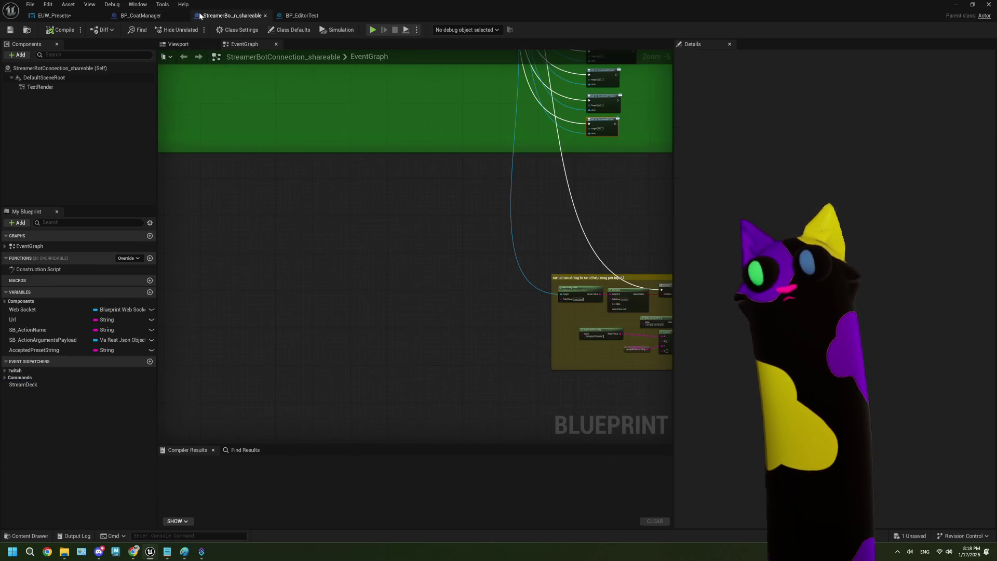
left_click(302, 15)
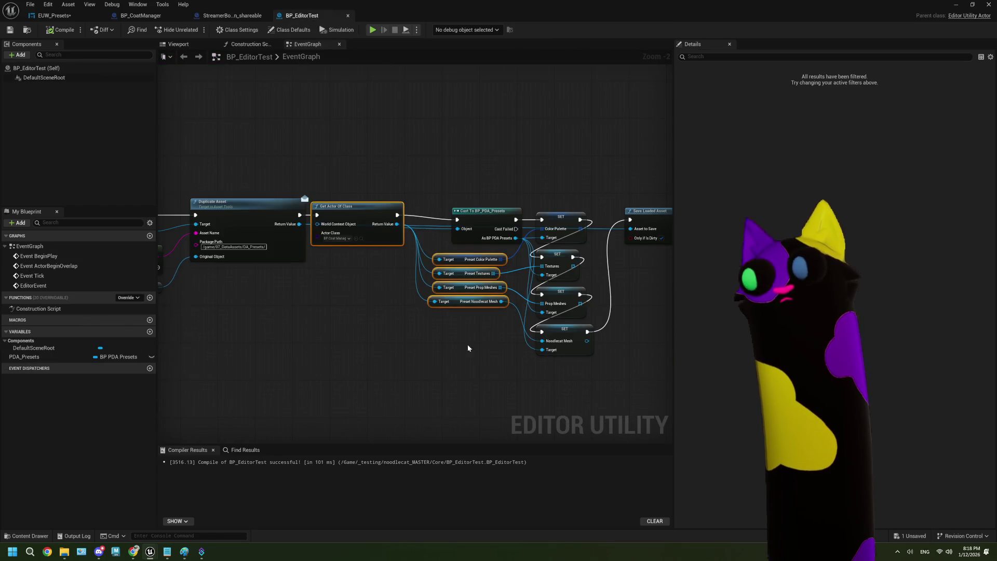
left_click_drag(610, 355, 552, 339)
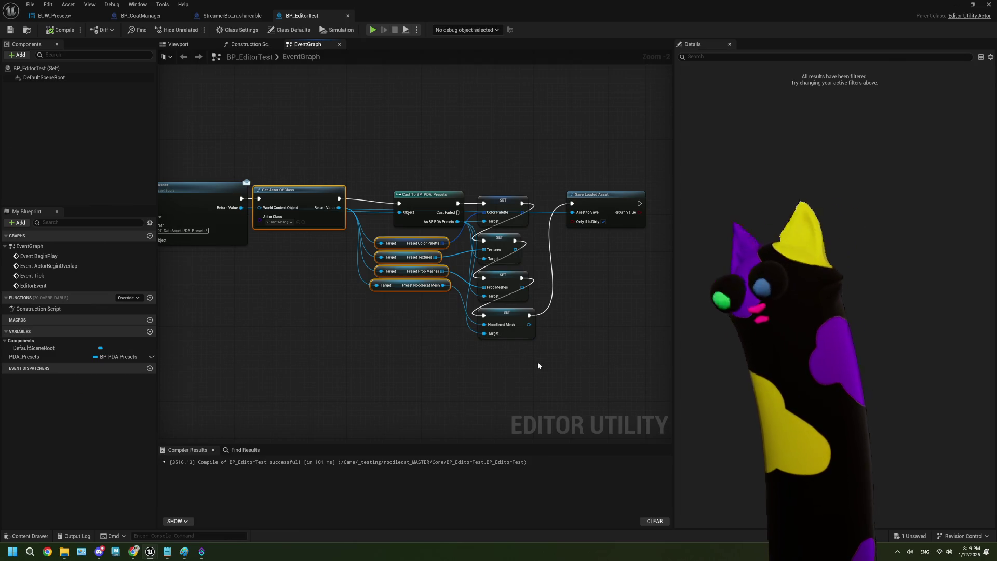
scroll(363, 353, "down", 3)
scroll(481, 327, "up", 6)
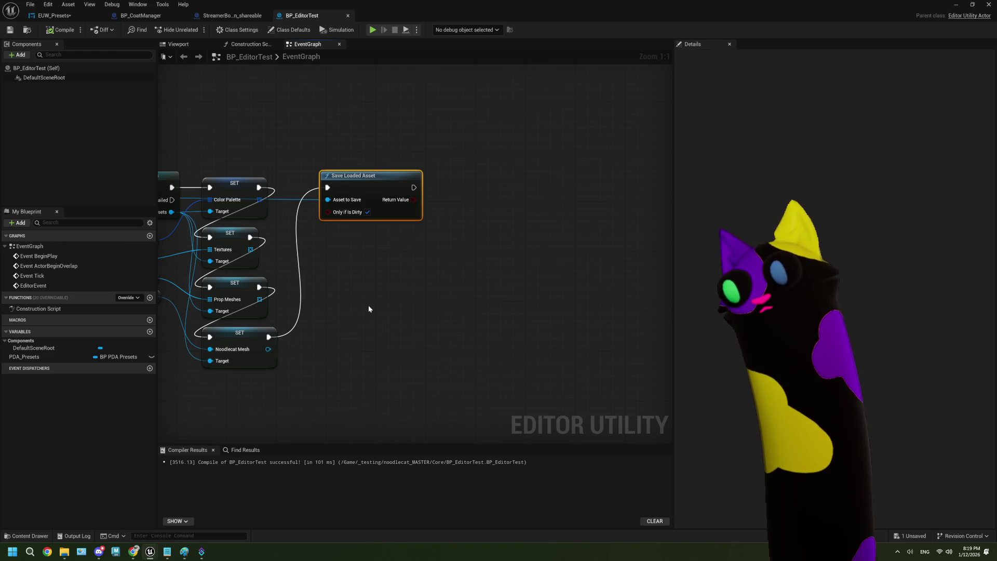
scroll(372, 306, "down", 3)
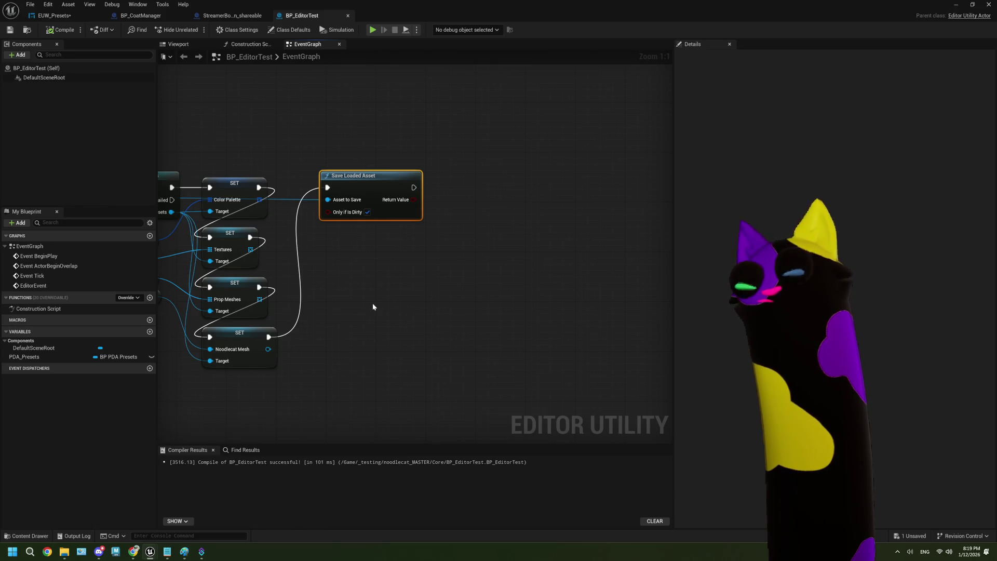
scroll(373, 306, "down", 2)
mouse_move(172, 555)
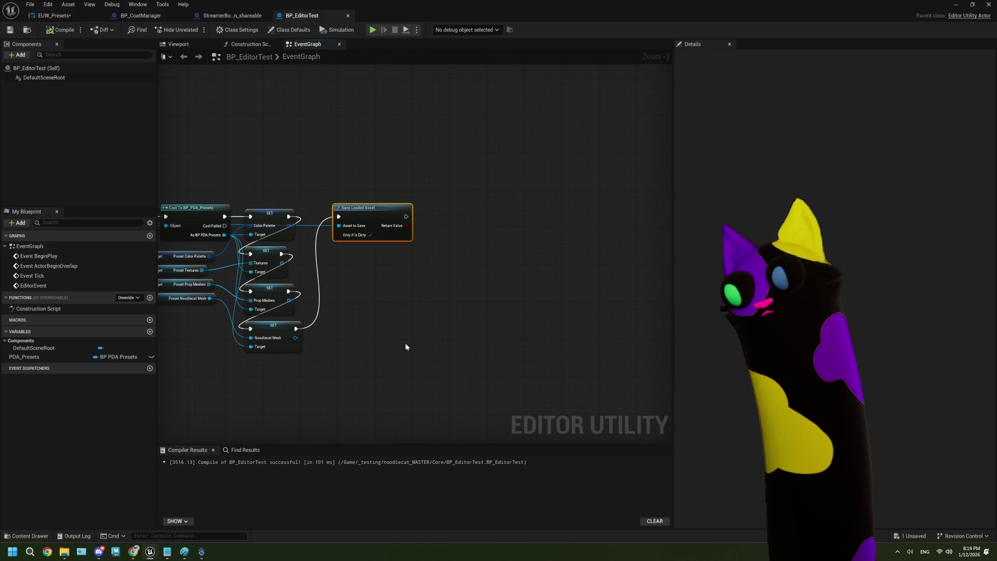
scroll(405, 343, "down", 1)
left_click_drag(319, 372, 474, 359)
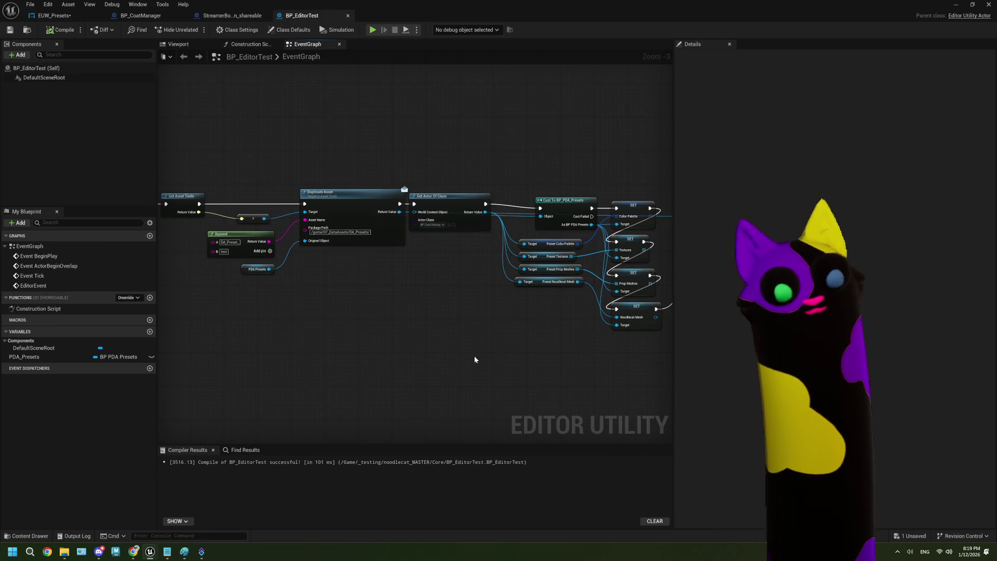
left_click_drag(474, 360, 372, 362)
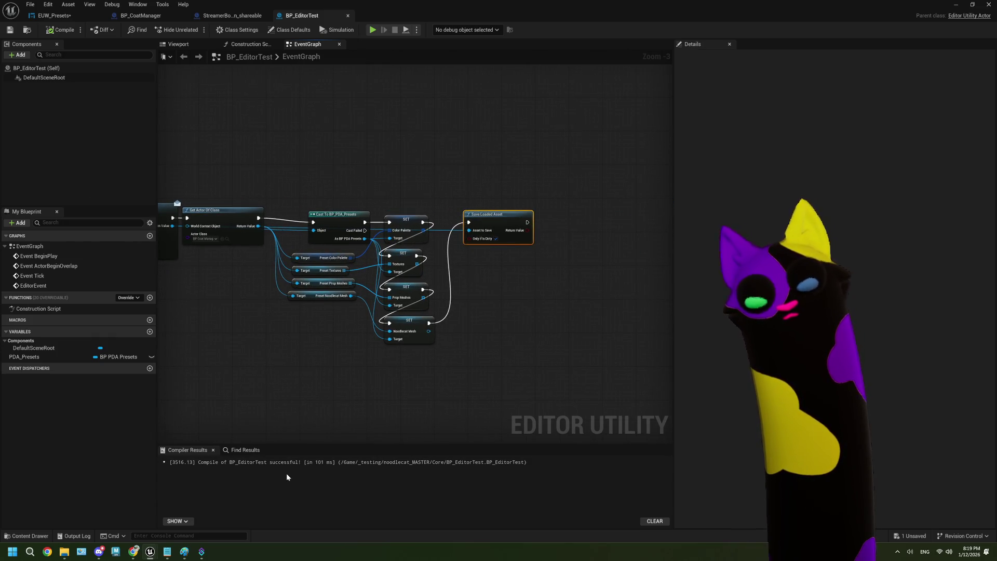
left_click_drag(265, 366, 434, 366)
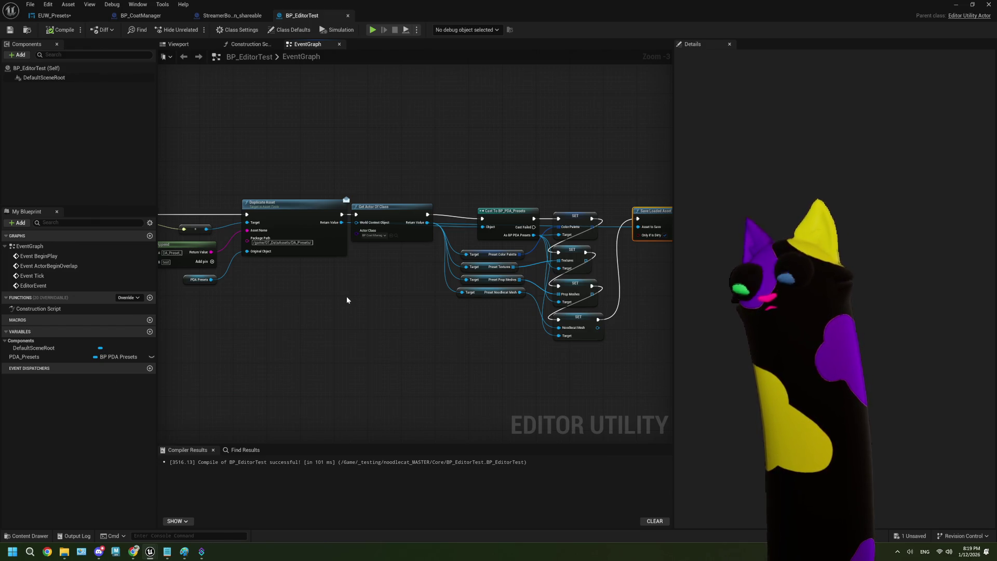
left_click_drag(447, 304, 254, 305)
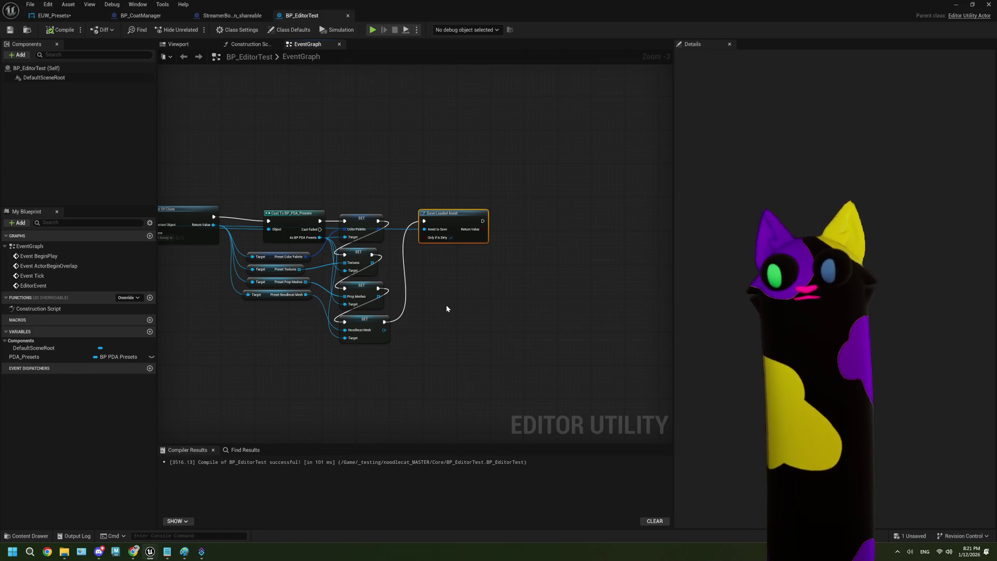
scroll(437, 240, "up", 3)
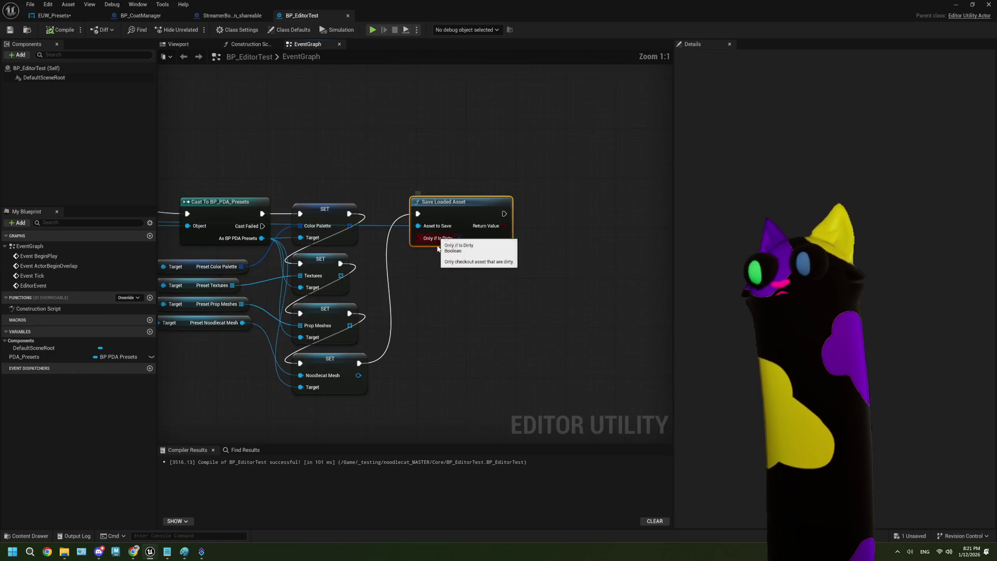
Inspect the actions available for the Color Palette array pin without adding a node.
mouse_move(310, 204)
left_mouse_down()
mouse_move(416, 286)
mouse_move(408, 281)
left_mouse_up()
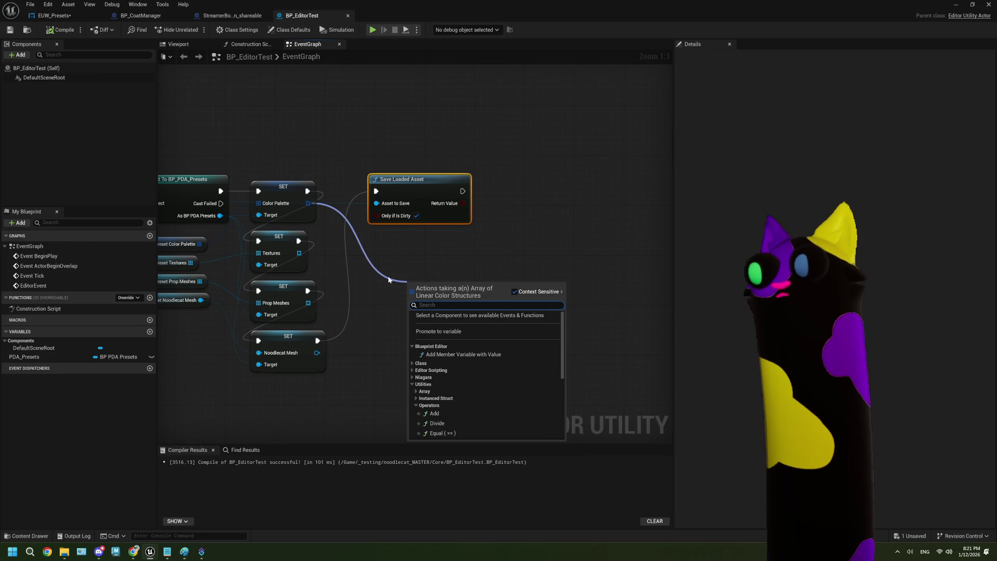
left_click(379, 294)
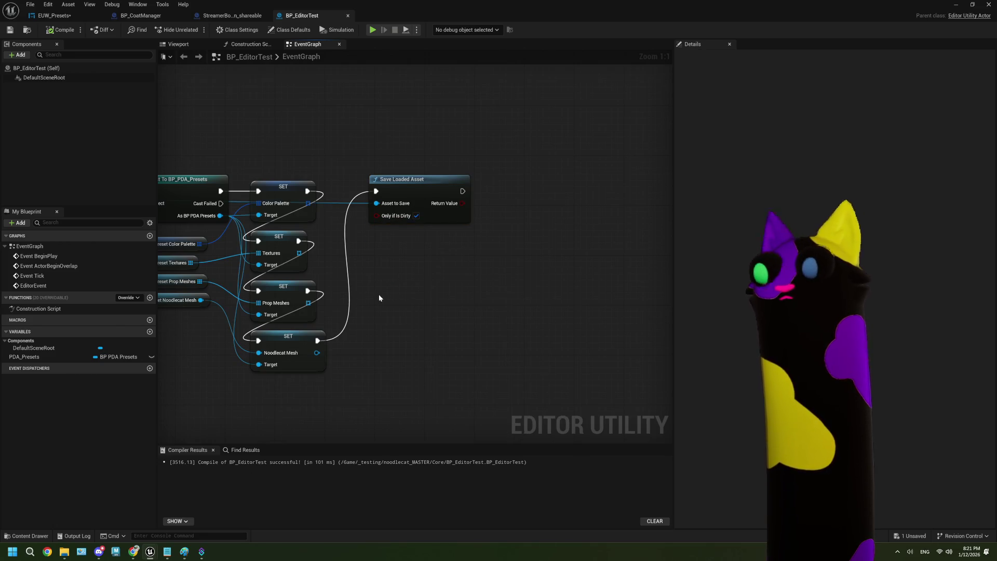
mouse_move(379, 295)
left_mouse_down()
mouse_move(365, 292)
mouse_move(356, 311)
mouse_move(383, 308)
mouse_move(390, 340)
left_mouse_up()
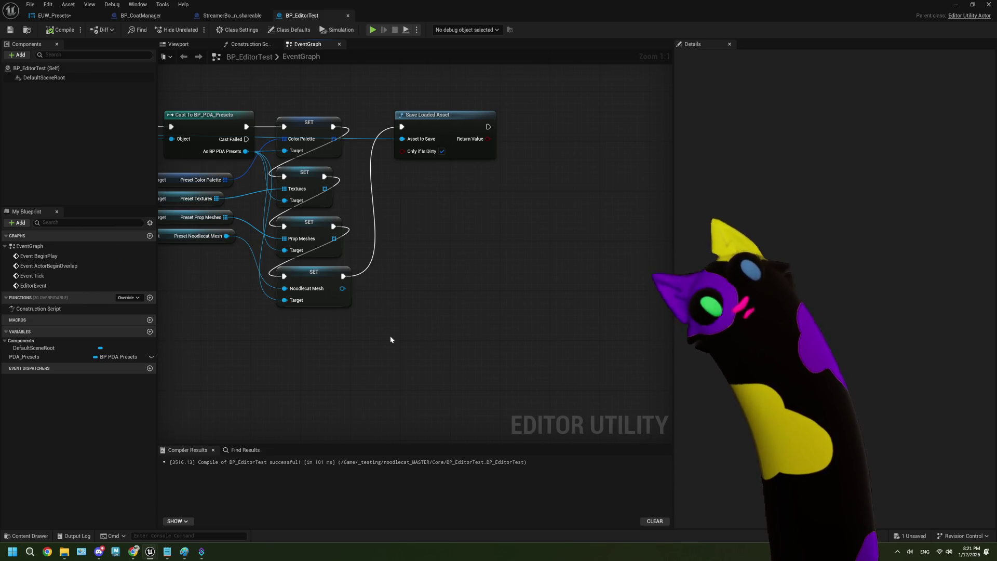
scroll(390, 335, "down", 3)
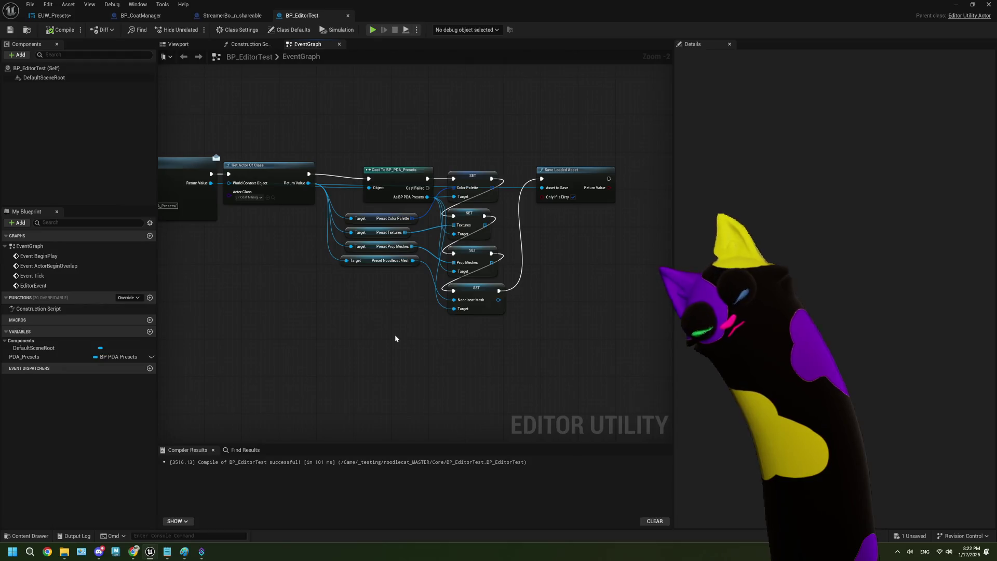
scroll(374, 332, "up", 3)
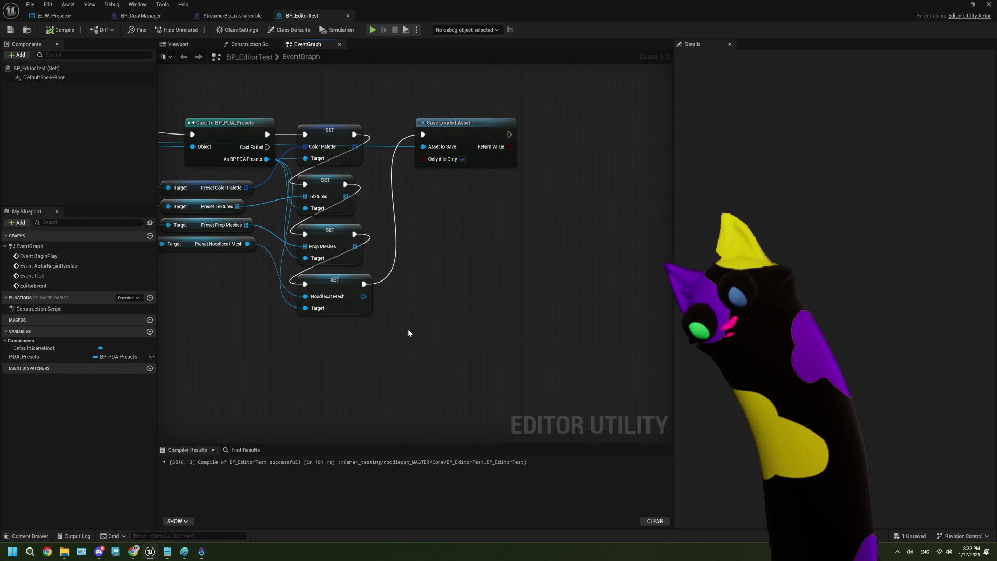
left_click_drag(312, 350, 424, 320)
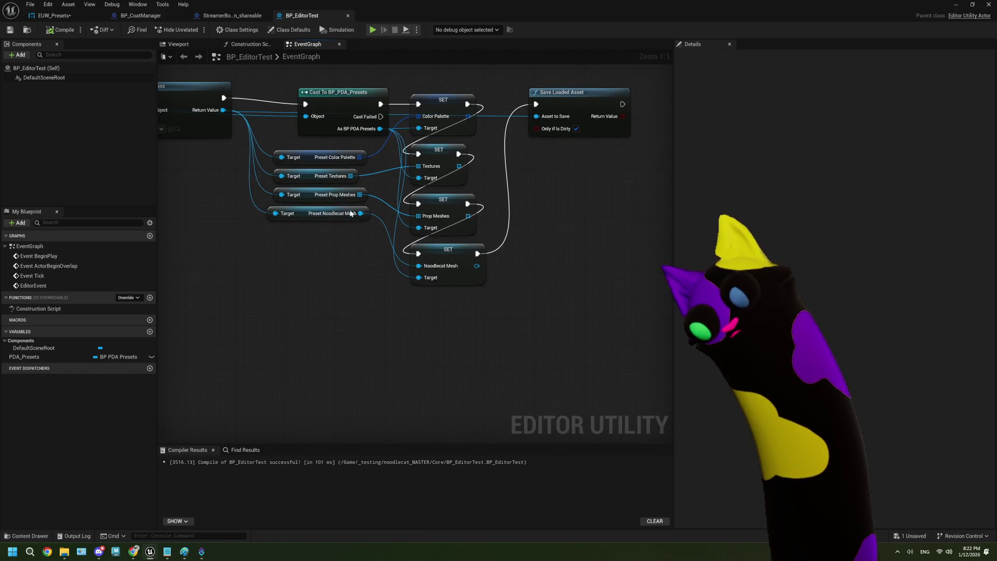
Inspect the Preset Noodlecat Mesh pin's actions without adding anything, then bring up Notepad.
left_click_drag(360, 212, 344, 338)
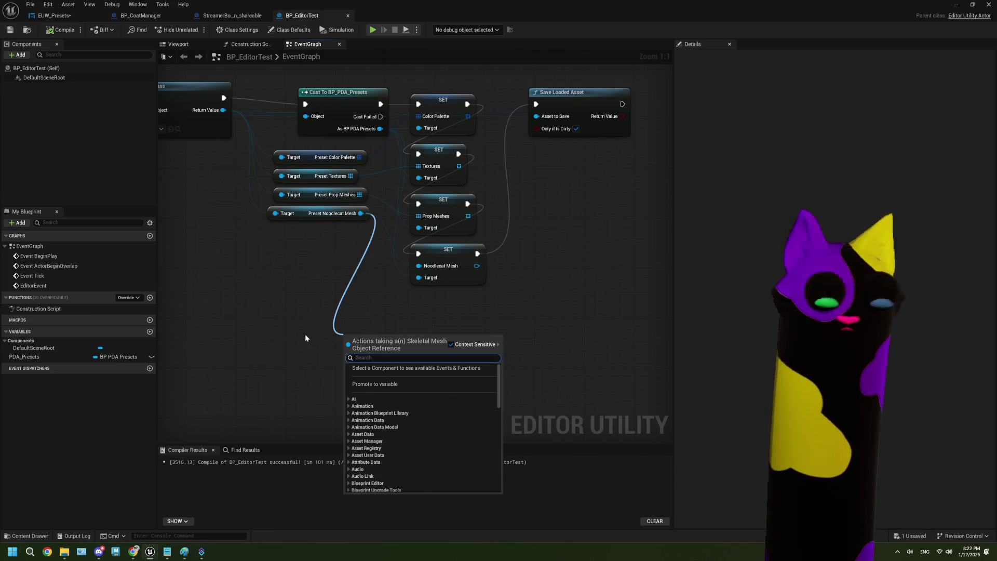
left_click(304, 334)
scroll(304, 334, "down", 2)
mouse_move(305, 337)
left_mouse_down()
mouse_move(376, 312)
mouse_move(376, 325)
mouse_move(349, 307)
mouse_move(285, 310)
mouse_move(418, 307)
mouse_move(476, 350)
mouse_move(414, 378)
left_mouse_up()
left_click(165, 551)
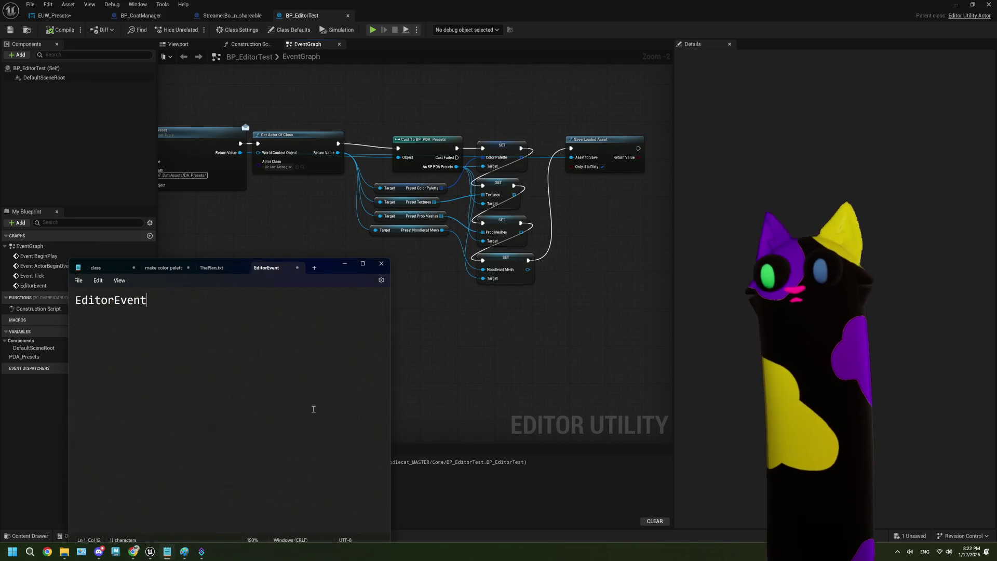
Minimize the Notepad notes and bring the Paint diagram forward.
left_click(345, 263)
left_click(184, 552)
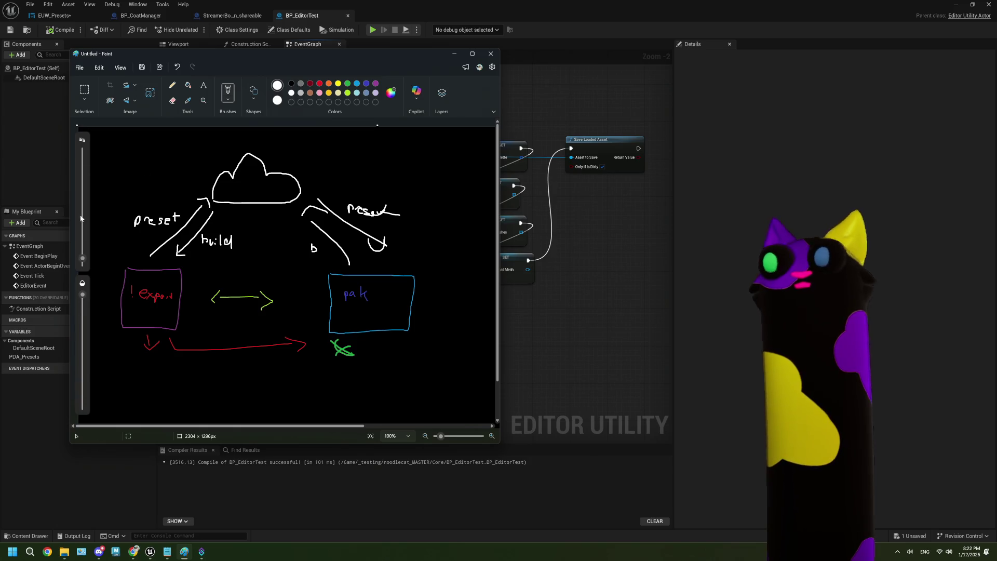
Paint out the cloud and preset labels in black, then write white 'CSV' arrowing into pak.
left_click(291, 83)
left_click(84, 196)
mouse_move(137, 221)
left_mouse_down()
mouse_move(156, 232)
mouse_move(154, 253)
mouse_move(225, 242)
mouse_move(288, 202)
mouse_move(223, 174)
mouse_move(332, 220)
mouse_move(338, 254)
left_mouse_up()
left_click_drag(378, 235, 403, 215)
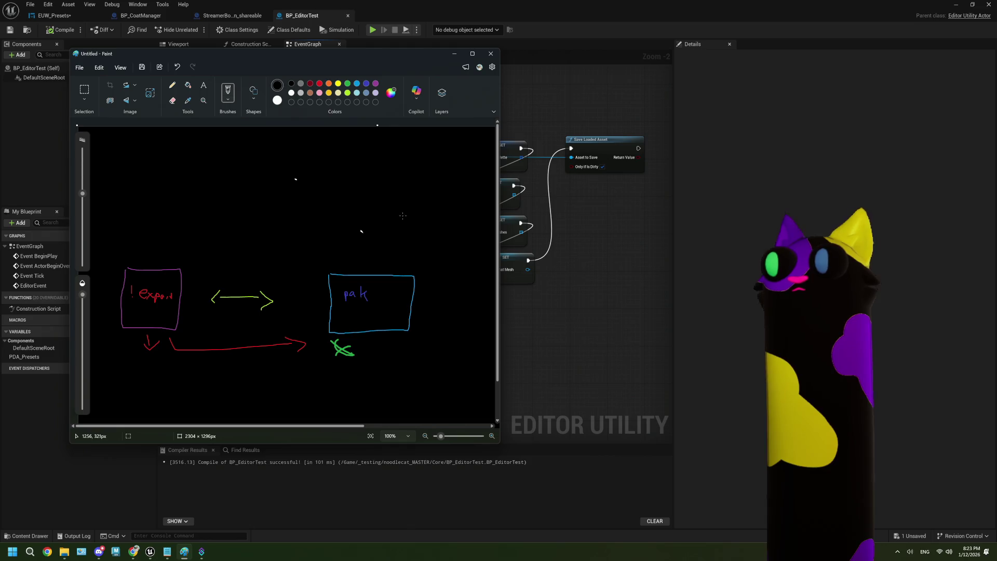
left_click(82, 261)
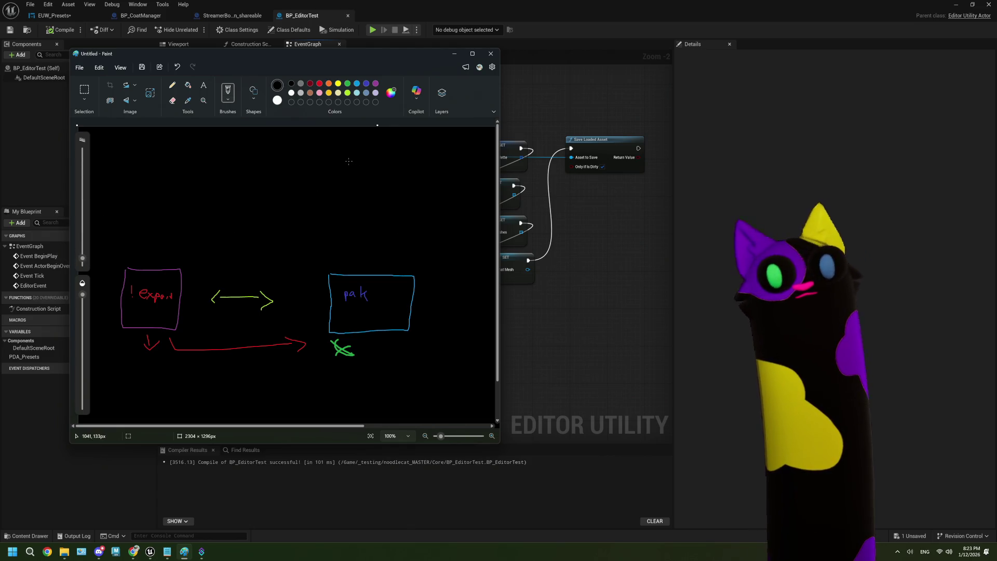
left_click(291, 93)
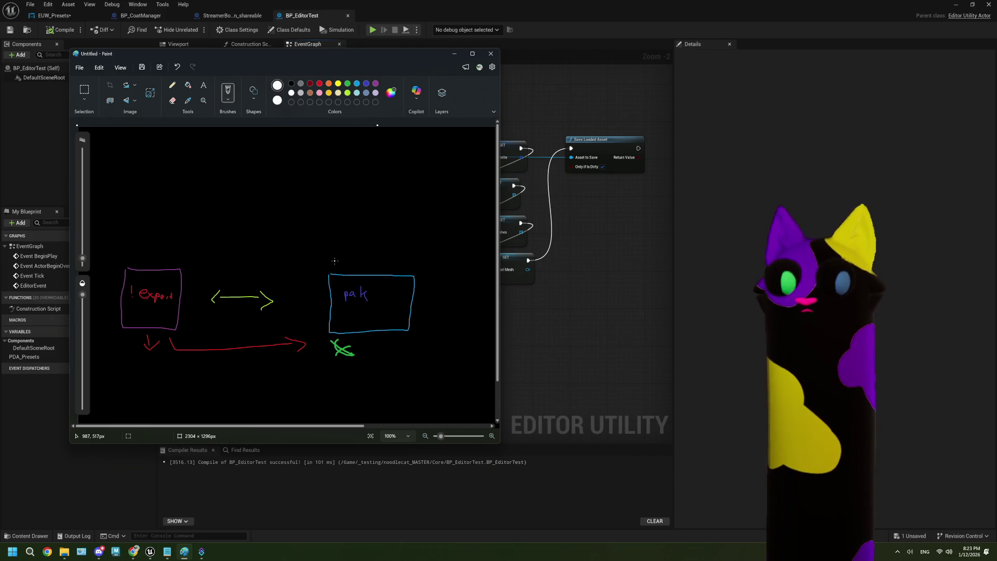
left_click(185, 265)
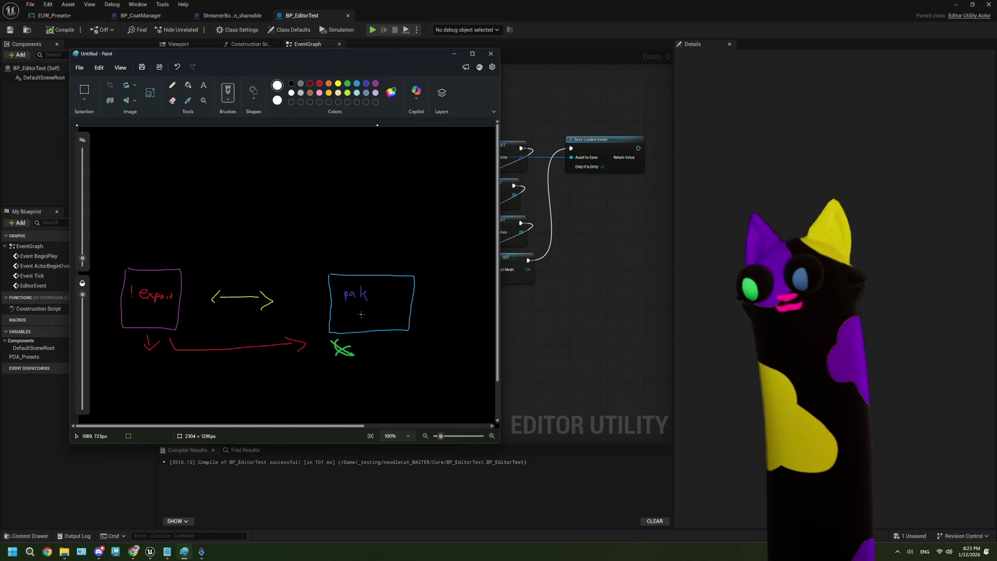
mouse_move(333, 260)
left_mouse_down()
mouse_move(338, 269)
mouse_move(319, 239)
mouse_move(317, 248)
mouse_move(342, 235)
left_mouse_up()
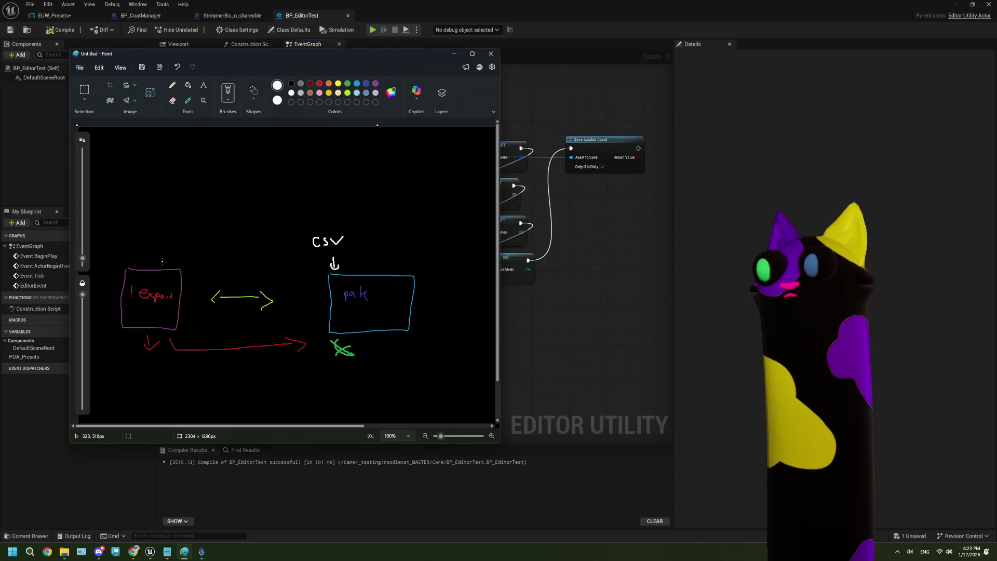
Black out the green and red arrows and green X, then draw an arrow up from Export.
left_click(291, 83)
left_click_drag(217, 293, 206, 305)
left_click_drag(82, 240, 82, 183)
left_click_drag(271, 299, 212, 308)
left_click_drag(220, 350, 148, 351)
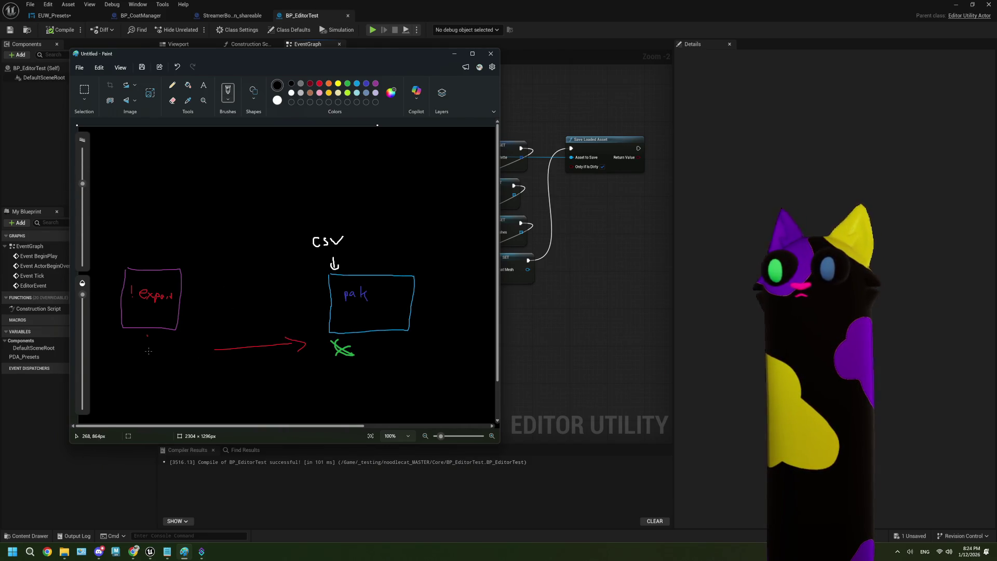
mouse_move(213, 348)
left_mouse_down()
mouse_move(306, 343)
mouse_move(337, 352)
left_mouse_up()
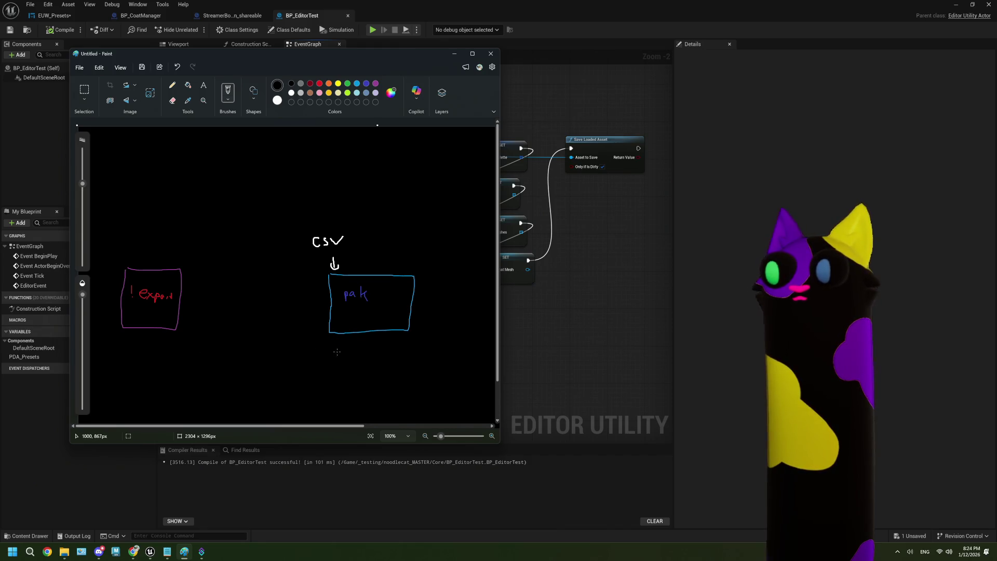
left_click(291, 93)
left_click(82, 259)
left_click_drag(83, 260, 82, 258)
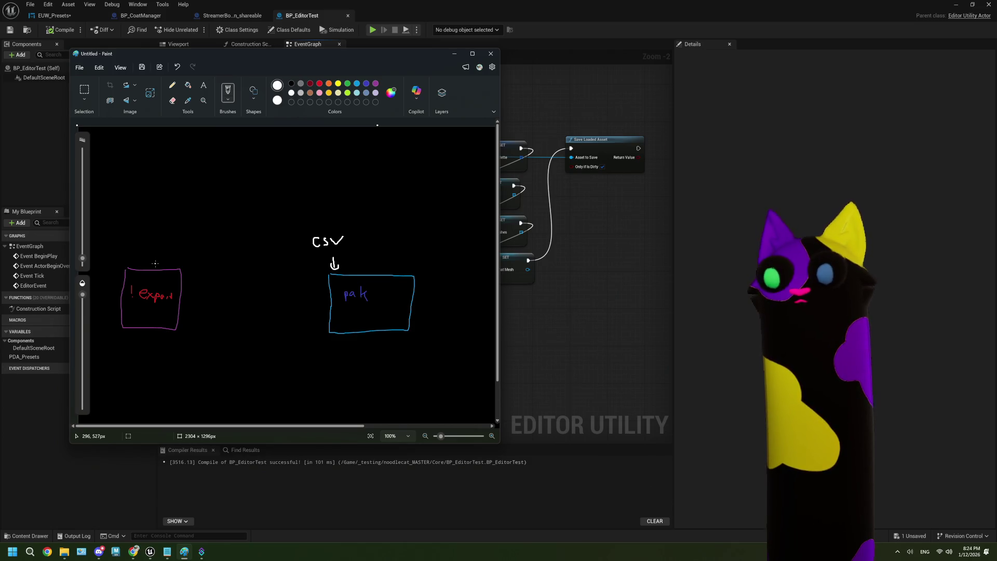
mouse_move(149, 263)
left_mouse_down()
mouse_move(150, 245)
mouse_move(155, 253)
left_mouse_up()
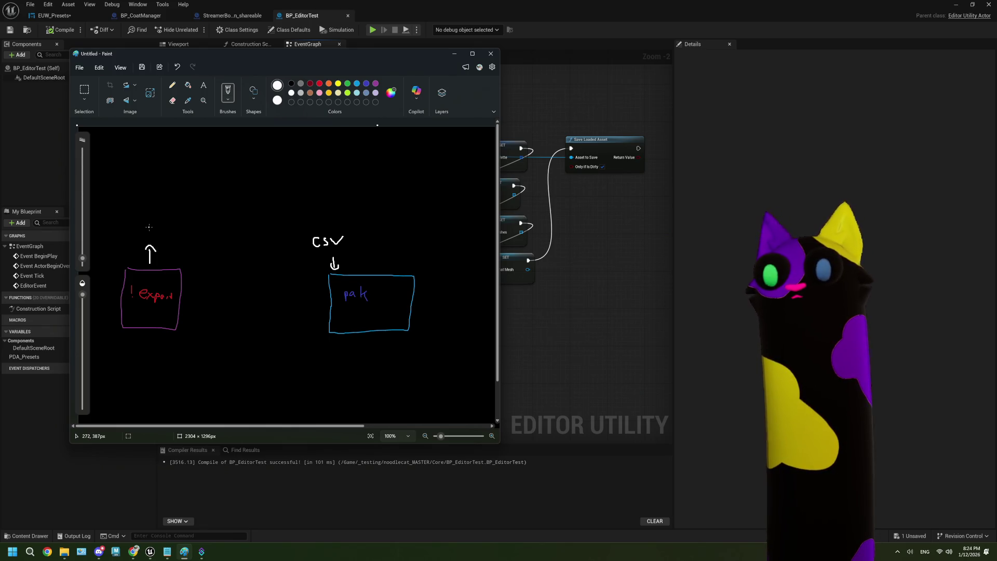
Label the arrow above Export 'appendrow + save' and draw an arrow to a circled 'CSV'.
left_click_drag(113, 234, 194, 227)
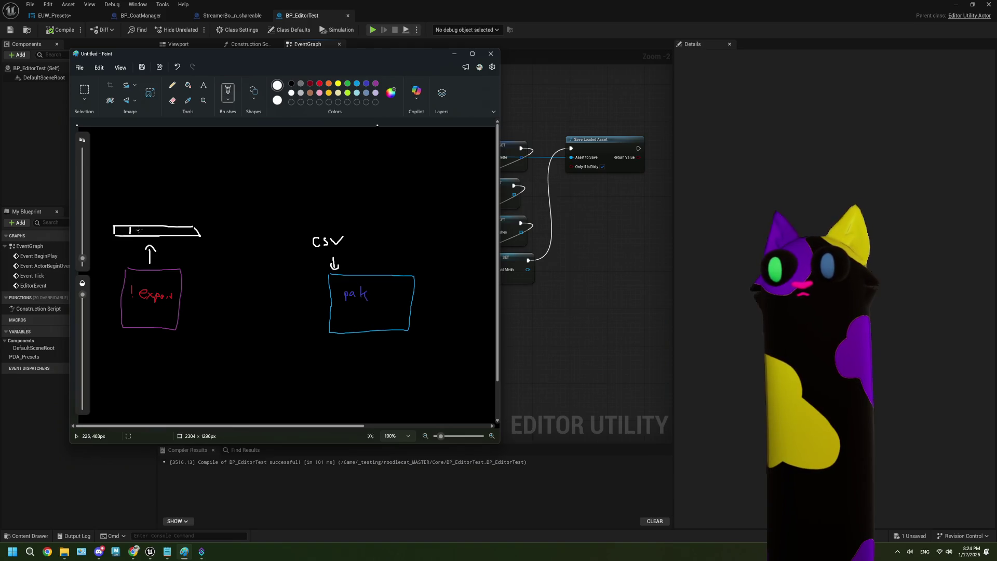
left_click_drag(153, 226, 178, 235)
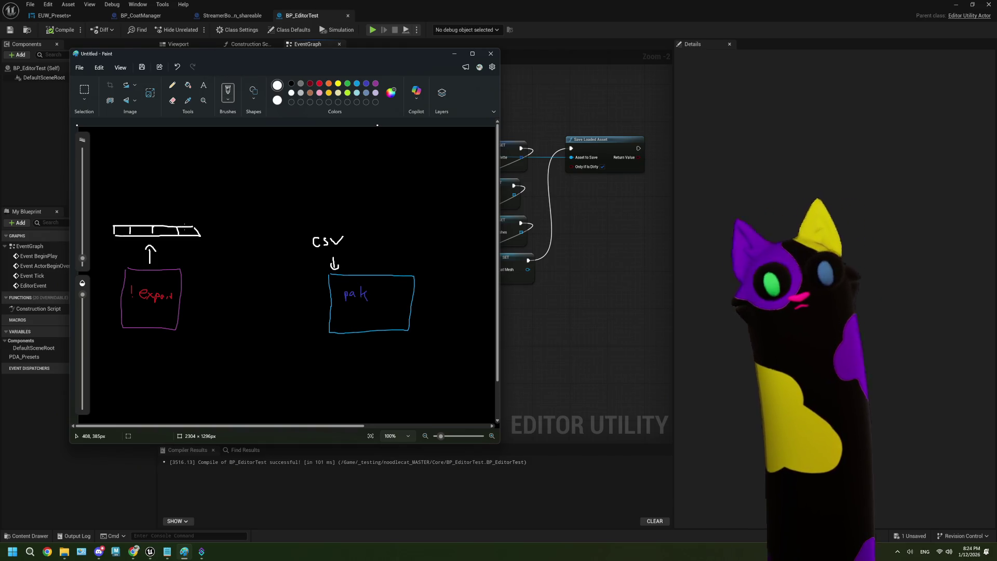
key("ctrl+z")
key("ctrl+z")
key("ctrl+z")
key("ctrl+z")
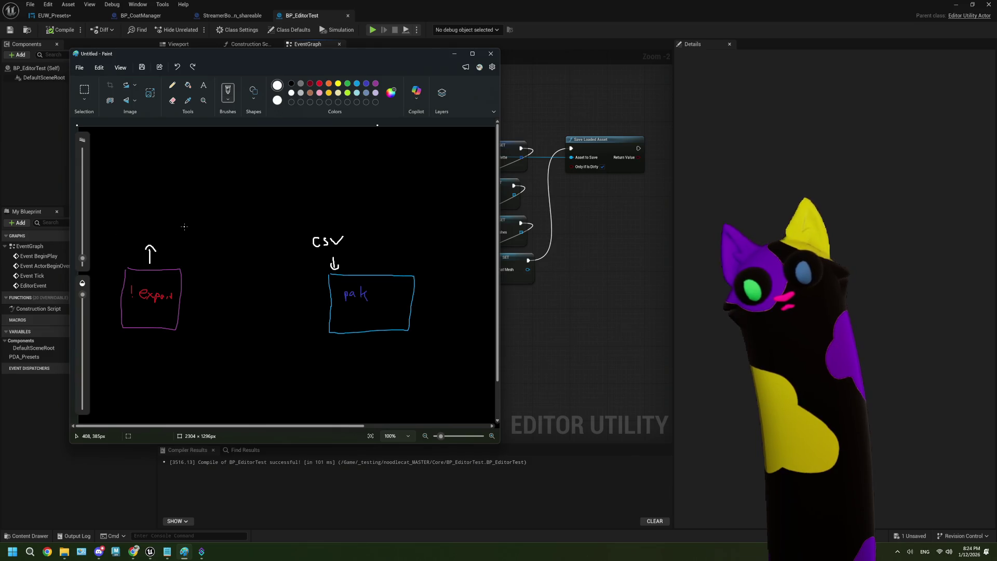
mouse_move(121, 227)
left_mouse_down()
mouse_move(113, 223)
mouse_move(120, 235)
mouse_move(182, 237)
left_mouse_up()
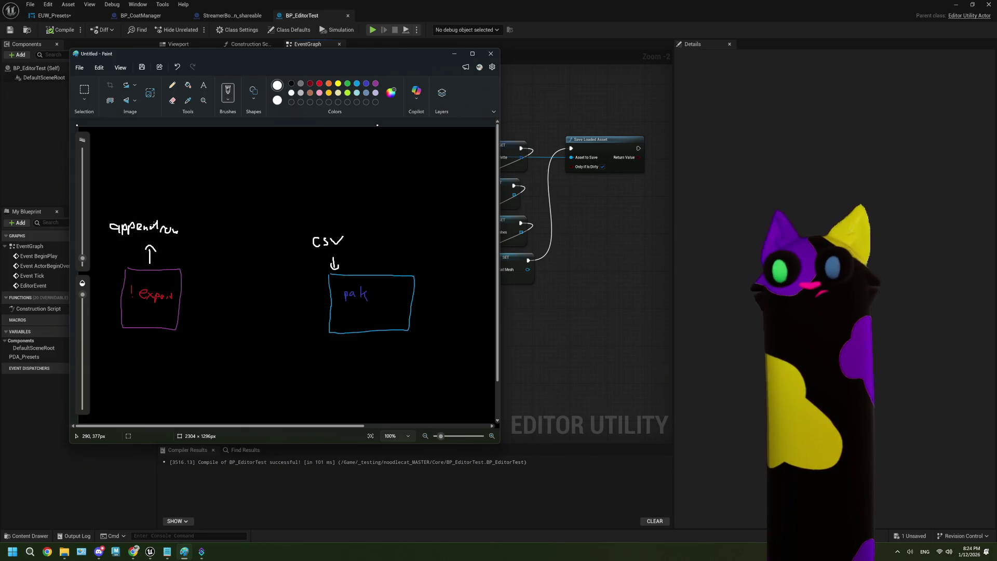
mouse_move(185, 235)
left_mouse_down()
mouse_move(187, 246)
mouse_move(233, 251)
mouse_move(303, 242)
left_mouse_up()
mouse_move(278, 237)
left_mouse_down()
mouse_move(303, 242)
mouse_move(297, 251)
left_mouse_up()
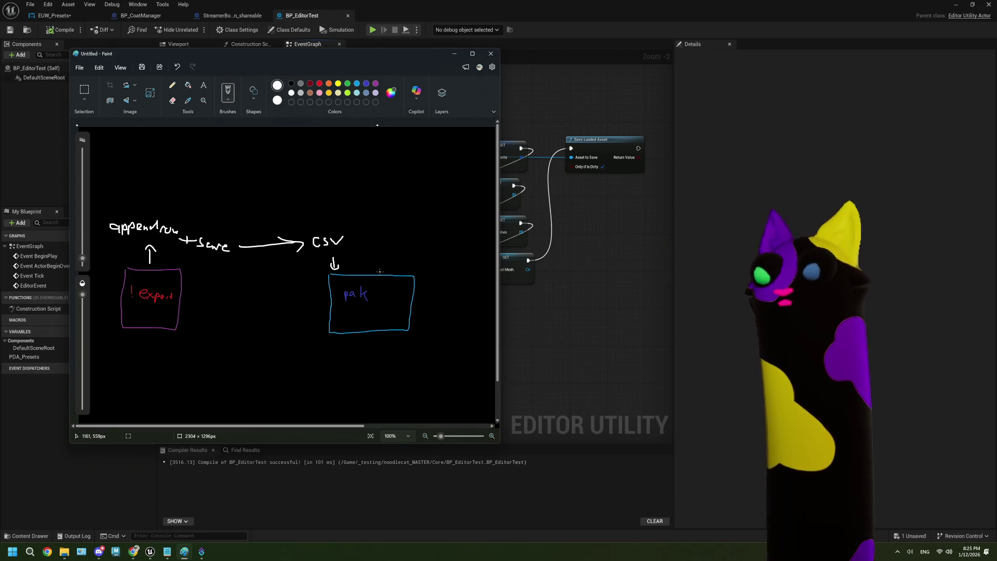
mouse_move(354, 243)
left_mouse_down()
mouse_move(306, 243)
mouse_move(324, 227)
left_mouse_up()
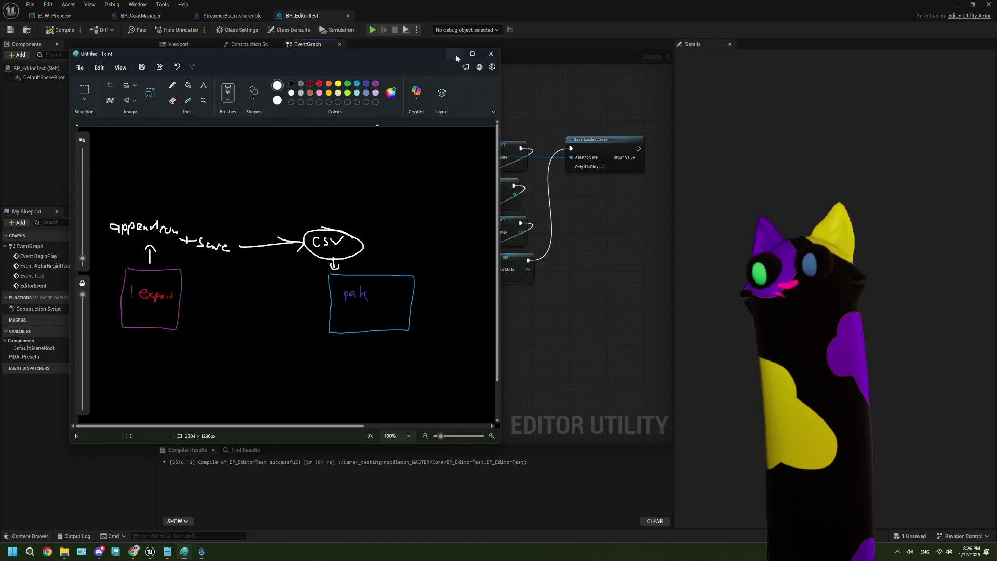
left_click(455, 54)
Pan to Save Loaded Asset and select the four SET nodes, then clear the selection.
left_click_drag(300, 266, 410, 272)
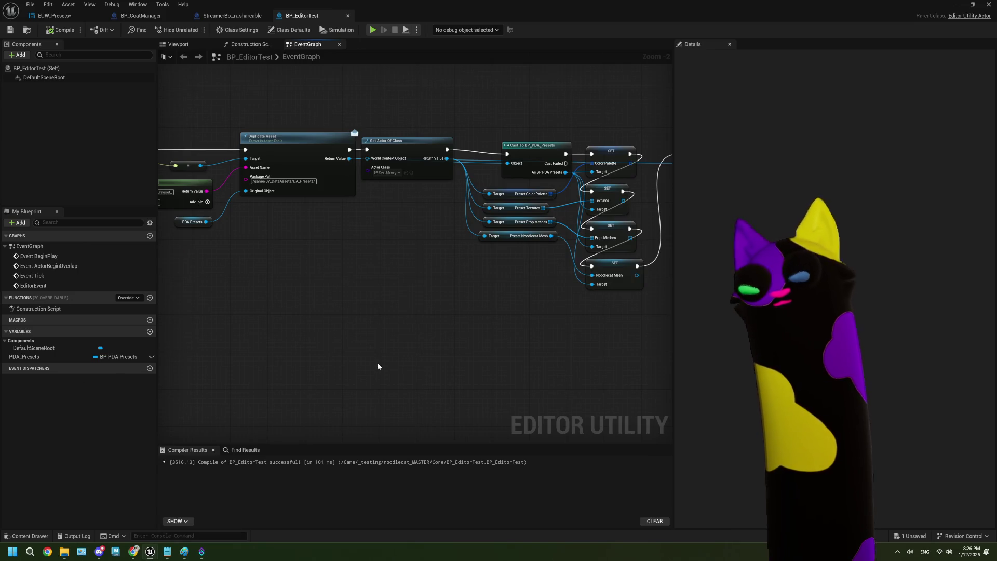
mouse_move(376, 362)
left_mouse_down()
mouse_move(398, 332)
mouse_move(291, 176)
left_mouse_up()
scroll(399, 332, "up", 2)
left_click_drag(372, 107, 413, 318)
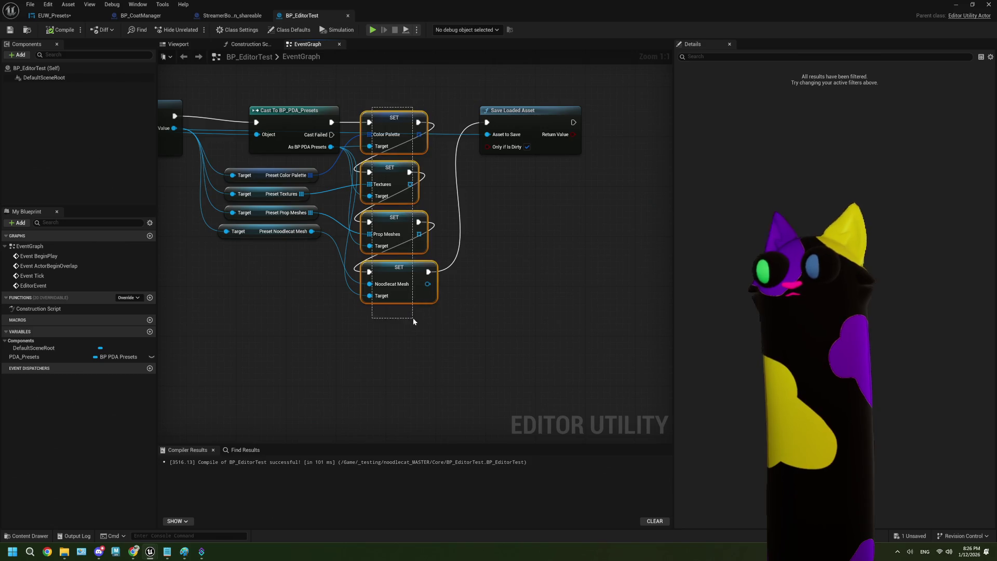
left_click(278, 364)
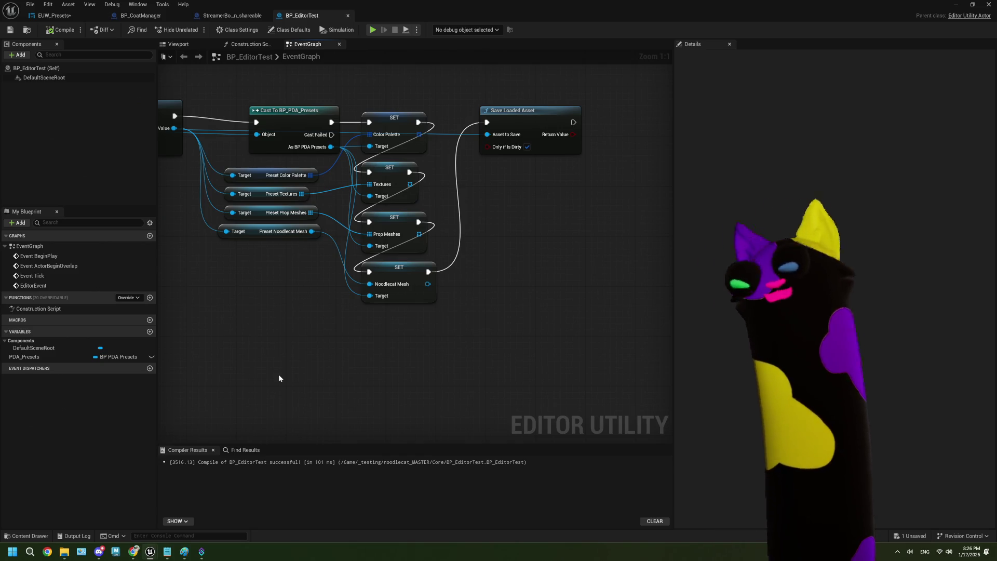
Frame the whole node chain from EditorEvent onward near the top of the graph.
scroll(344, 249, "down", 3)
left_click_drag(344, 250, 442, 276)
scroll(318, 298, "down", 1)
mouse_move(319, 298)
left_mouse_down()
mouse_move(413, 290)
mouse_move(408, 279)
left_mouse_up()
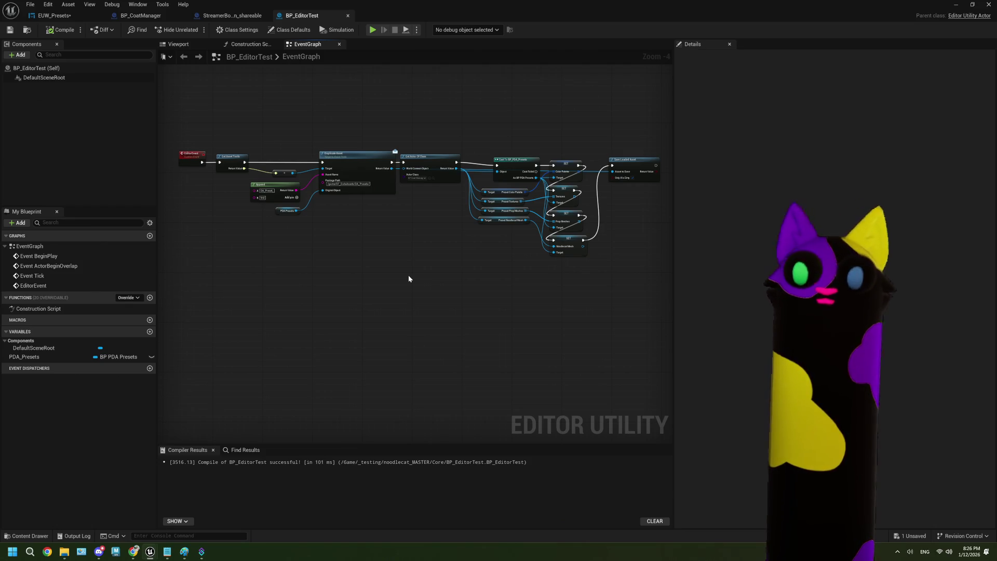
left_click_drag(401, 273, 387, 257)
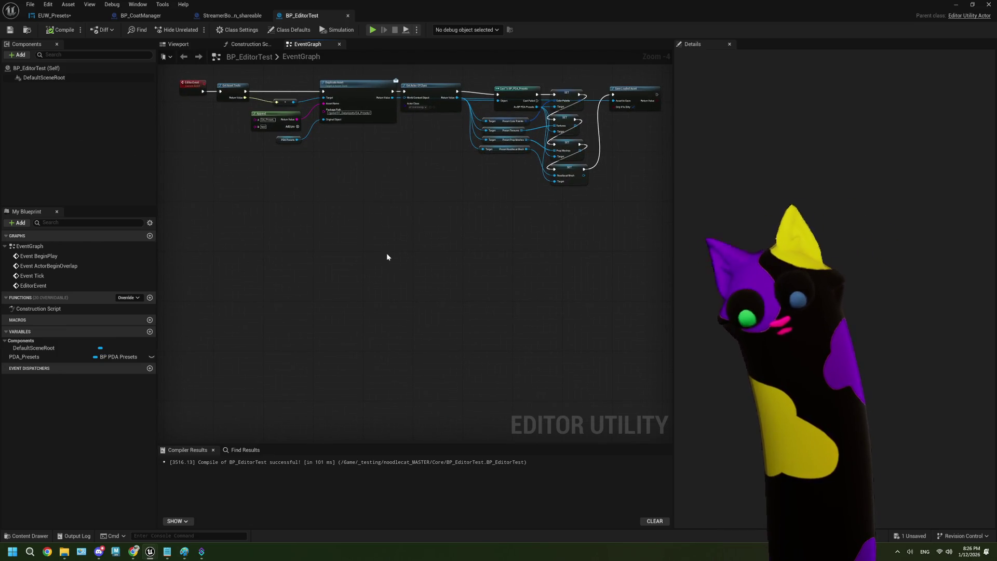
scroll(387, 257, "up", 2)
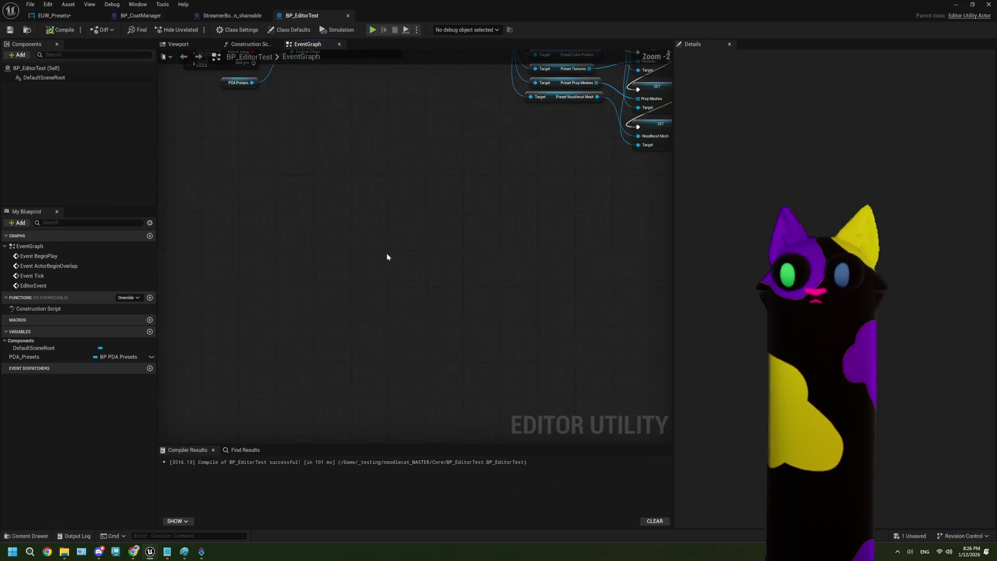
Search the graph's action menu for 'parse csv' and close it without adding a node.
right_click(332, 275)
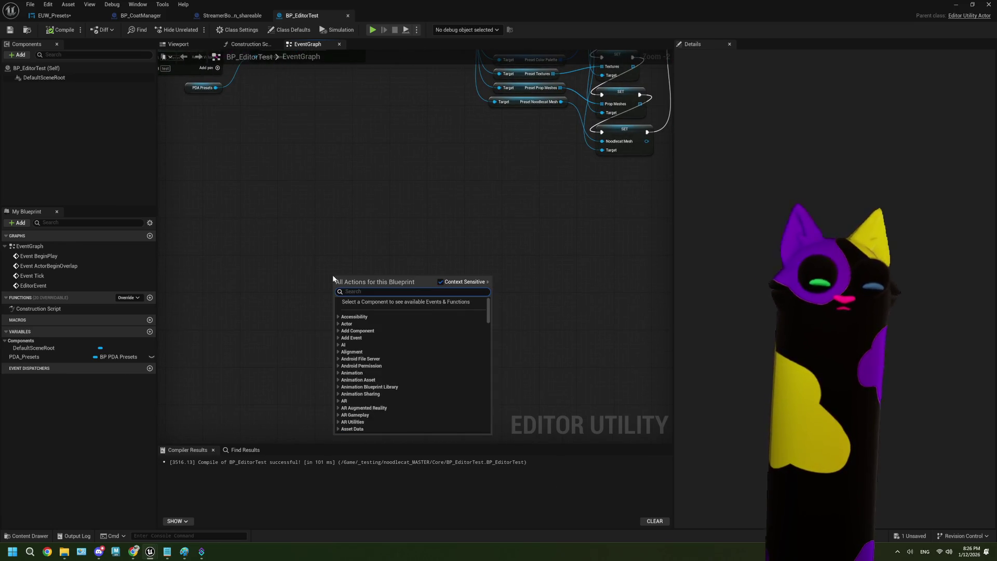
type("parse")
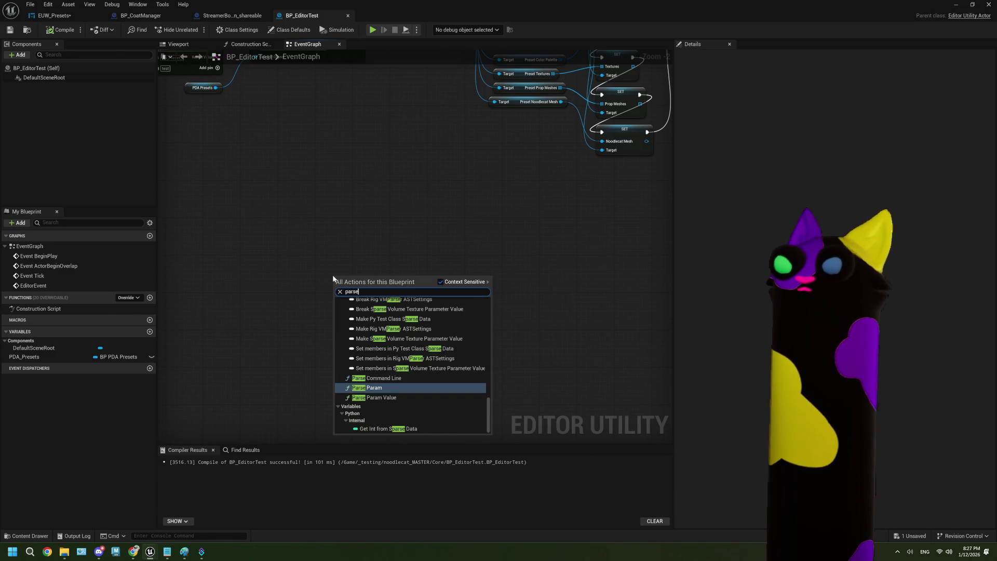
scroll(432, 369, "up", 3)
scroll(433, 369, "down", 3)
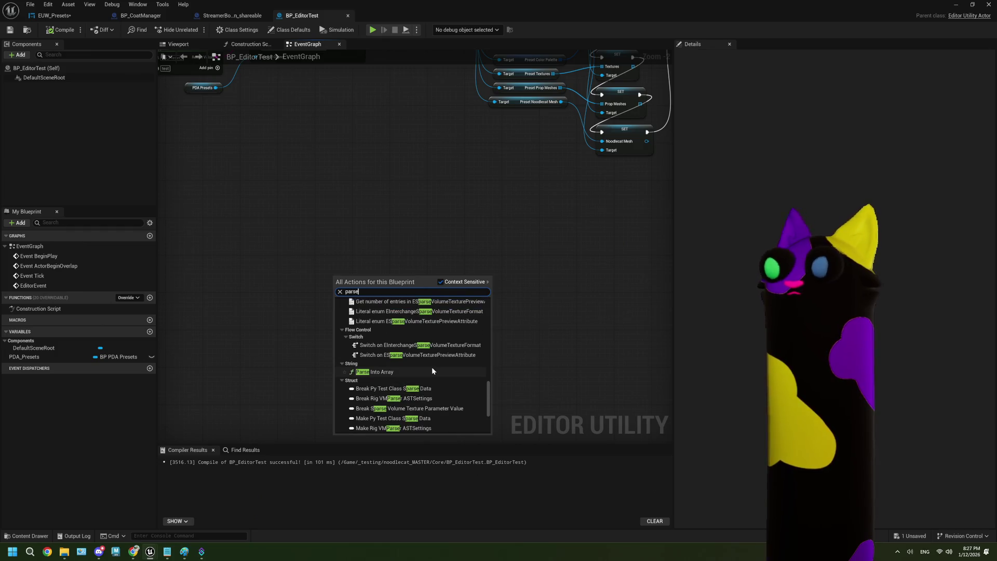
type(" csv")
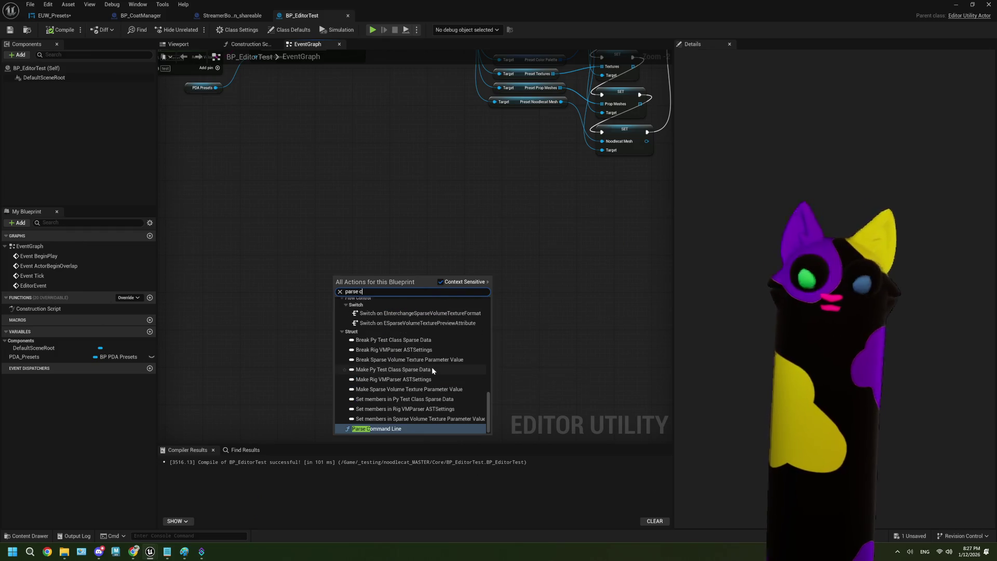
left_click(495, 288)
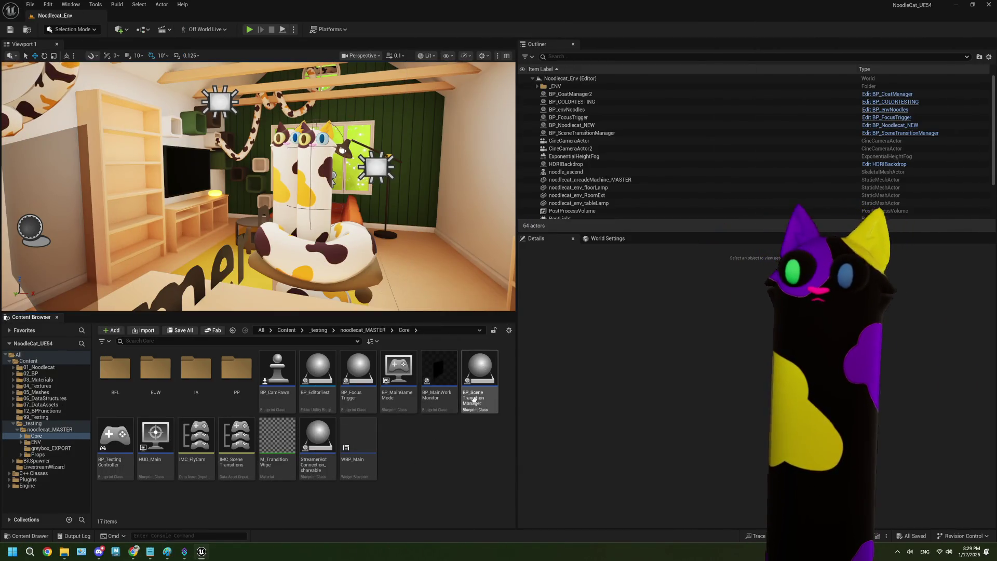
Open the BP_EditorTest blueprint, look over its graph, and minimize its window.
left_click(315, 369)
double_click(315, 370)
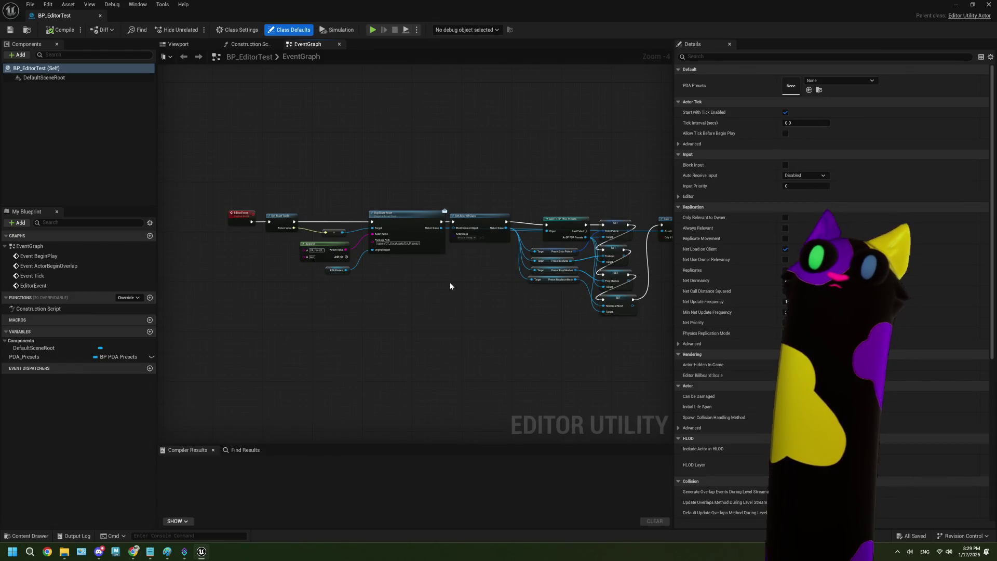
scroll(368, 298, "up", 1)
left_click_drag(391, 303, 371, 290)
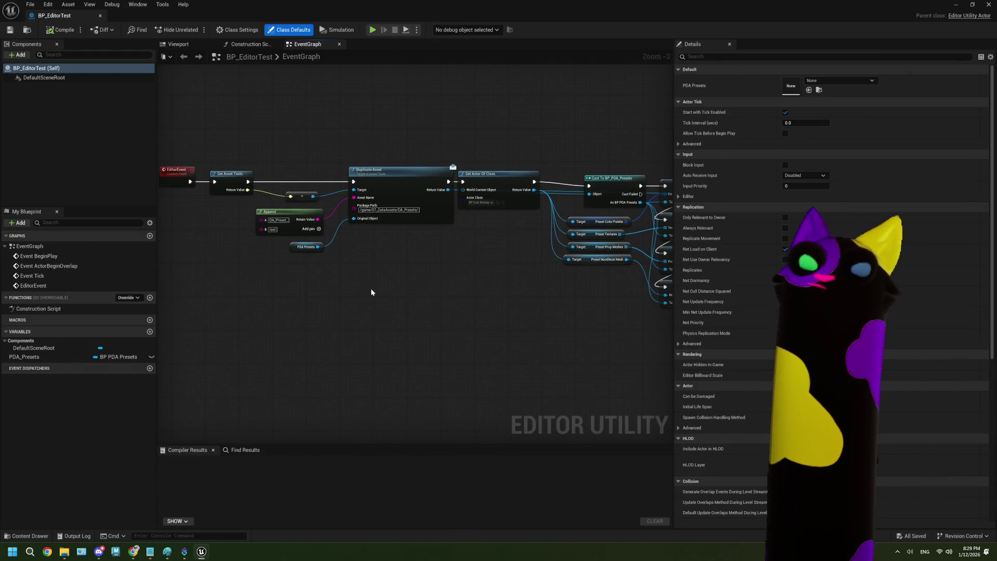
scroll(371, 288, "down", 2)
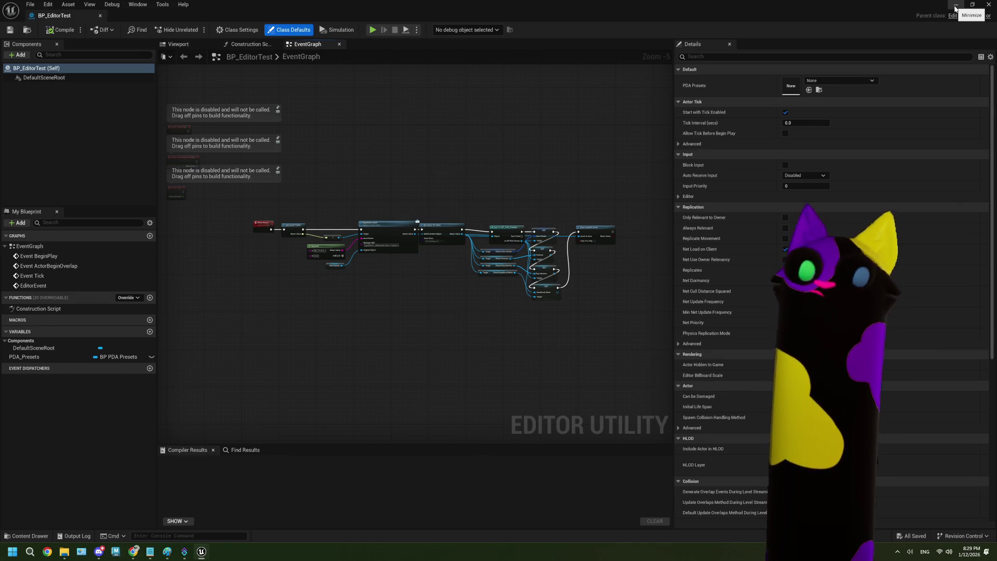
left_click(955, 6)
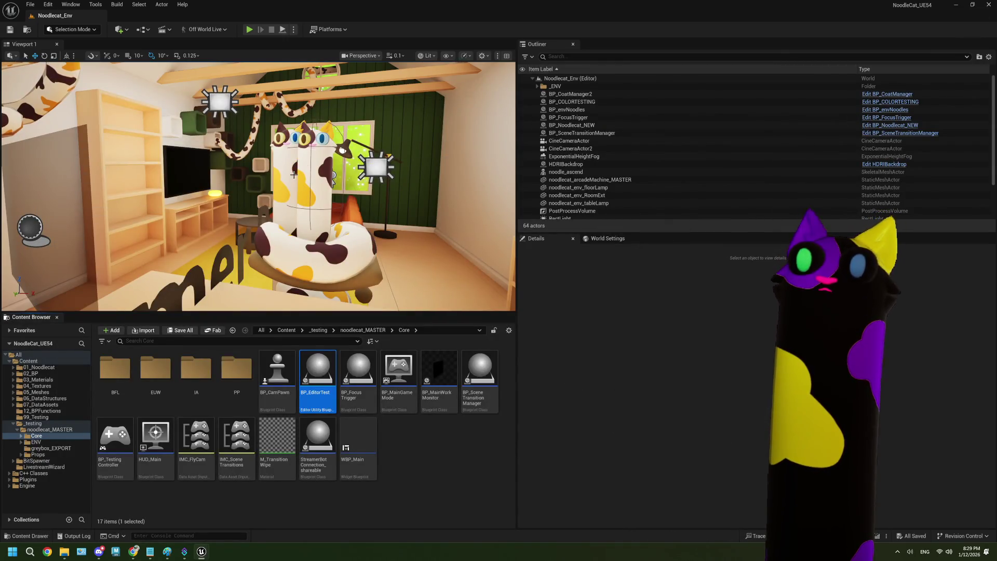
Select the BP_COLORTESTING actor and open EUW_Presets from the Core > EUW folder.
left_click(280, 176)
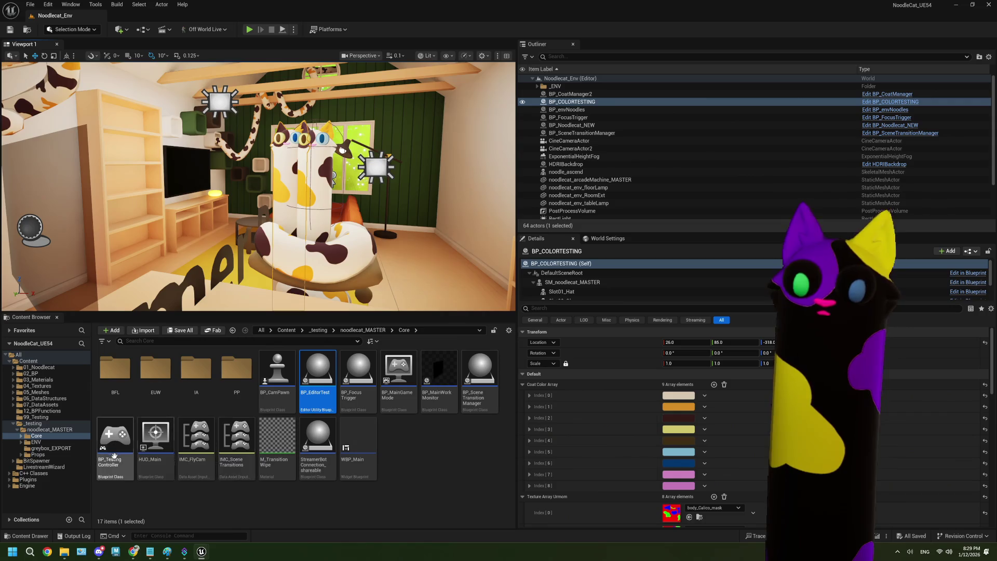
left_click(22, 436)
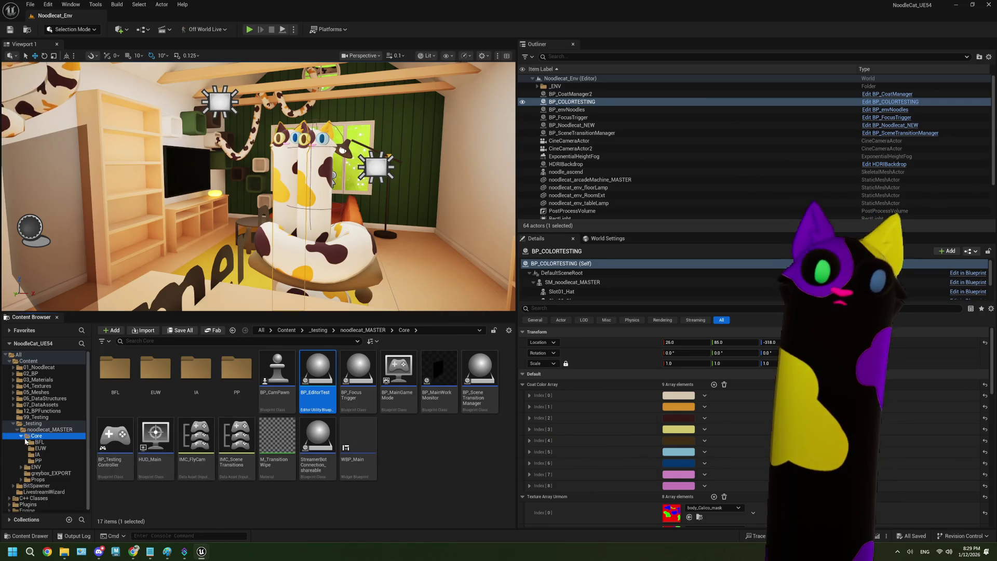
left_click(48, 447)
double_click(124, 376)
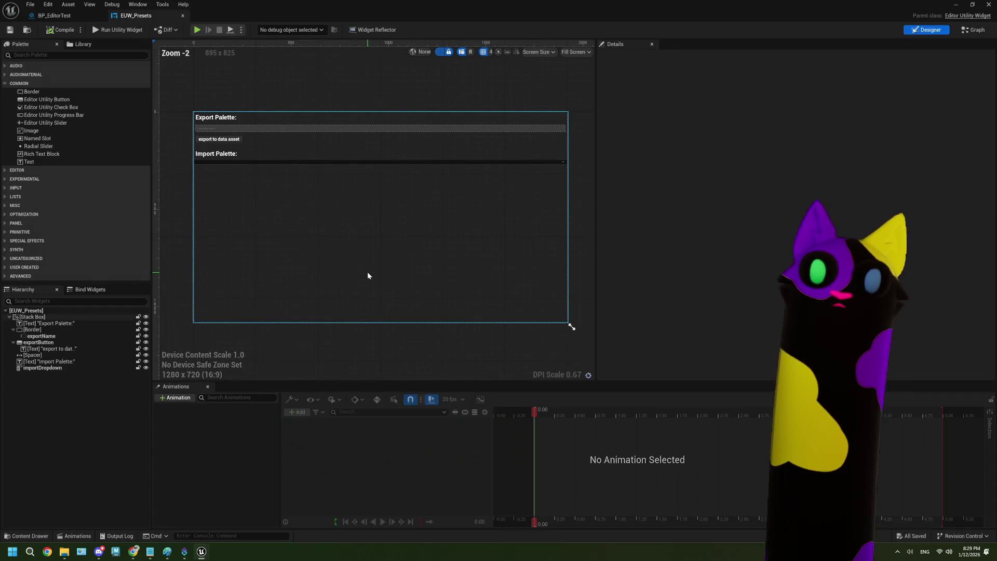
Switch EUW_Presets to its event graph and pan to the duplicate-asset node chain.
double_click(367, 276)
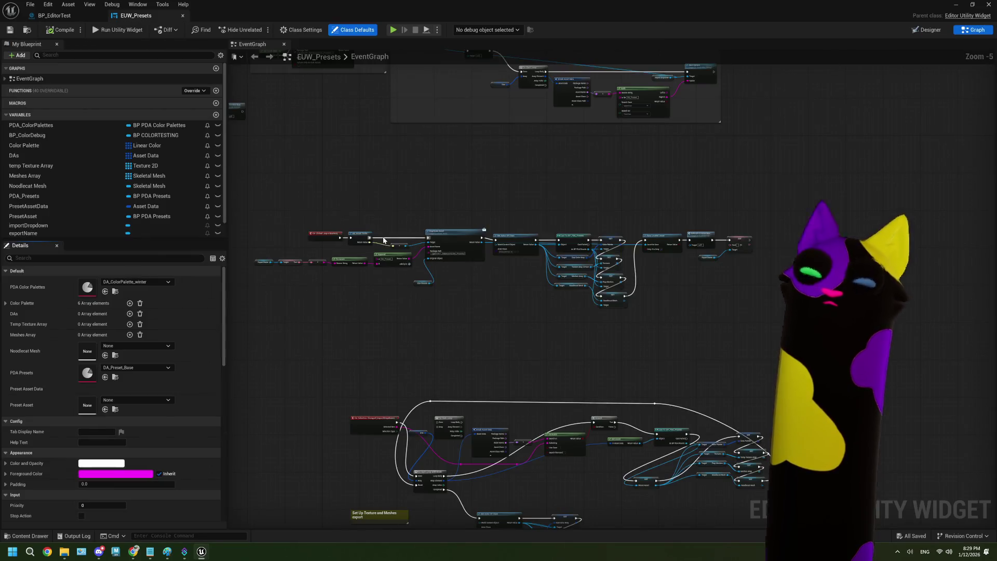
scroll(406, 288, "up", 3)
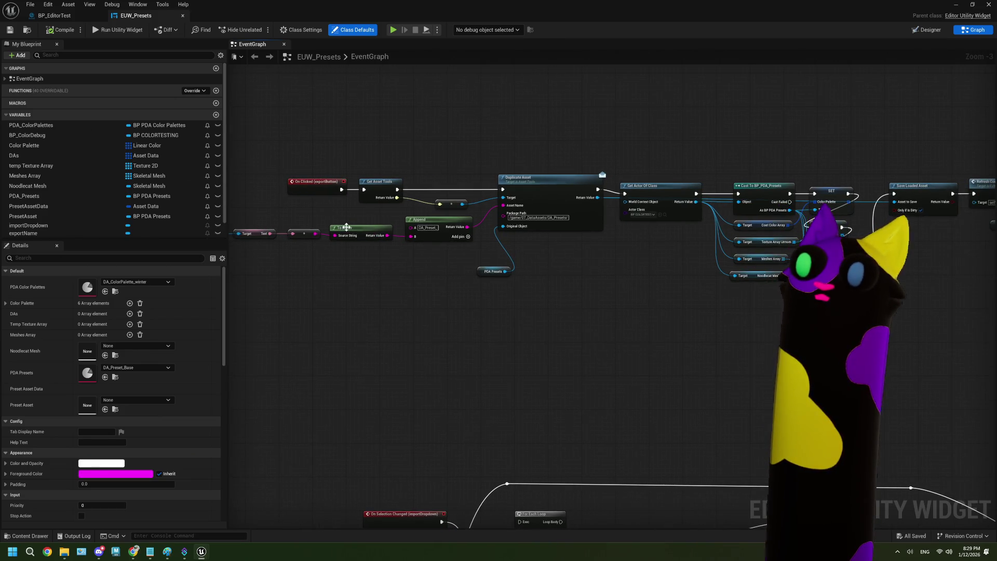
left_click_drag(478, 270, 426, 270)
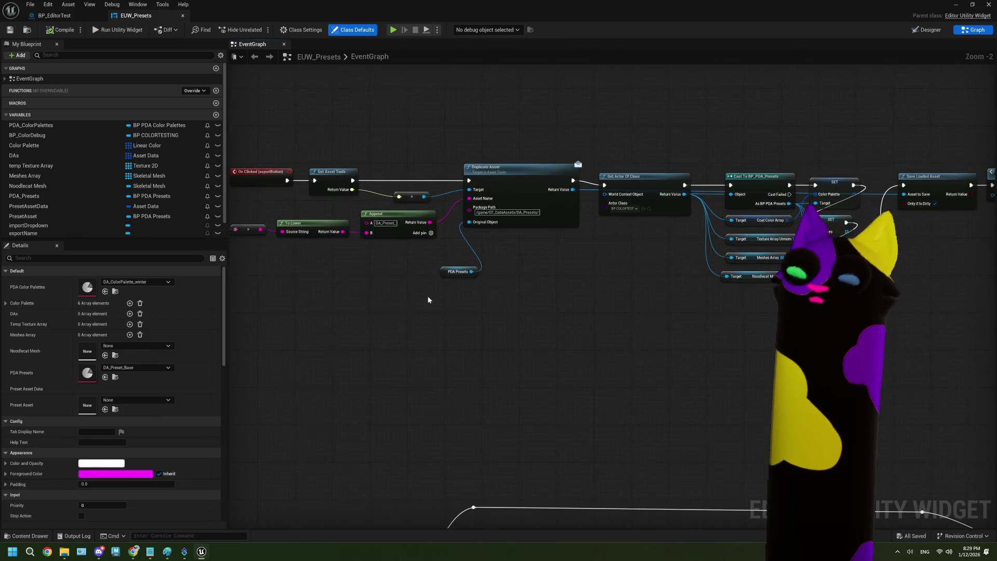
scroll(428, 295, "up", 1)
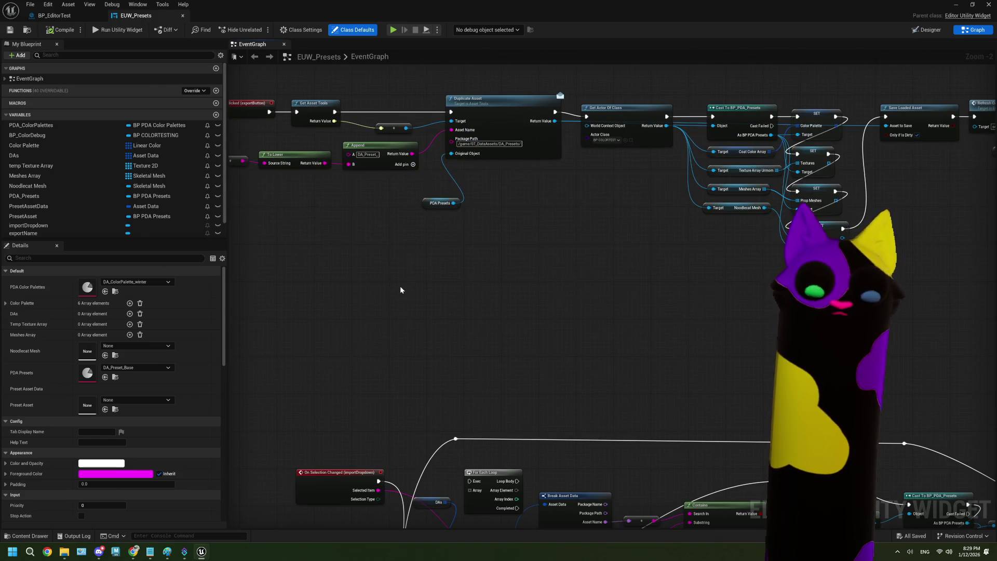
Search the action list for 'parse csv' and 'csv', cancel without adding, and minimize the editor.
right_click(400, 290)
type("parse")
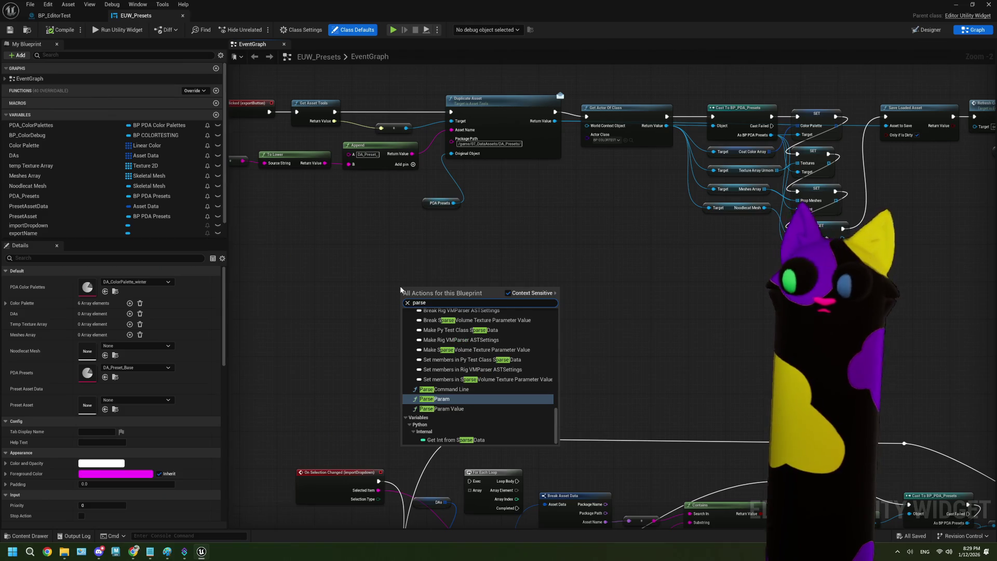
type(" cs")
key("BackSpace")
key("BackSpace")
key("BackSpace")
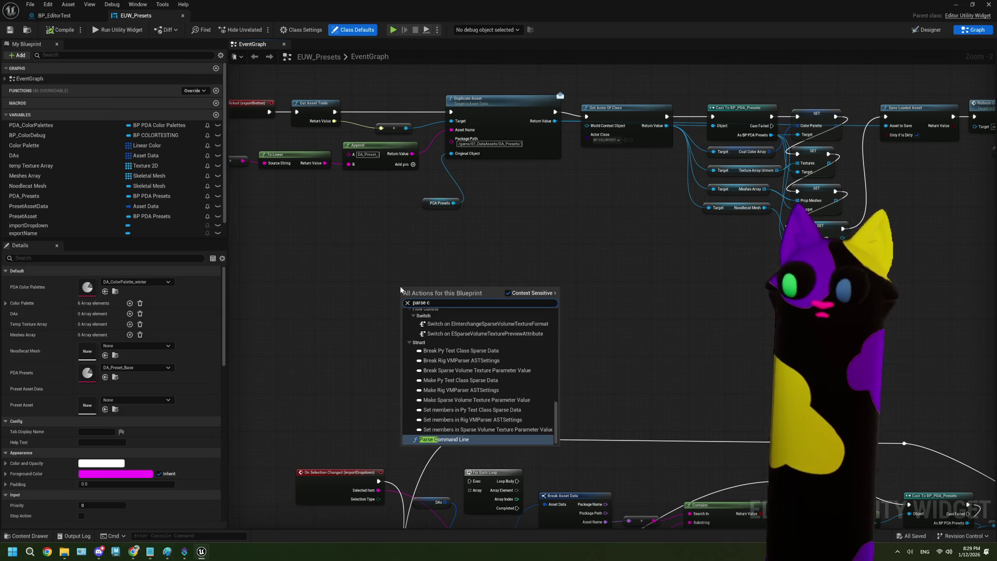
type("csv")
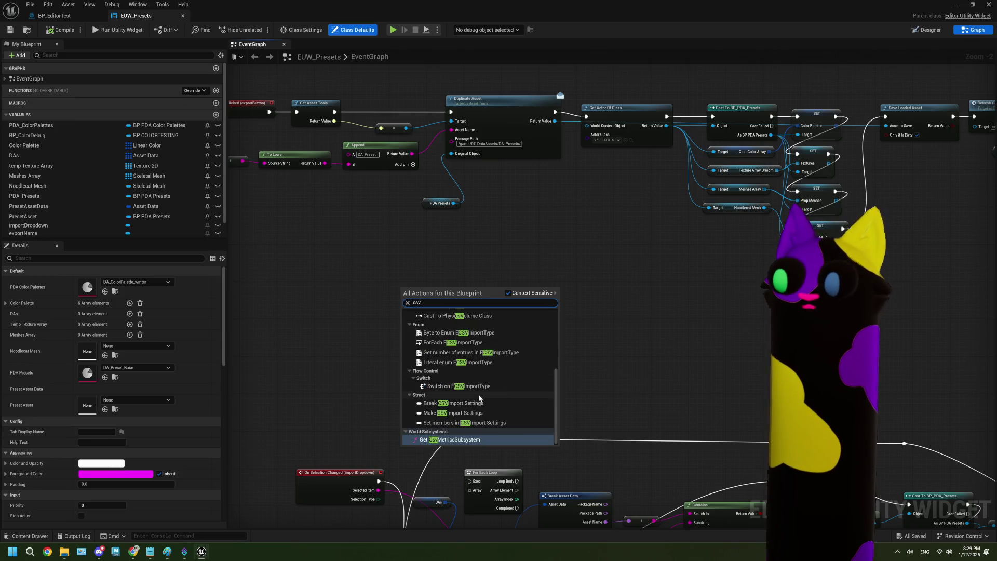
scroll(479, 394, "up", 5)
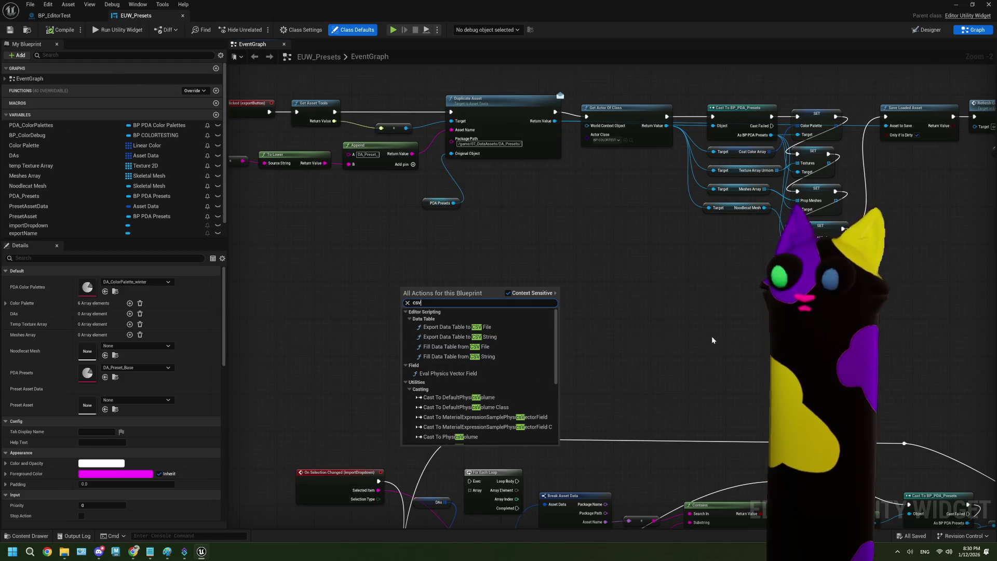
key("Escape")
left_click(961, 6)
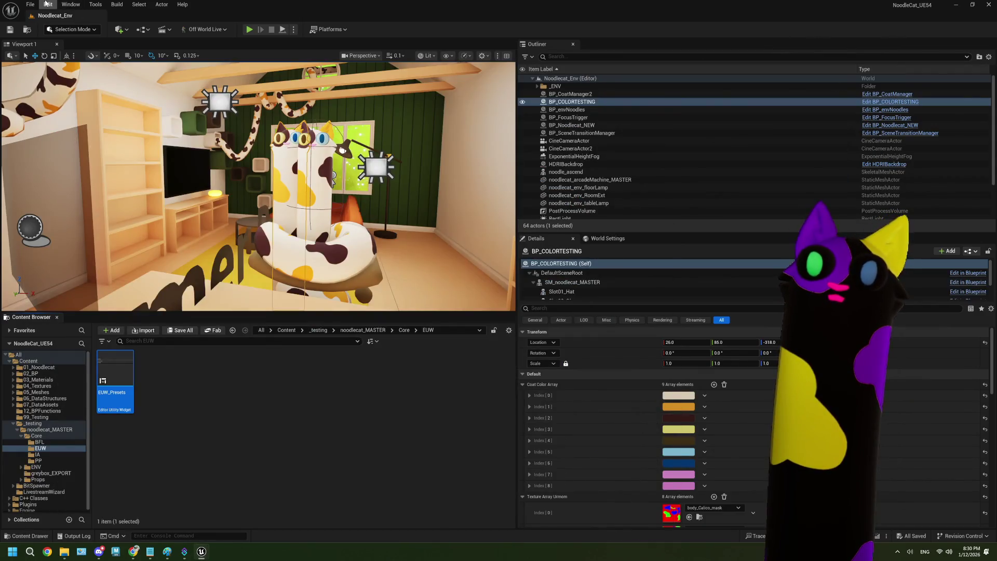
In the Plugins manager, enable the Blueprint CSV Parsing and Blueprint FileSDK plugins.
left_click(47, 4)
left_click(83, 135)
type("c")
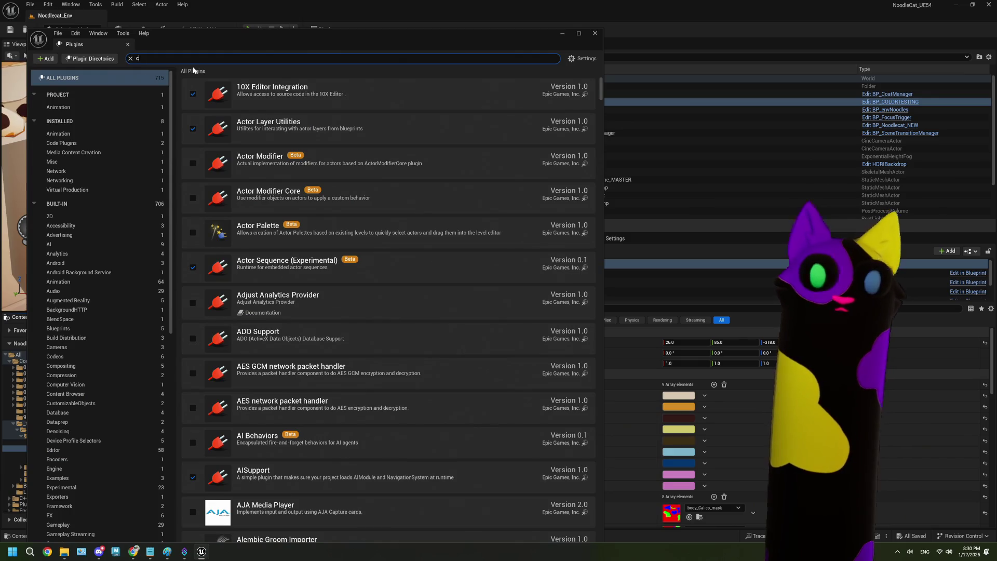
type("svs")
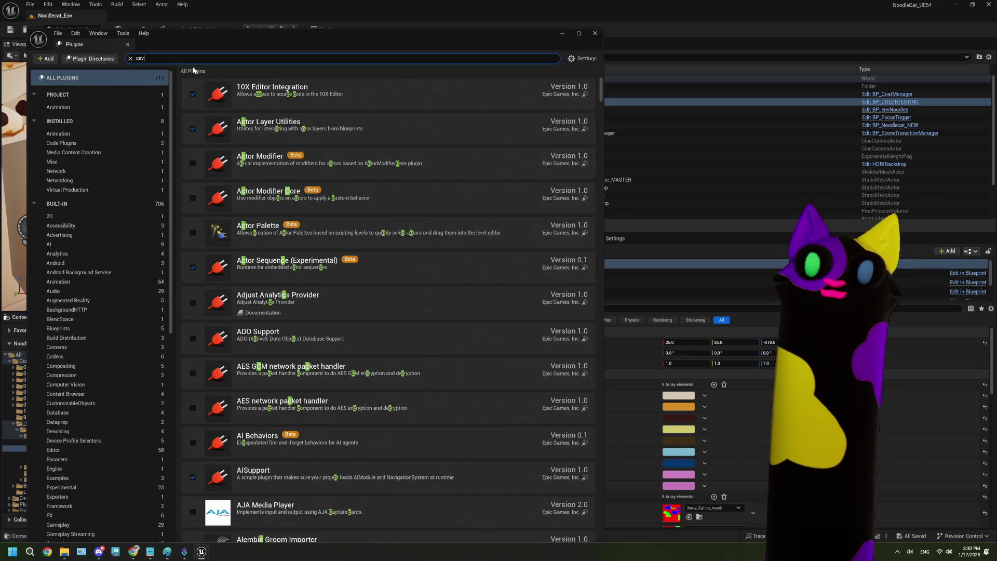
left_click(192, 94)
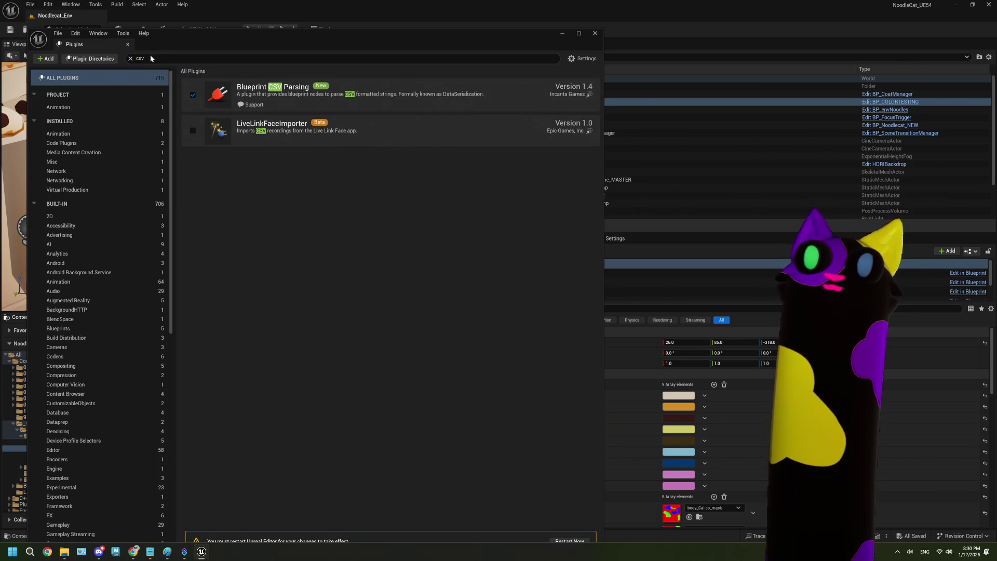
left_click(129, 58)
type("fi")
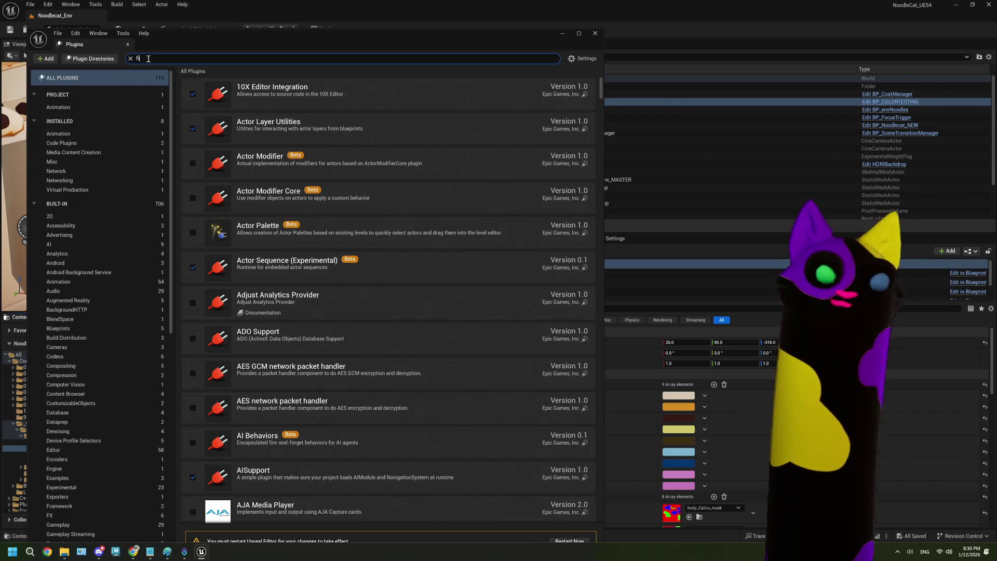
type("les")
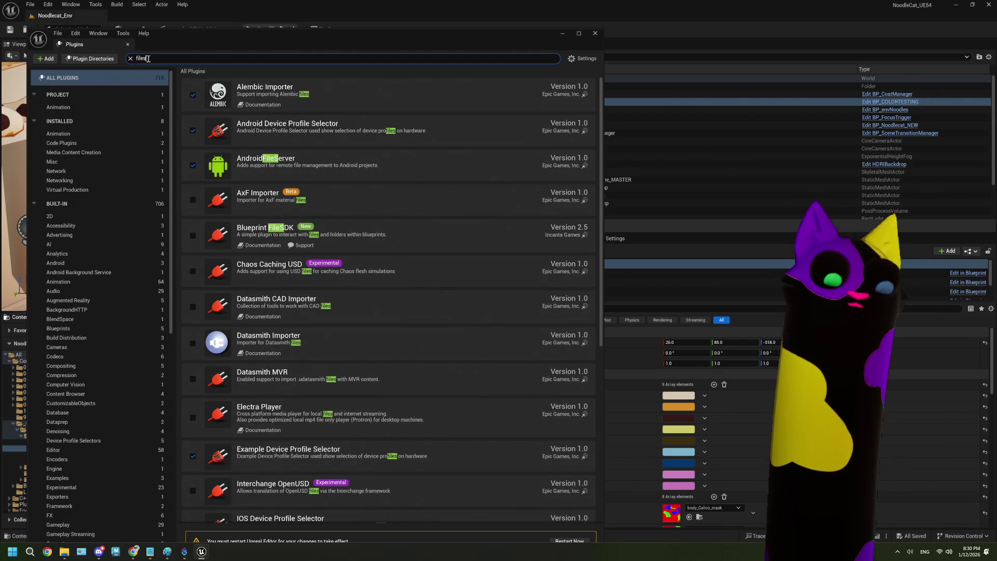
type("dk")
left_click(192, 94)
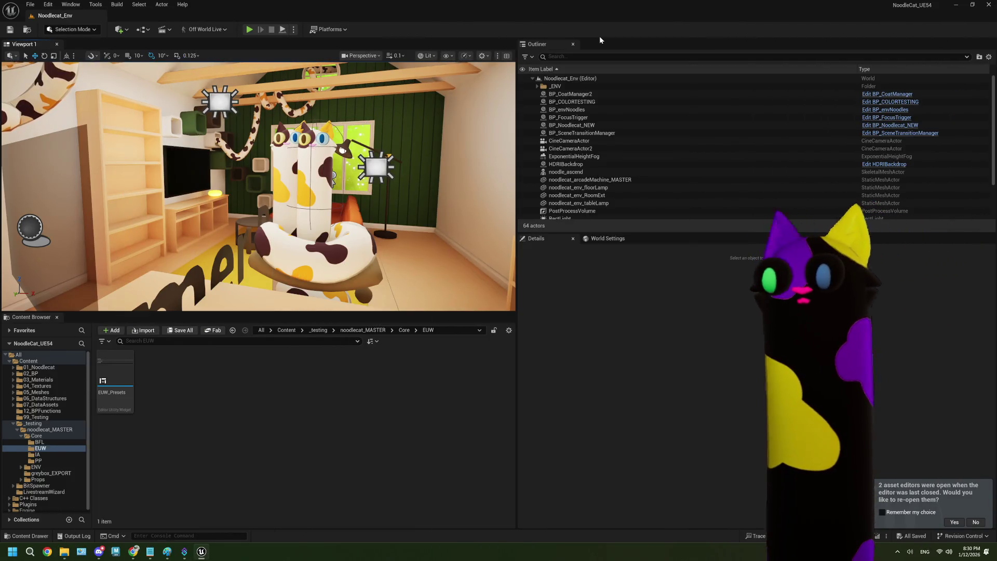
Reopen EUW_Presets from the EUW folder in the Widget Blueprint editor.
double_click(100, 364)
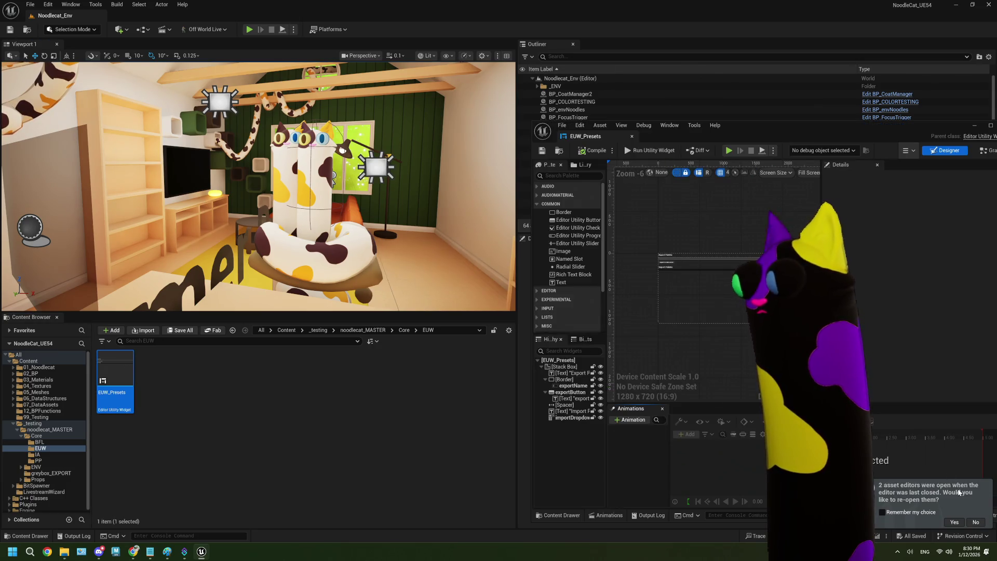
Decline reopening previous editors and show the export event nodes in the event graph.
left_click(975, 522)
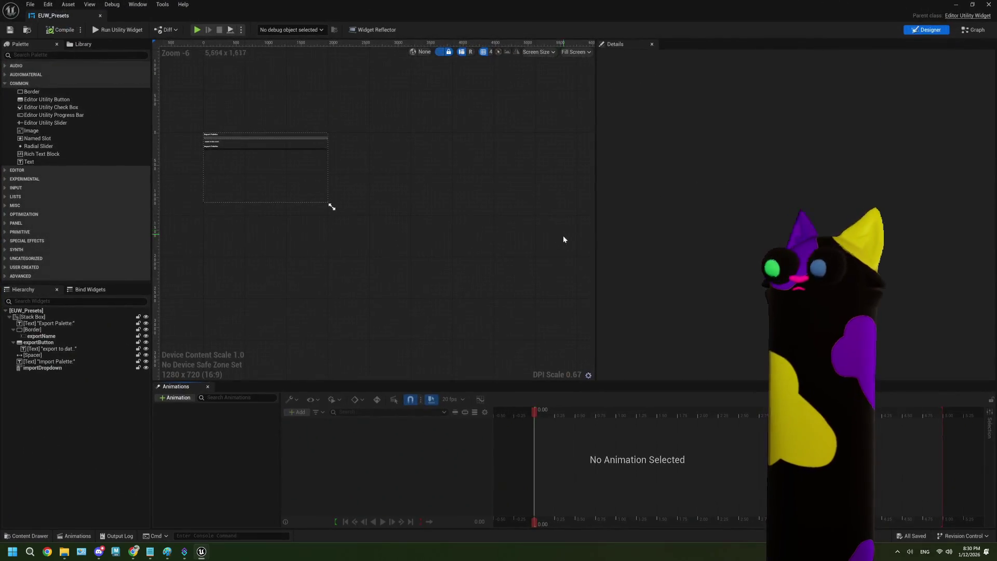
left_click(968, 31)
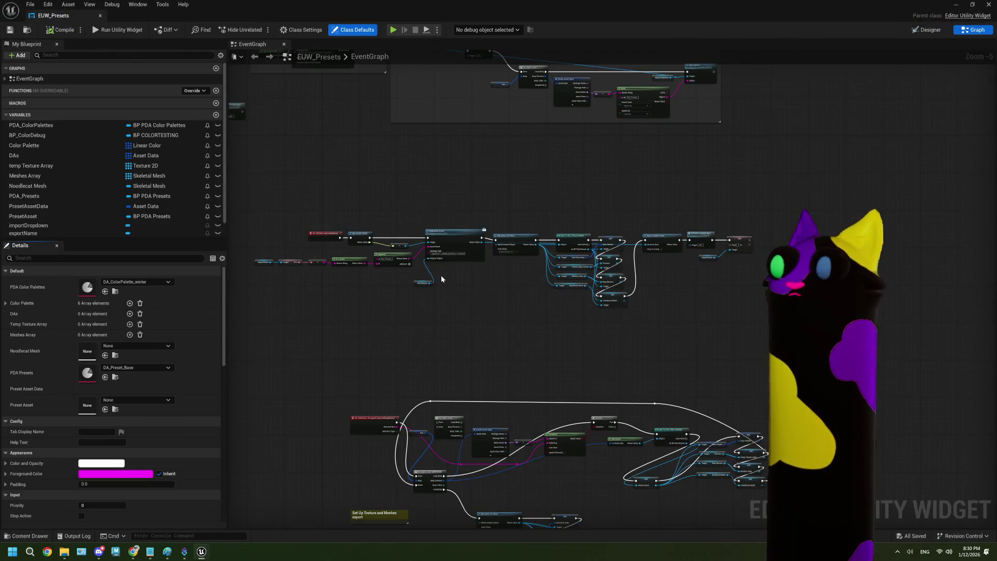
scroll(441, 276, "up", 2)
left_click_drag(414, 315, 536, 287)
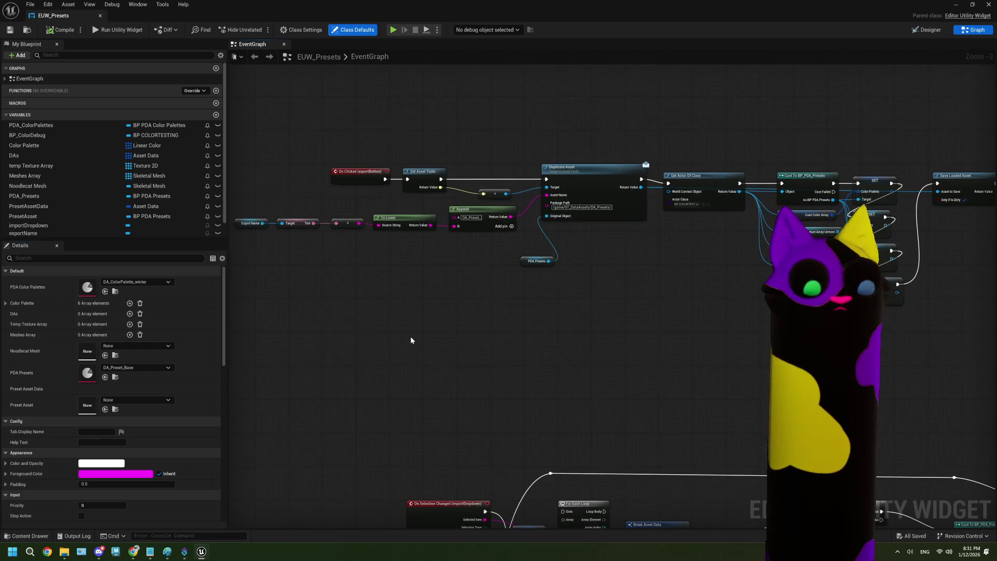
Add a Parse CSV Rows node via a 'csv' action search and center the view on it.
right_click(411, 340)
type("pars")
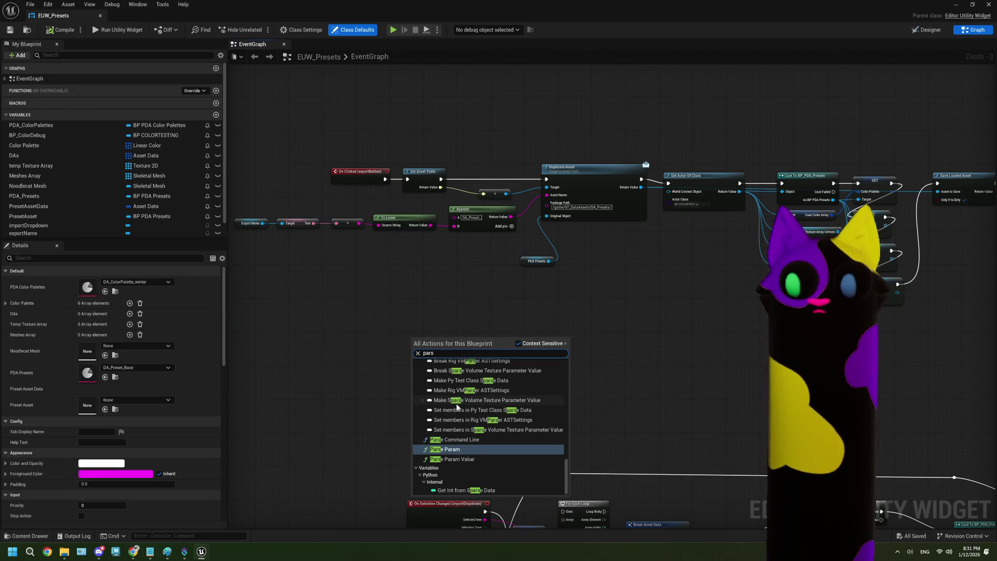
key("BackSpace")
key("BackSpace")
key("BackSpace")
type("csv")
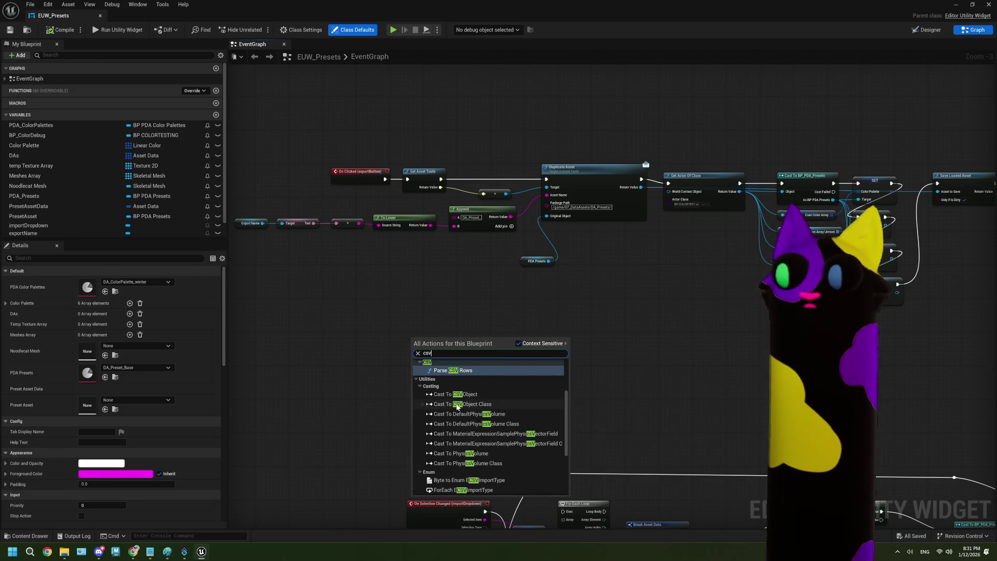
left_click(464, 371)
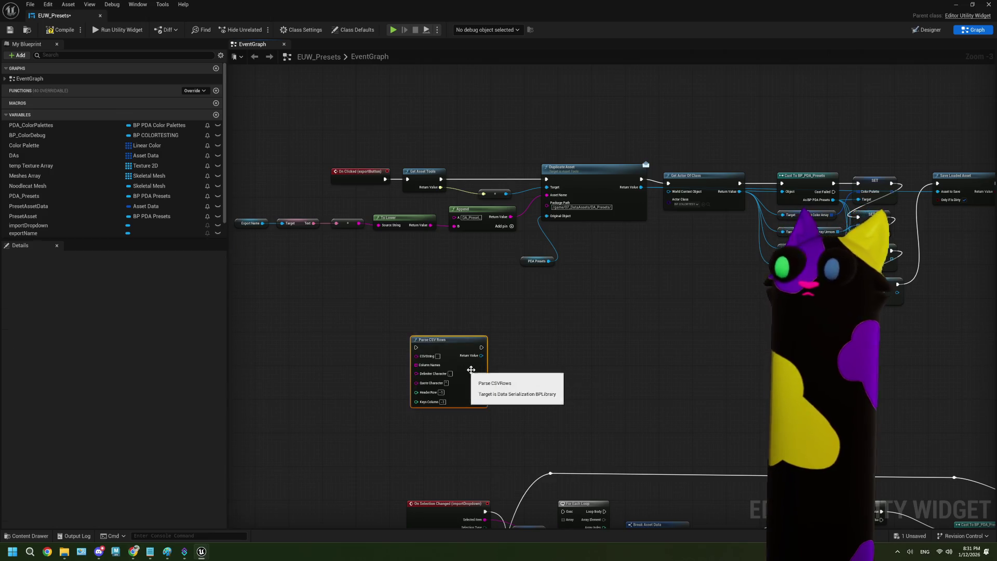
scroll(483, 372, "up", 3)
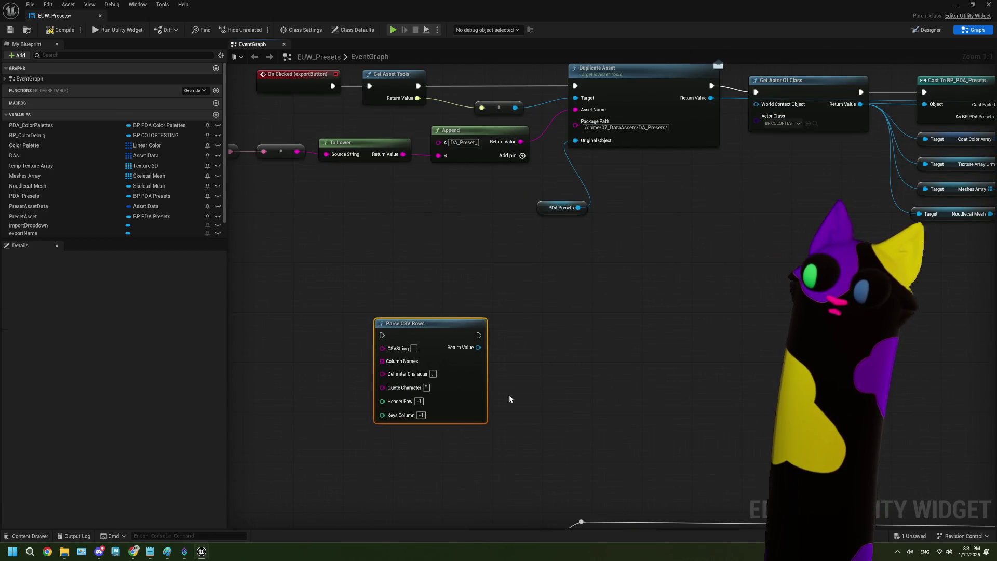
left_click_drag(509, 396, 629, 368)
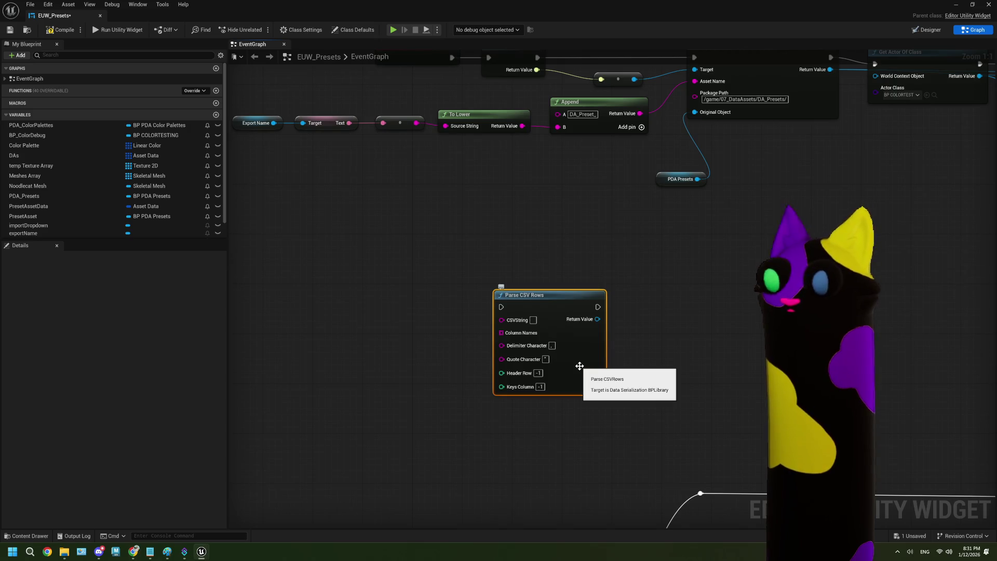
mouse_move(578, 364)
left_mouse_down()
mouse_move(527, 417)
mouse_move(557, 382)
left_mouse_up()
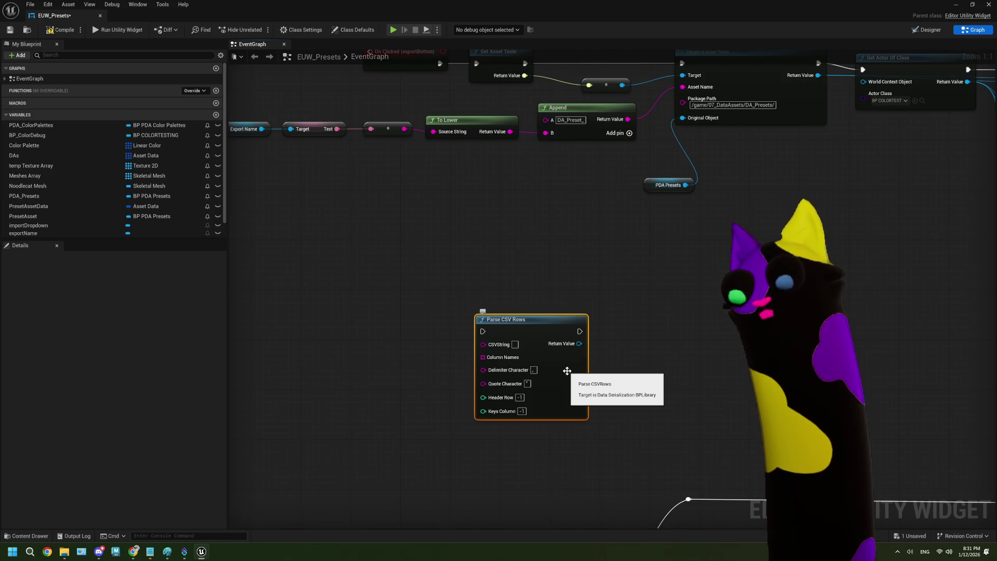
left_click(663, 327)
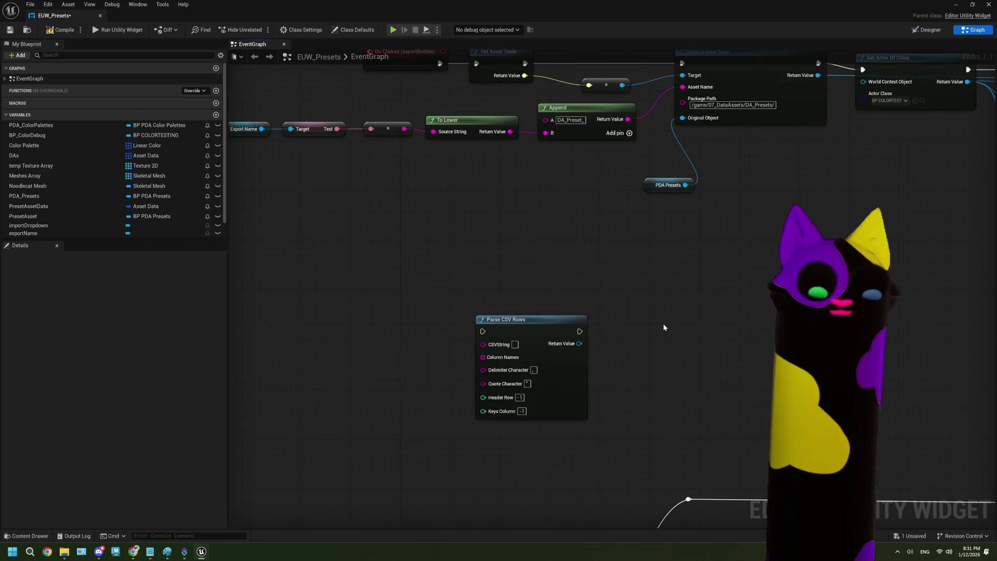
right_click(664, 328)
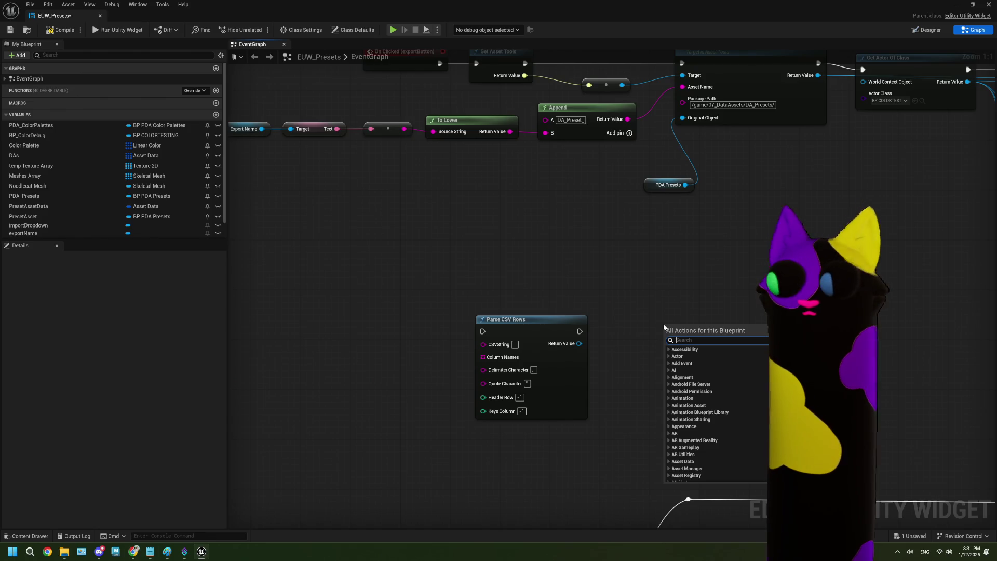
type("csv")
scroll(728, 386, "down", 5)
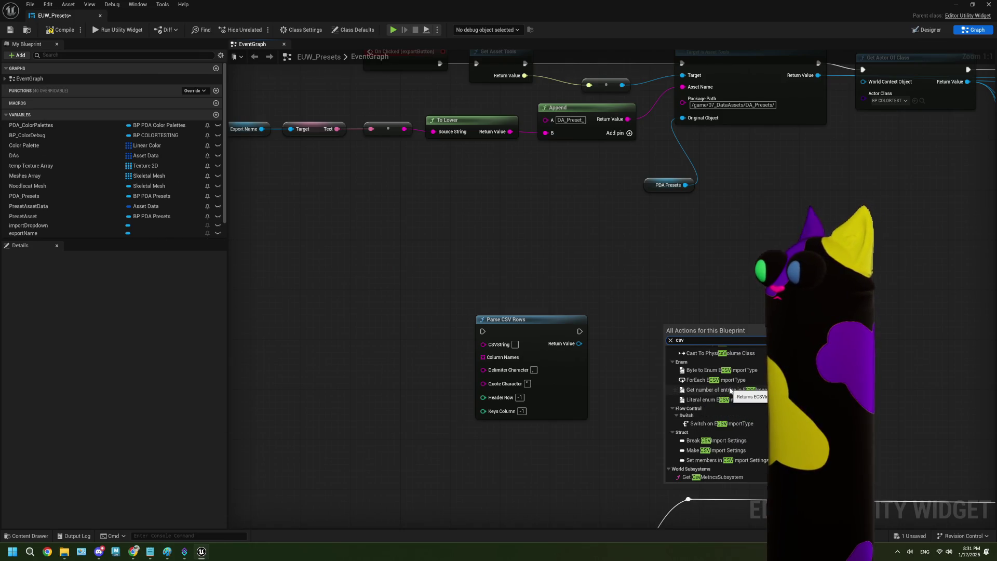
scroll(730, 390, "up", 6)
scroll(729, 390, "up", 2)
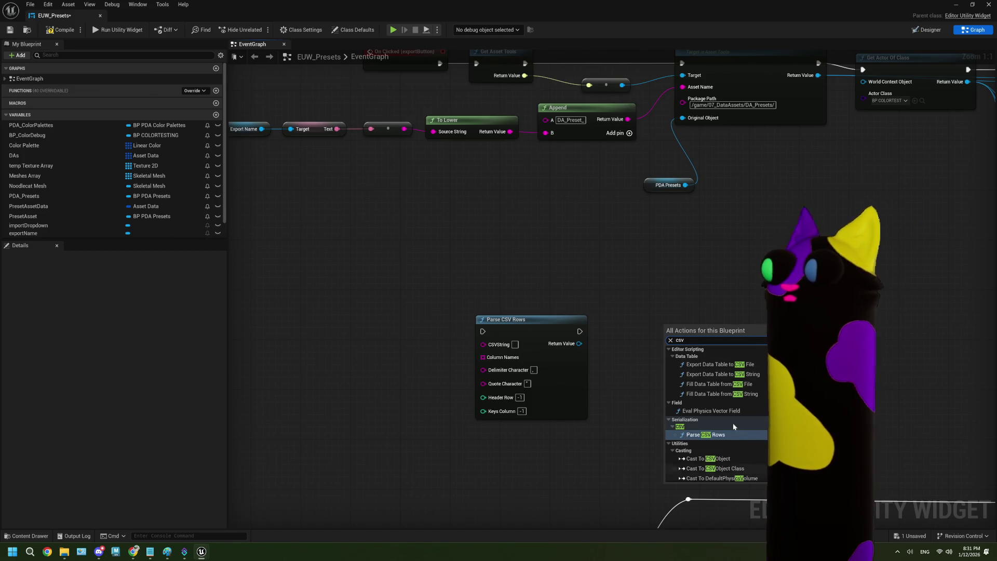
scroll(715, 367, "down", 3)
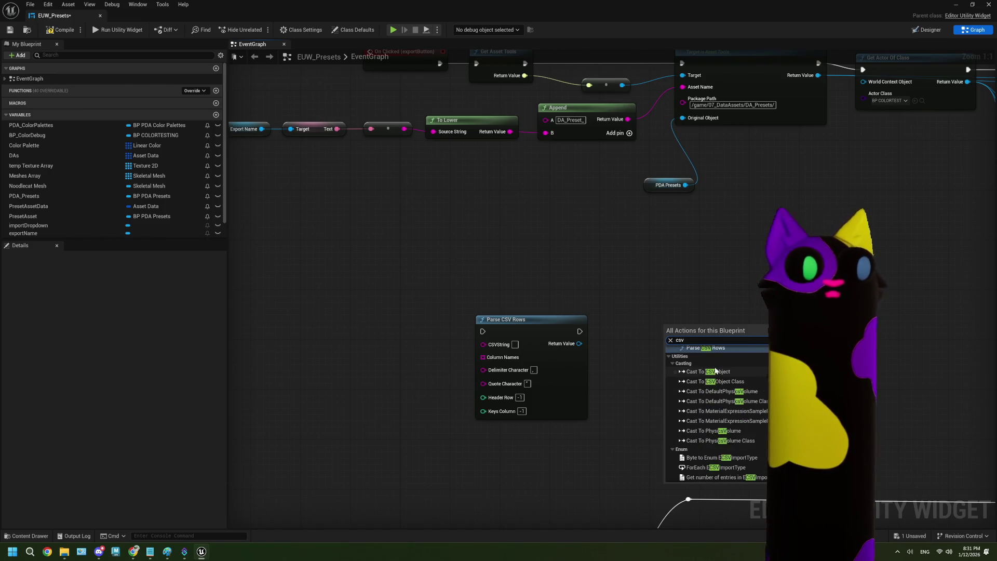
scroll(715, 370, "down", 2)
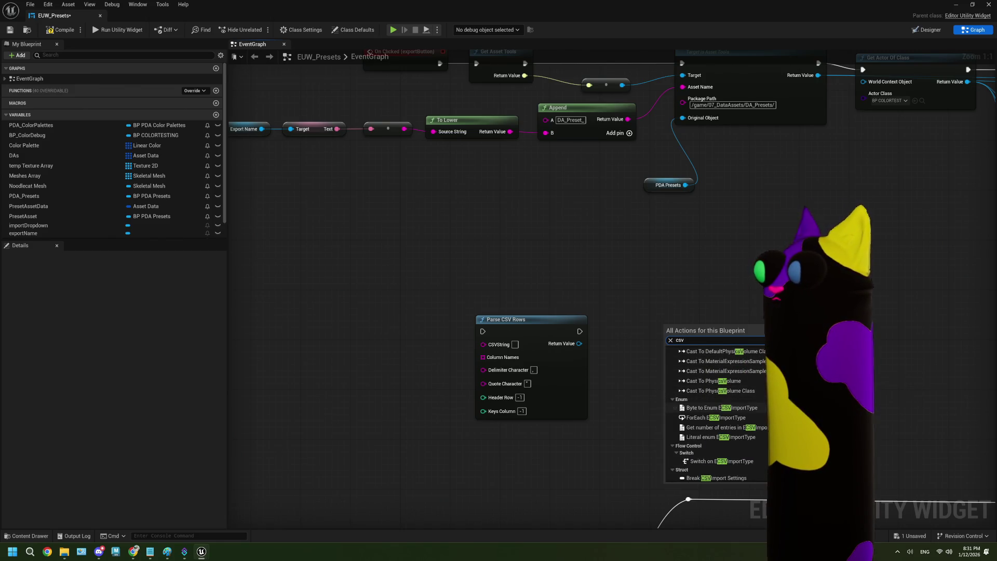
scroll(764, 423, "down", 2)
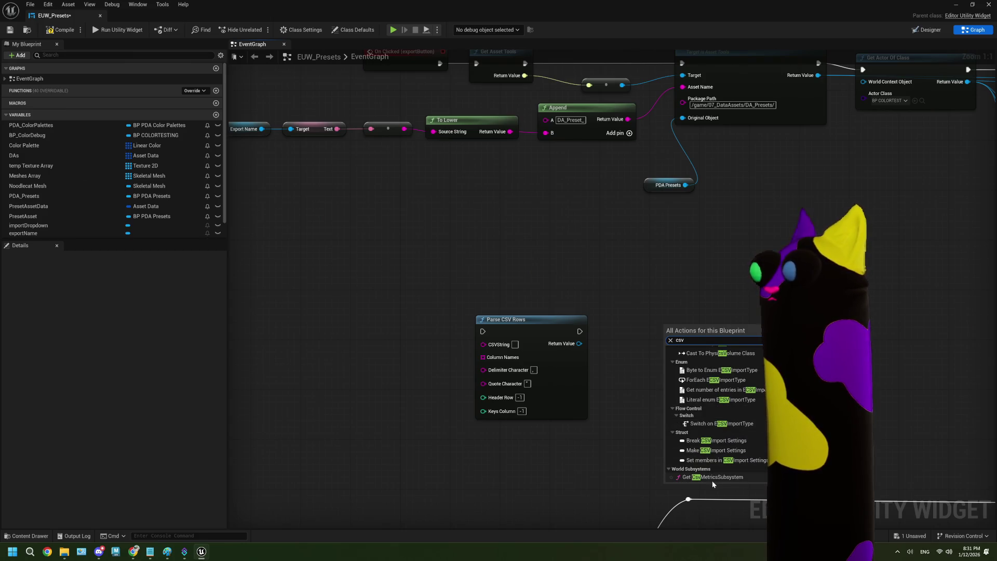
left_click(551, 457)
left_click_drag(551, 456, 488, 393)
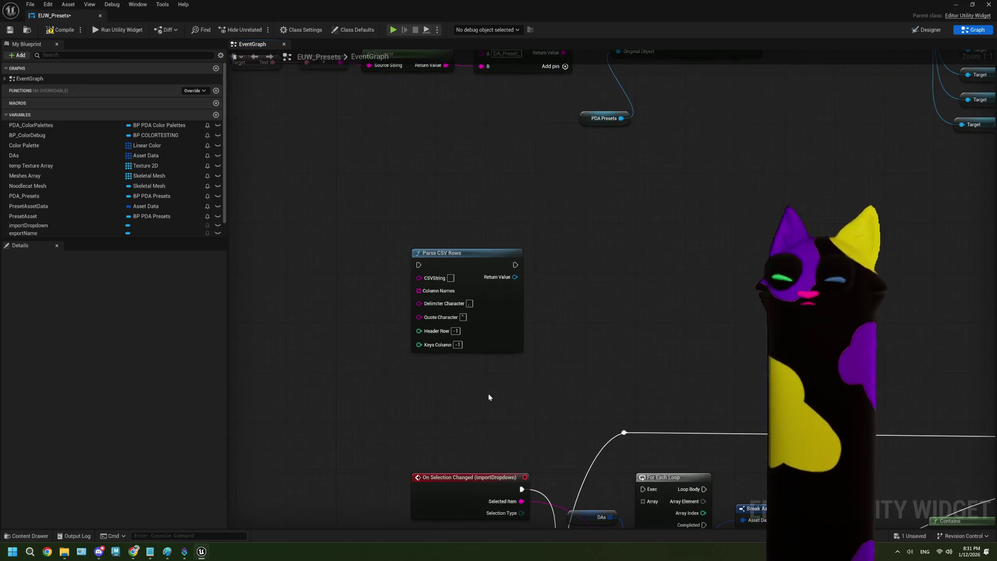
left_click_drag(615, 298, 533, 280)
Add a File SDK Write String to File node from a 'write st' search and nudge it right.
right_click(532, 284)
type("write")
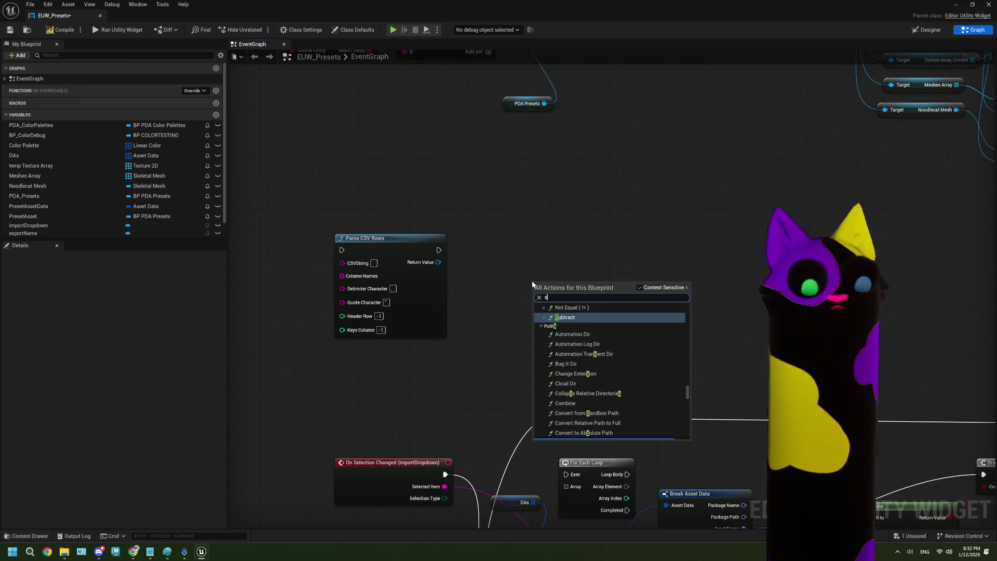
type(" st")
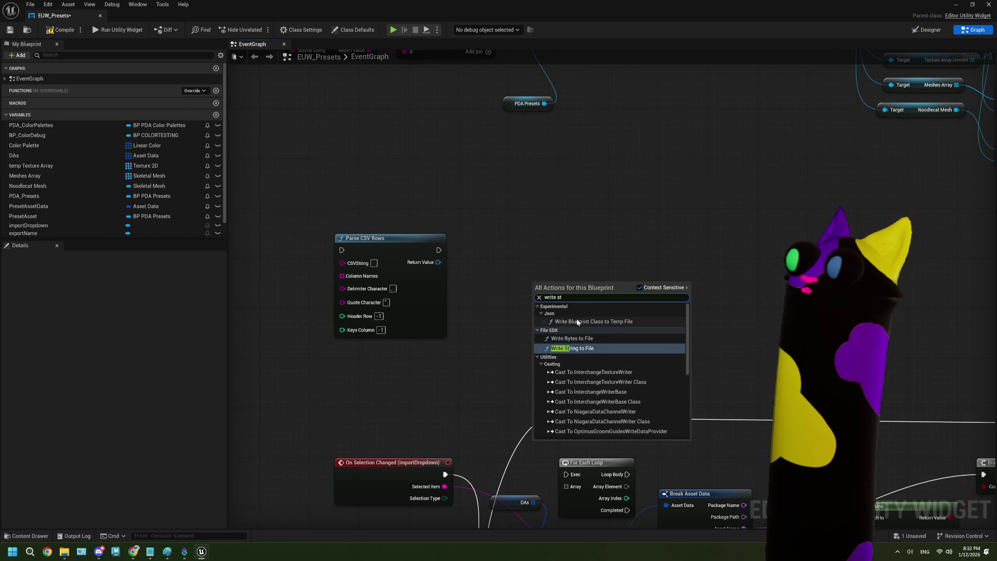
left_click(576, 355)
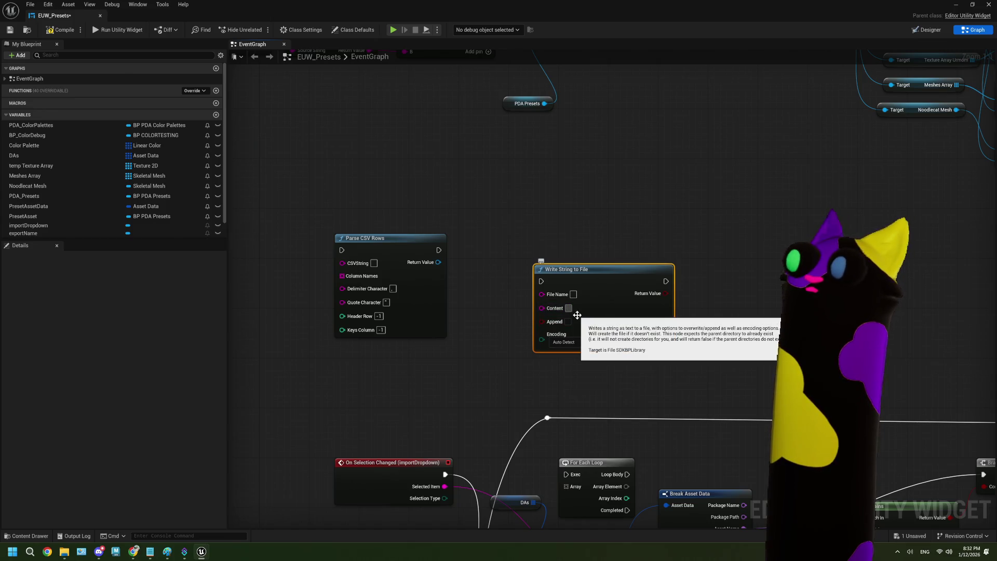
left_click_drag(623, 277, 653, 281)
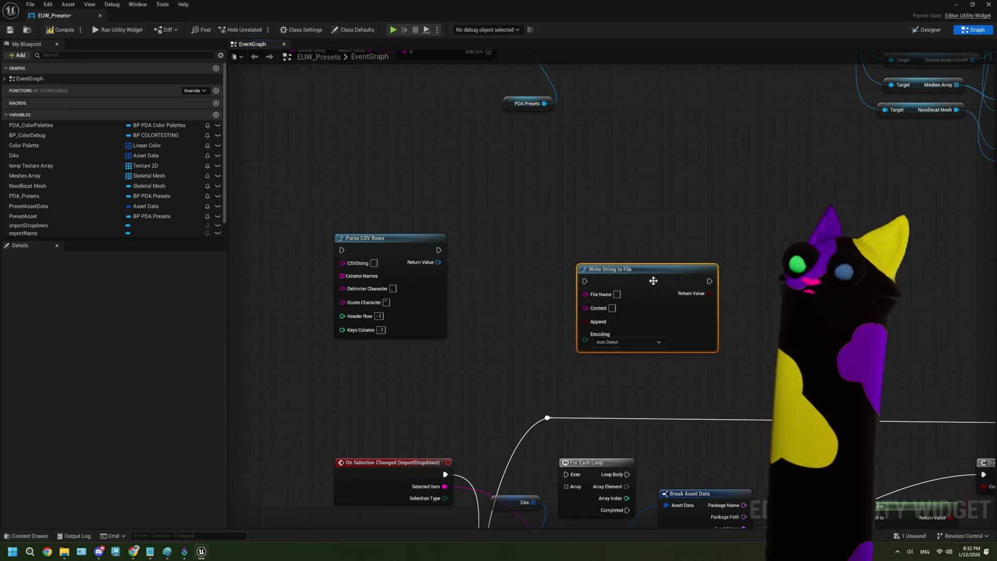
Copy the Noodlecat_UE folder path S:\_MyDocs\Noodlecat_UE in File Explorer, then return to Unreal.
left_click(72, 553)
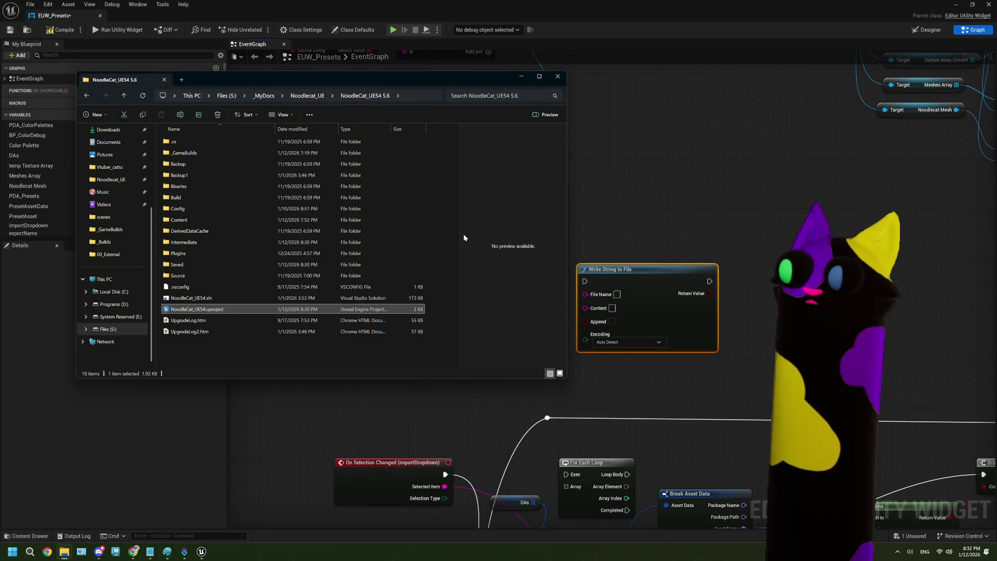
left_click(307, 96)
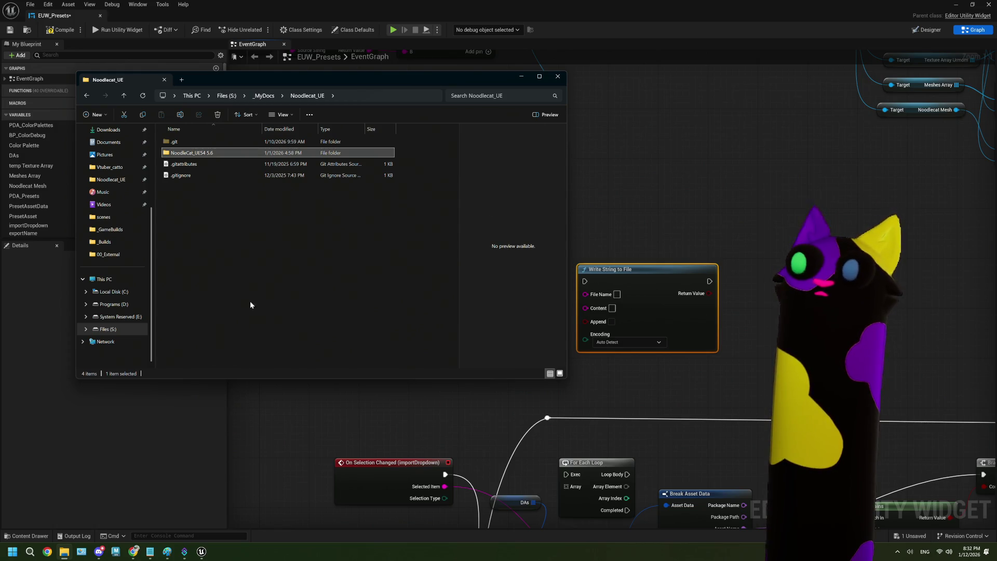
left_click(358, 99)
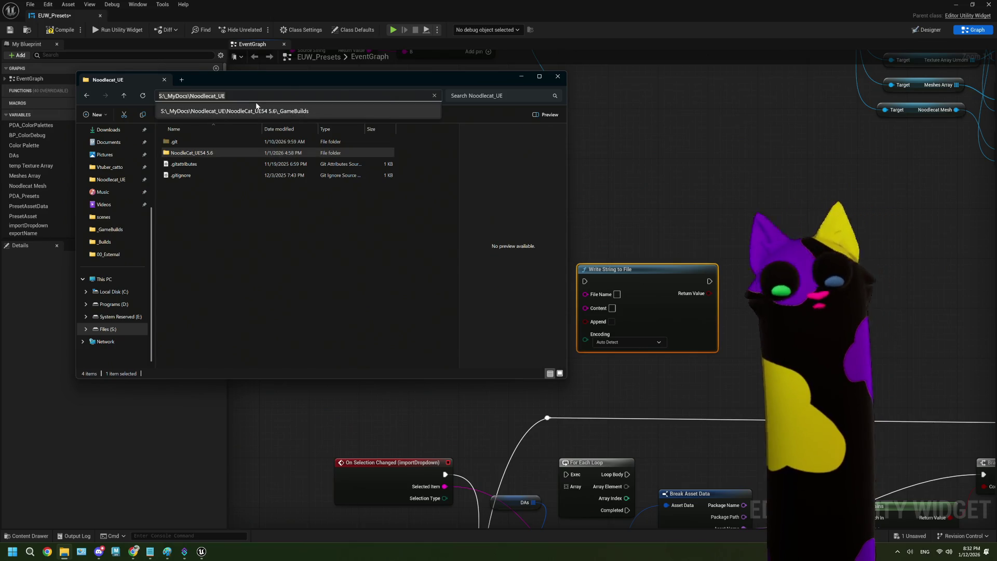
left_click(682, 214)
left_click_drag(514, 358, 462, 301)
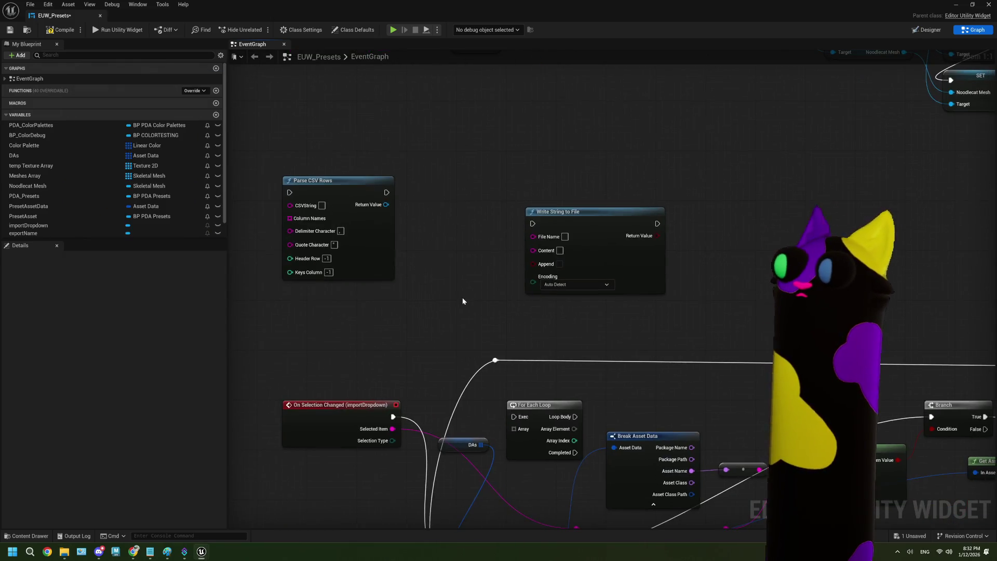
Enter S:\_MyDocs\Noodlecat_UE\test.csv as Write String to File's File Name, then select Parse CSV Rows.
left_click_drag(565, 246, 578, 214)
left_click(577, 206)
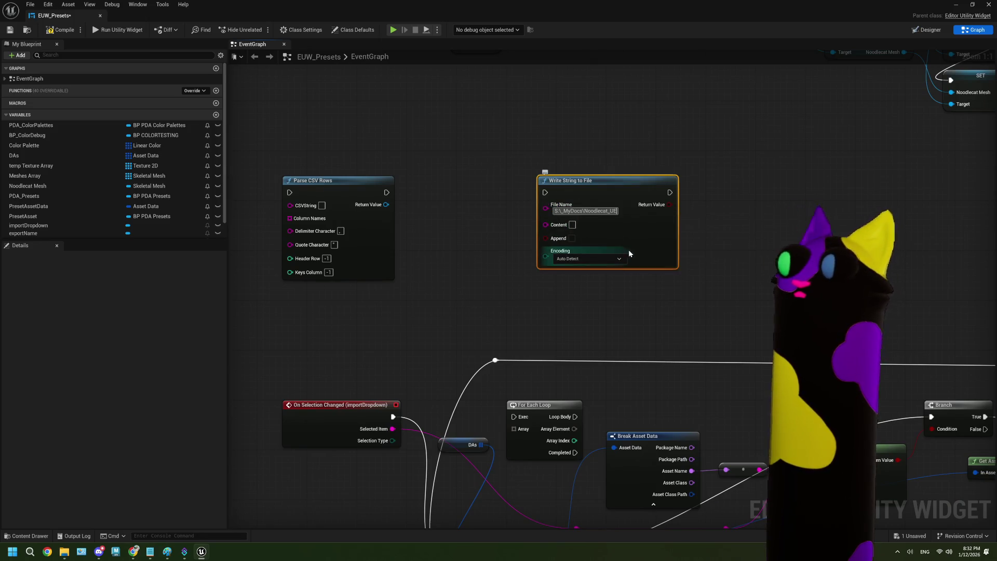
key("ctrl+v")
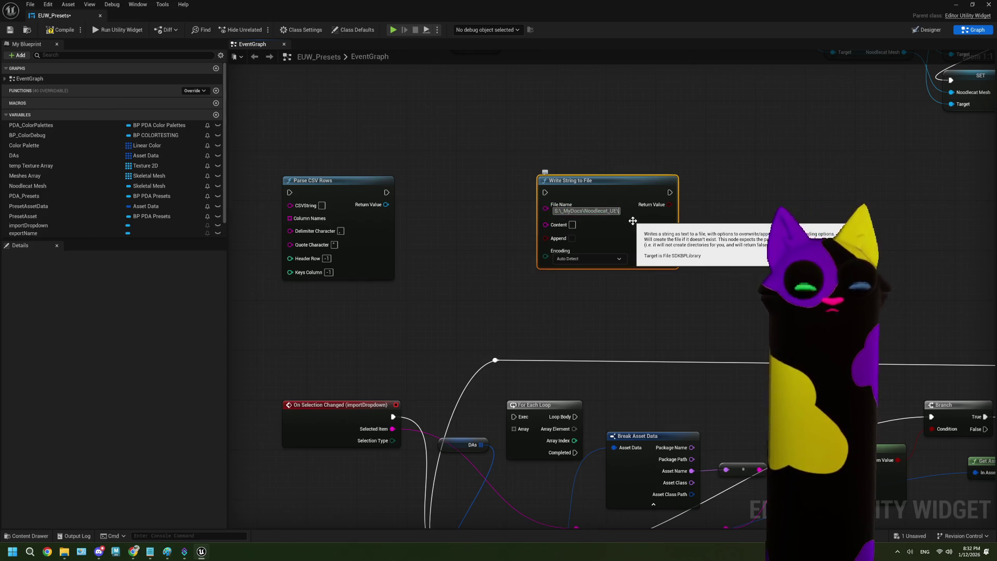
type("test")
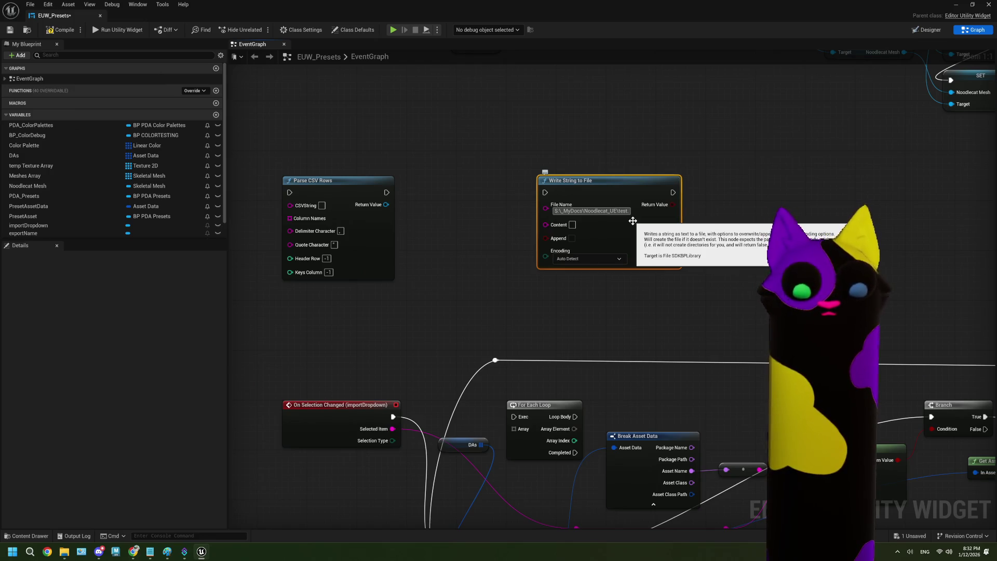
type(".csv")
left_click(647, 281)
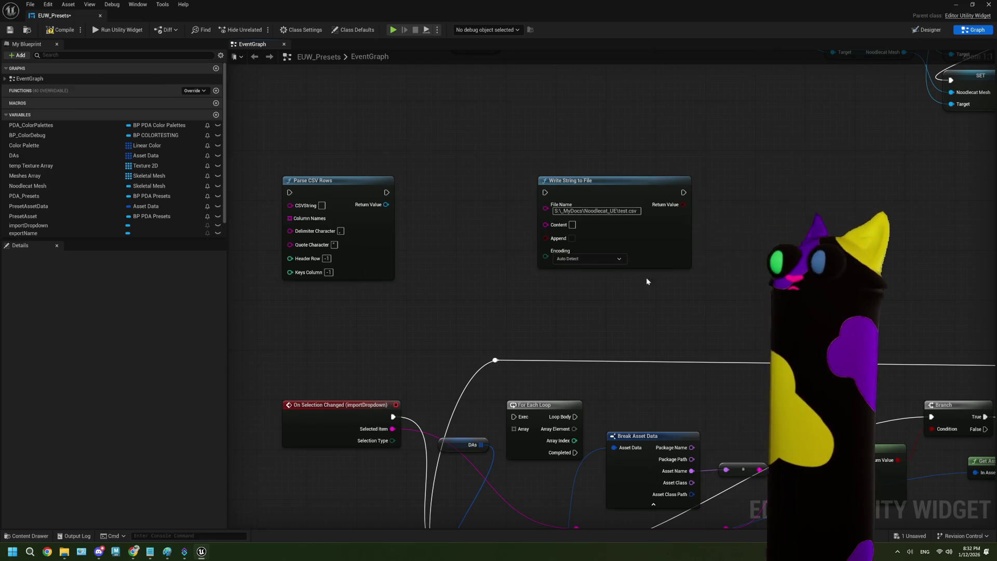
left_click_drag(468, 282, 556, 274)
left_click(501, 258)
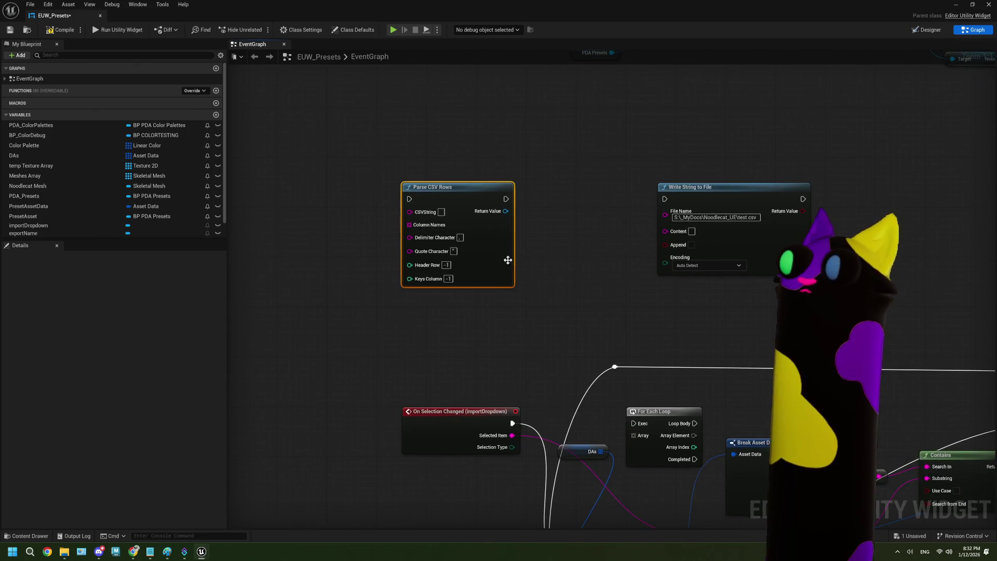
Move the Parse CSV Rows node down-left and pan toward the upper node chain.
left_click_drag(501, 259, 396, 343)
mouse_move(545, 269)
left_mouse_down()
mouse_move(531, 328)
mouse_move(413, 311)
mouse_move(483, 303)
left_mouse_up()
scroll(532, 328, "down", 2)
scroll(413, 311, "up", 1)
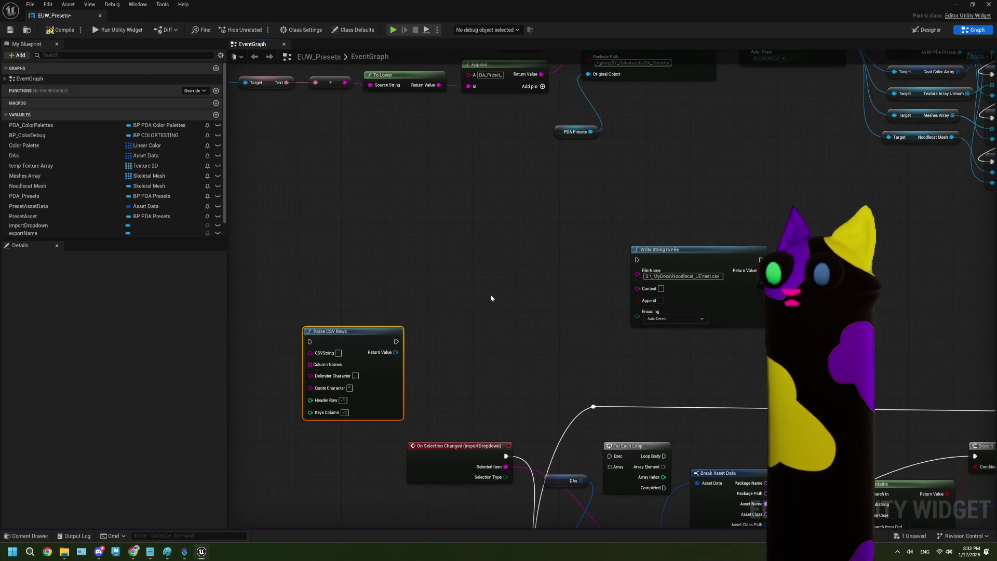
scroll(469, 291, "down", 2)
left_click_drag(468, 291, 447, 292)
scroll(447, 296, "down", 1)
scroll(446, 296, "up", 2)
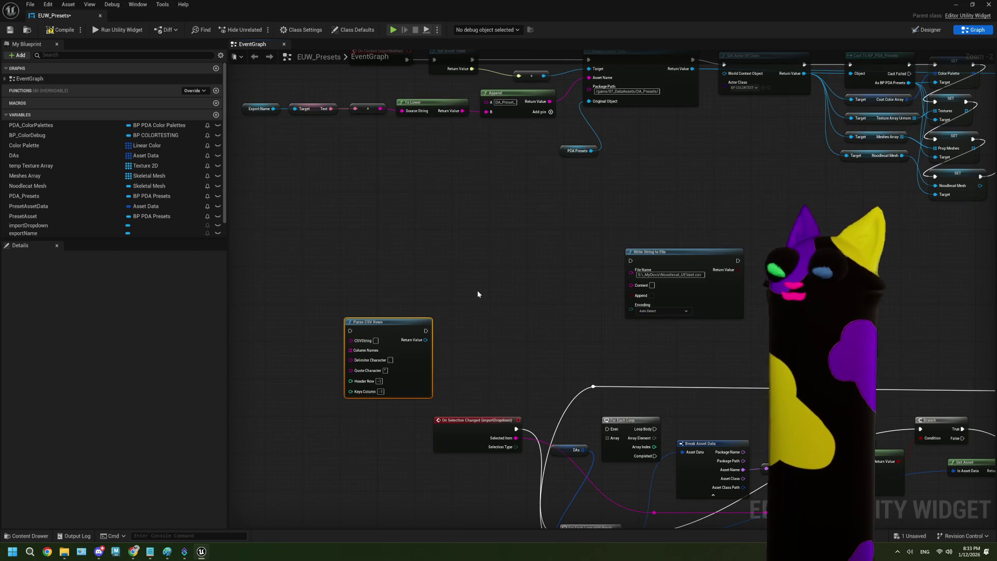
mouse_move(478, 294)
left_mouse_down()
mouse_move(491, 269)
mouse_move(399, 302)
left_mouse_up()
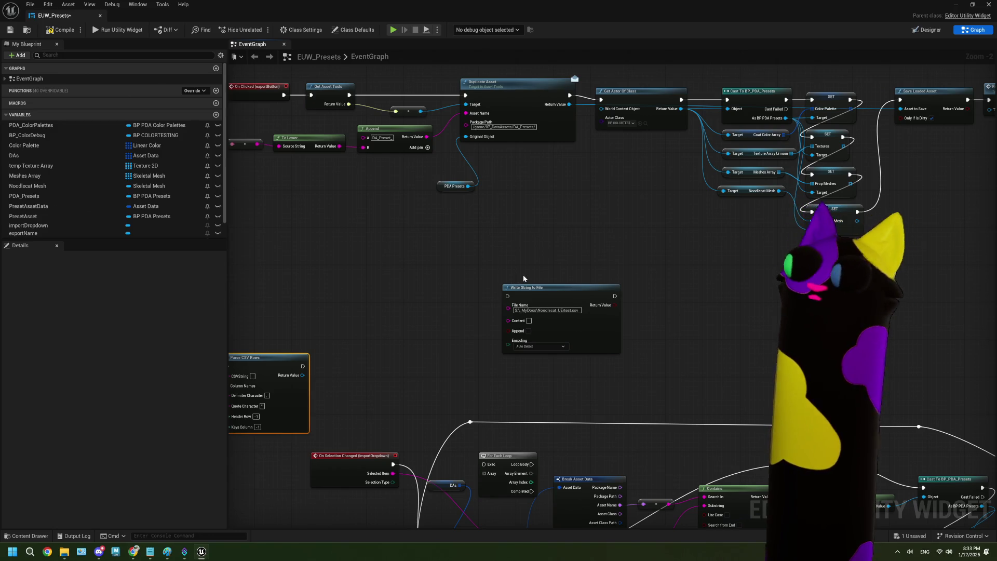
Box-select and move the four array Target getters, then undo the move.
mouse_move(755, 228)
left_mouse_down()
mouse_move(729, 179)
mouse_move(727, 139)
mouse_move(273, 247)
left_mouse_up()
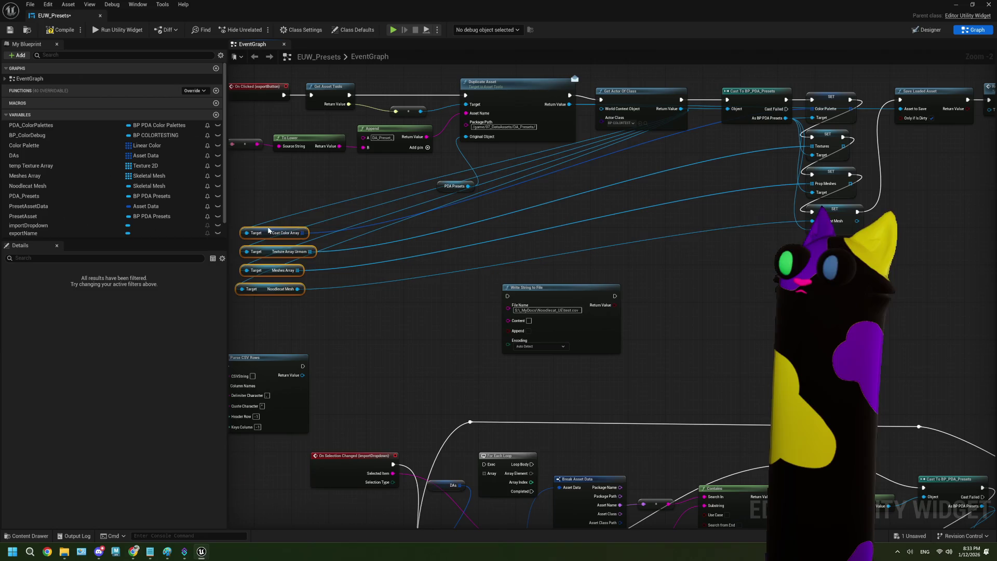
scroll(514, 300, "up", 1)
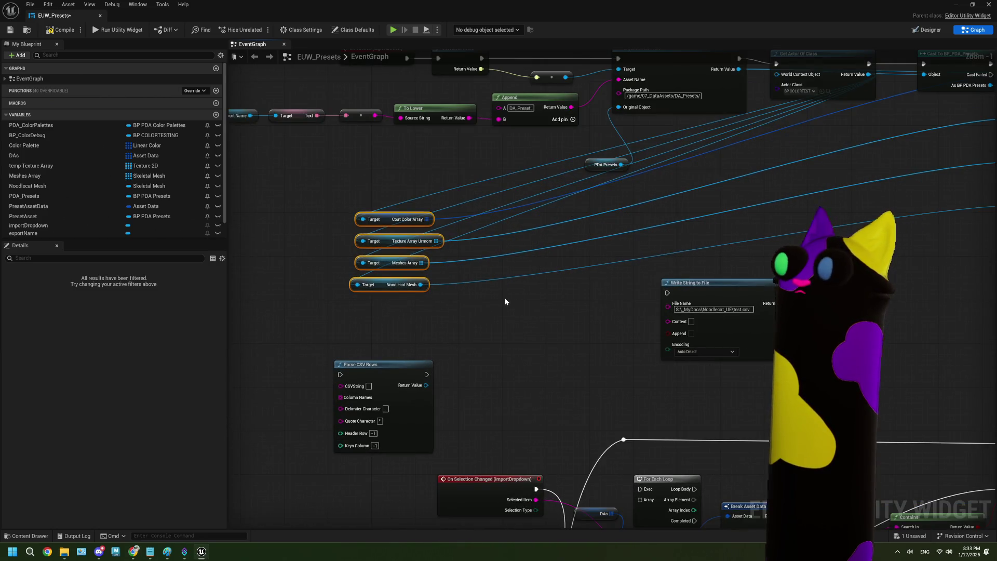
scroll(407, 262, "up", 1)
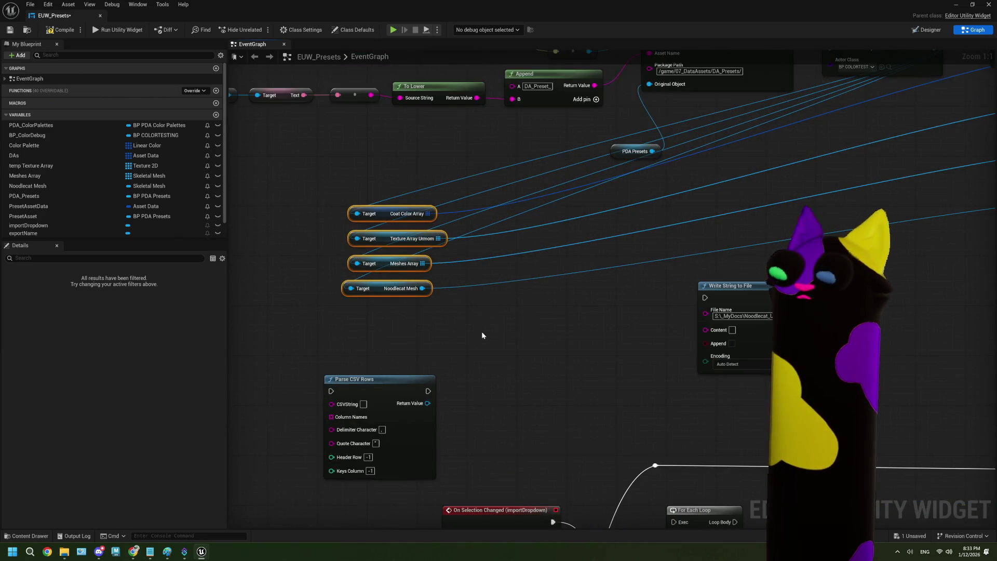
left_click_drag(482, 331, 429, 298)
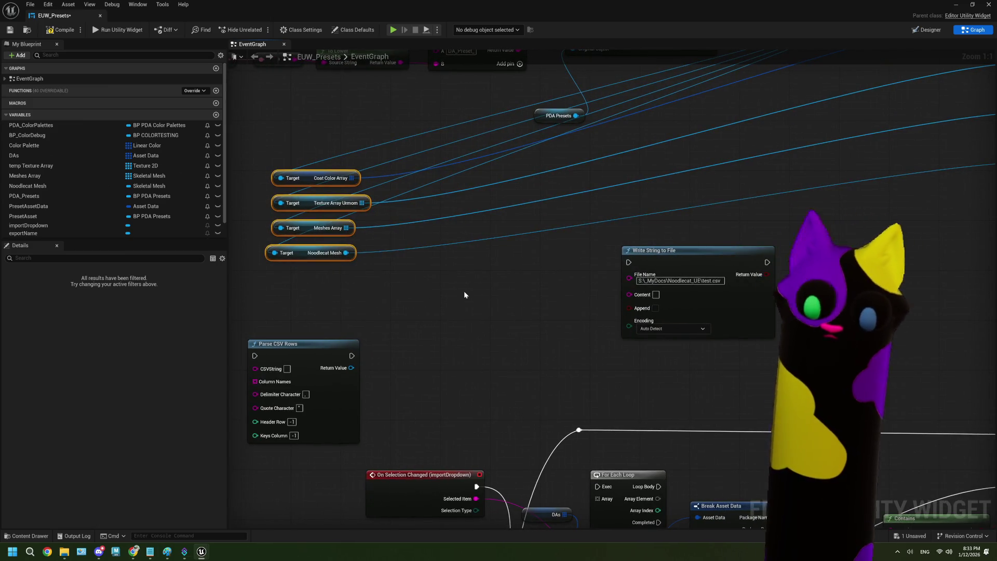
key("ctrl+z")
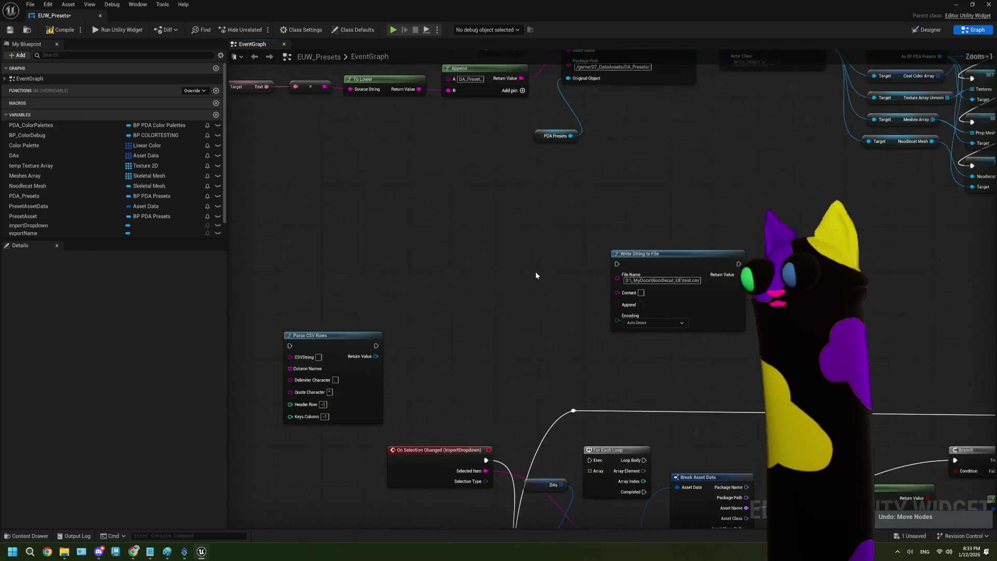
scroll(441, 291, "down", 2)
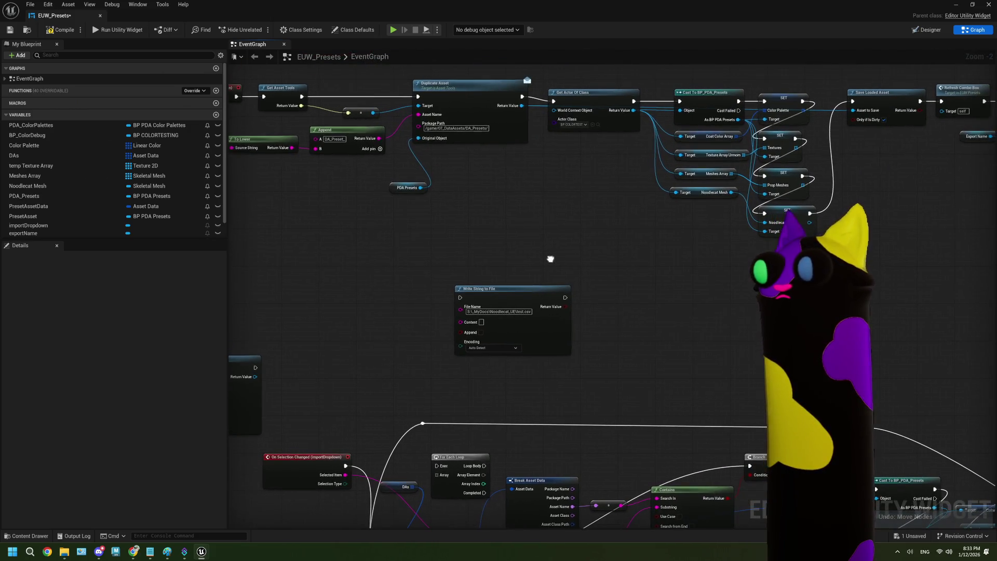
Move Get Actor Of Class together with its four Target getters into empty space.
left_click(603, 122)
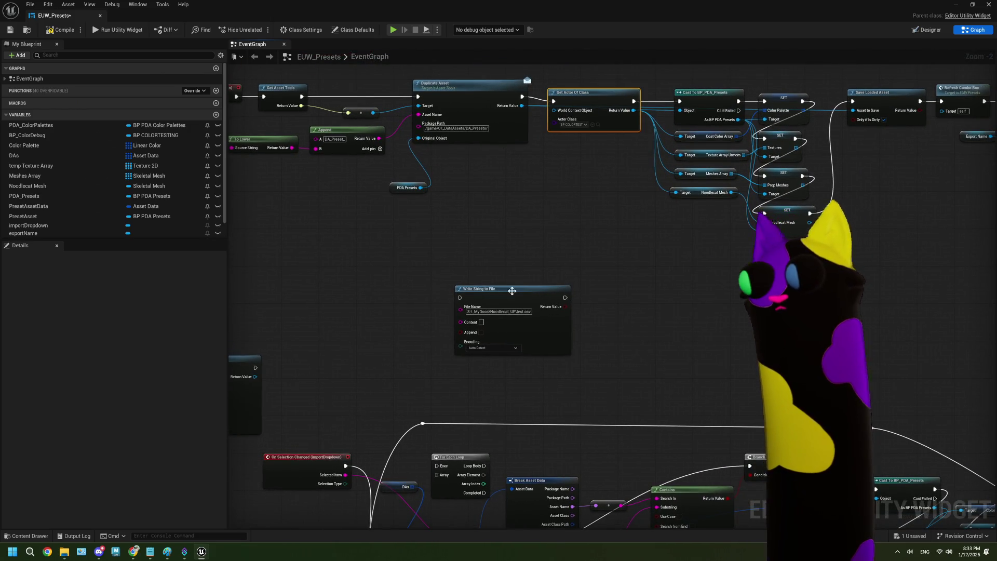
left_click_drag(692, 222, 669, 133)
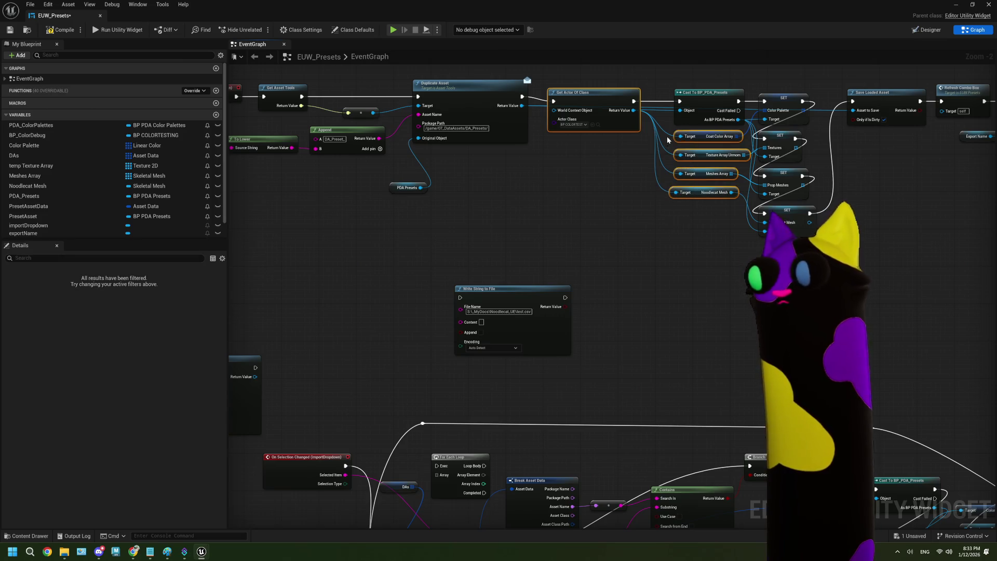
scroll(529, 241, "down", 4)
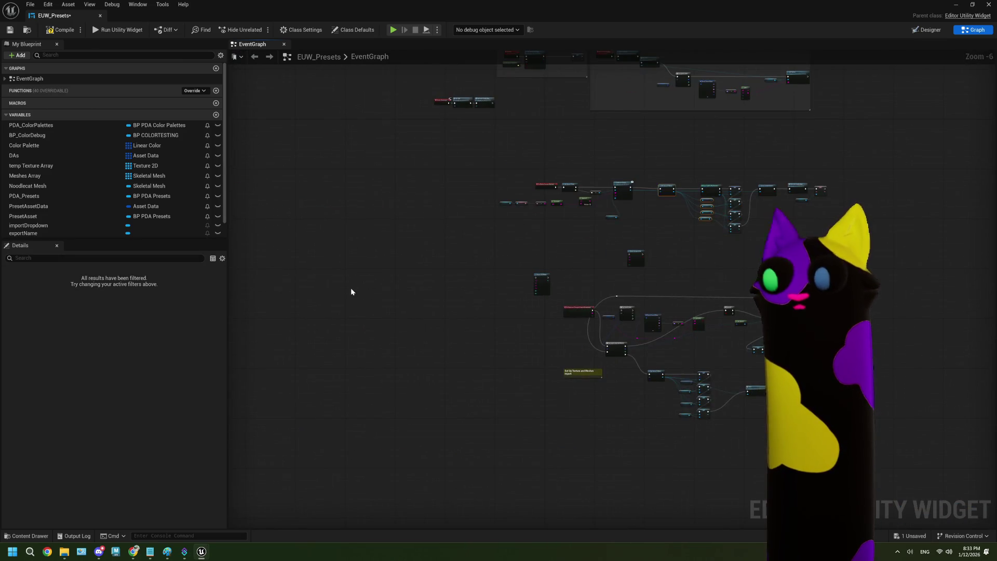
mouse_move(537, 287)
left_mouse_down()
mouse_move(314, 323)
mouse_move(267, 319)
left_mouse_up()
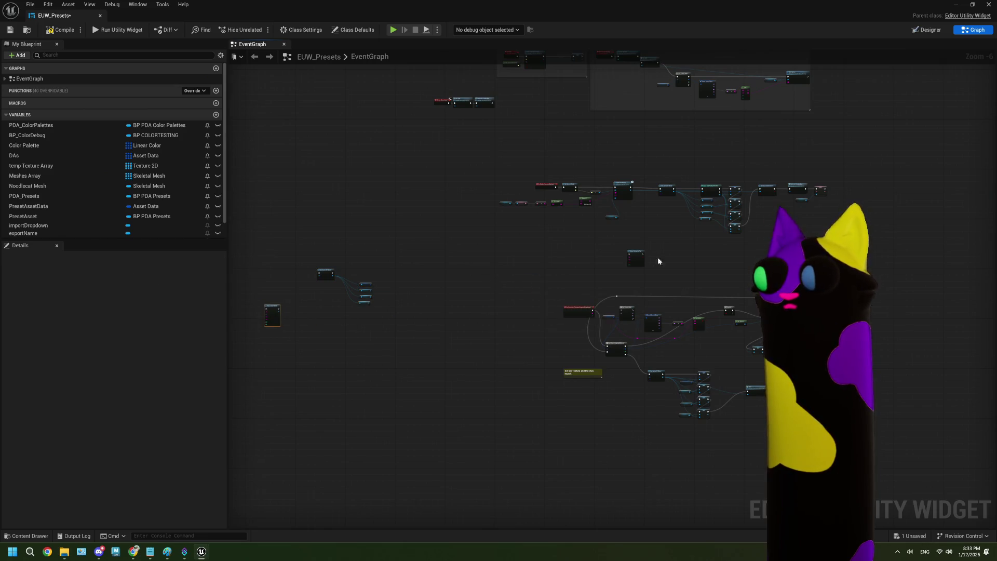
scroll(391, 302, "up", 4)
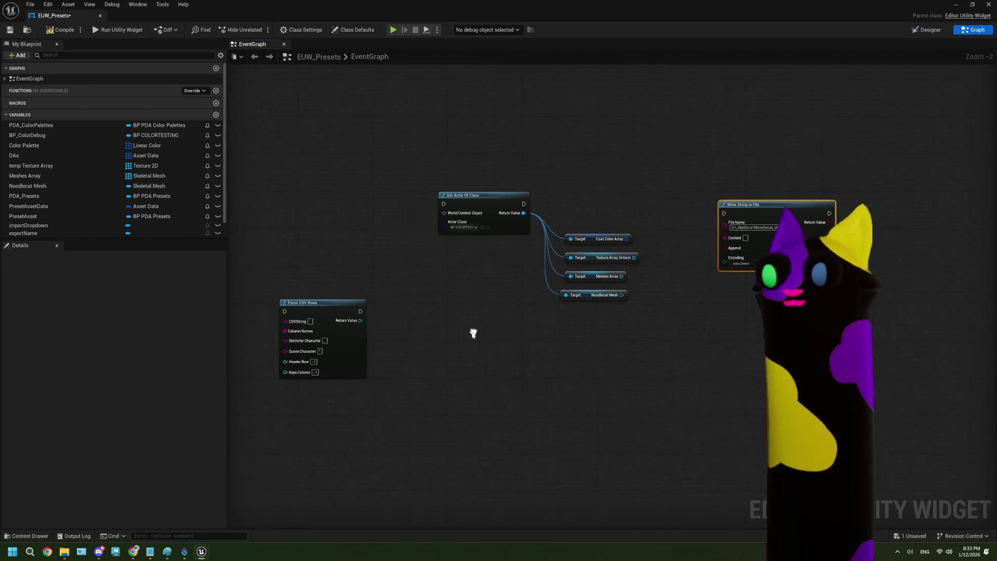
Delete the Parse CSV Rows node and move Write String to File further down.
key("Delete")
scroll(419, 331, "up", 2)
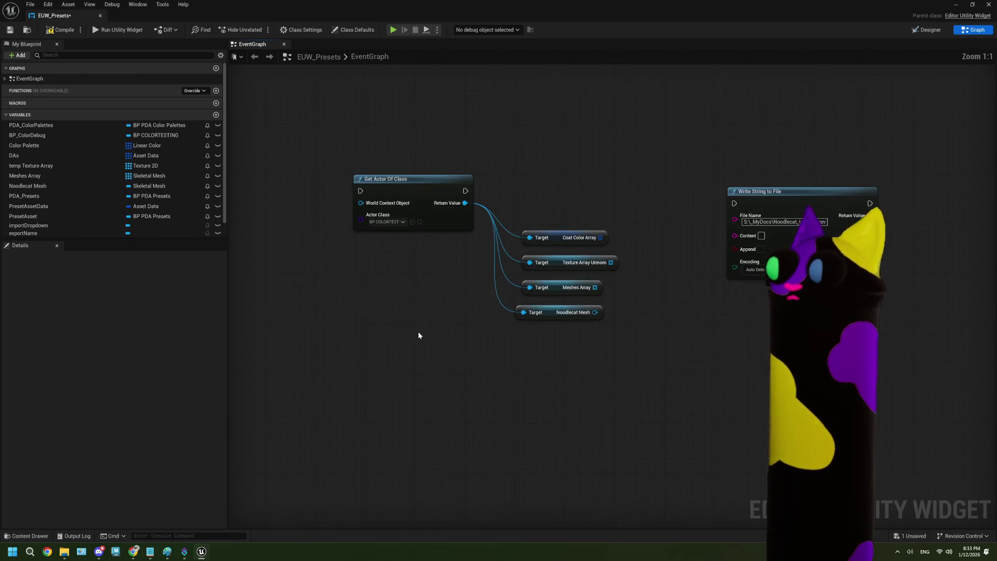
mouse_move(716, 196)
left_mouse_down()
mouse_move(732, 376)
mouse_move(626, 368)
mouse_move(576, 411)
mouse_move(644, 408)
left_mouse_up()
left_click_drag(628, 359, 604, 352)
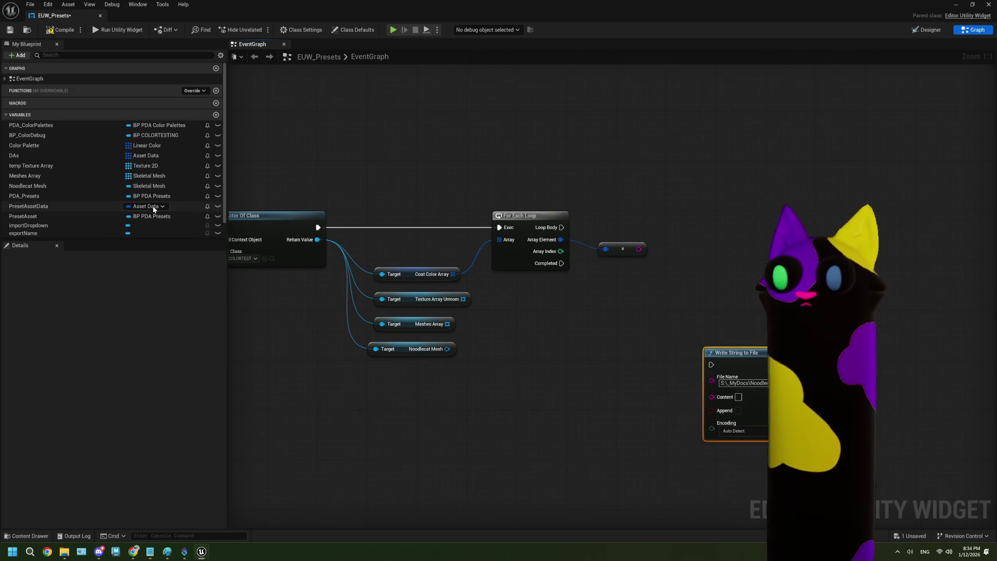
scroll(101, 163, "down", 1)
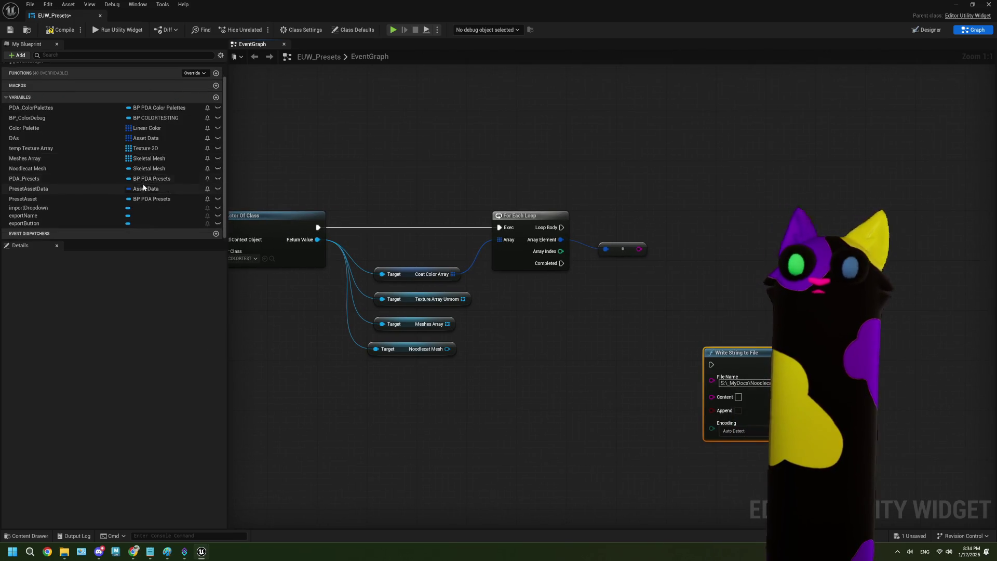
Create a new String variable named CSVTemp.
left_click(215, 98)
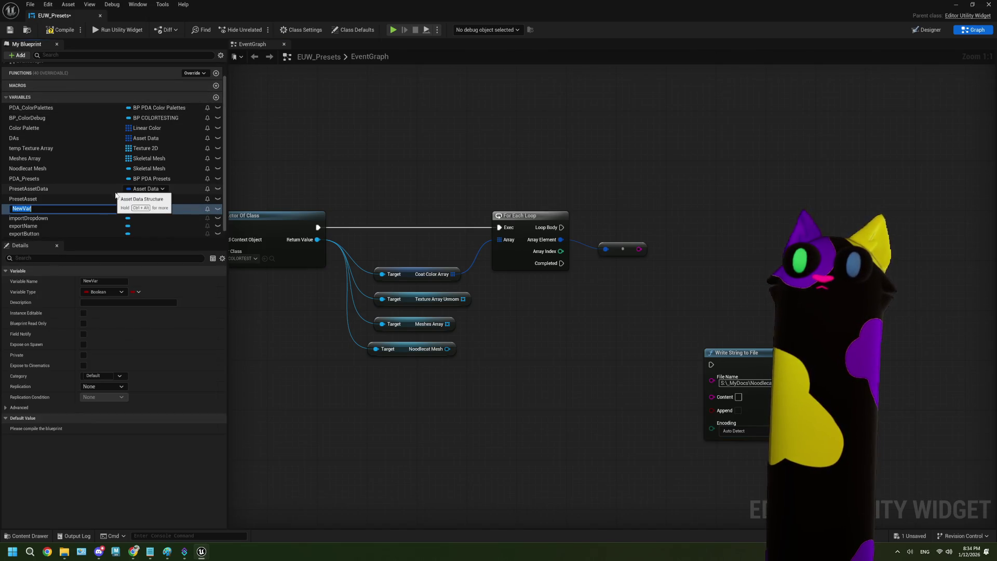
left_click(135, 208)
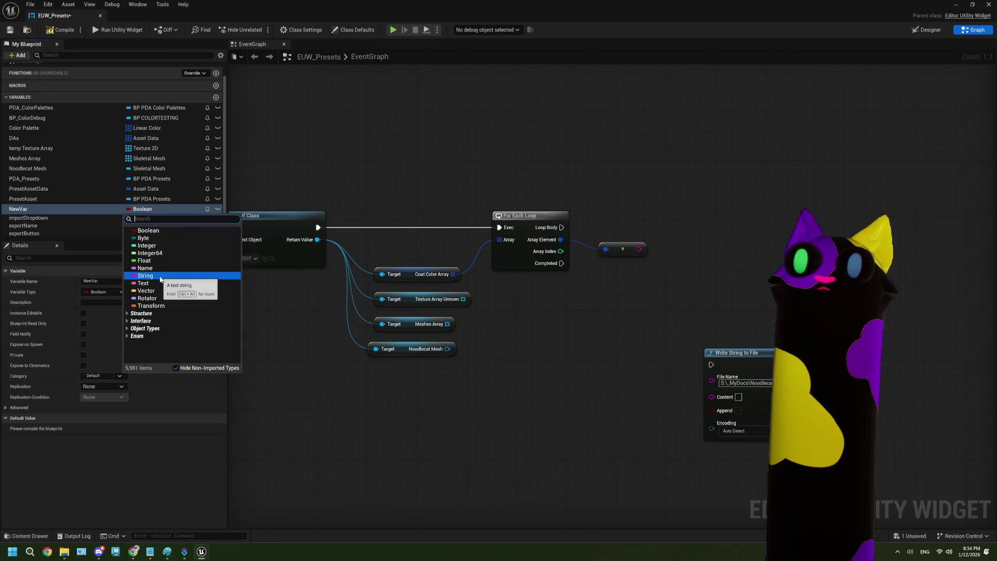
left_click(160, 278)
right_click(28, 212)
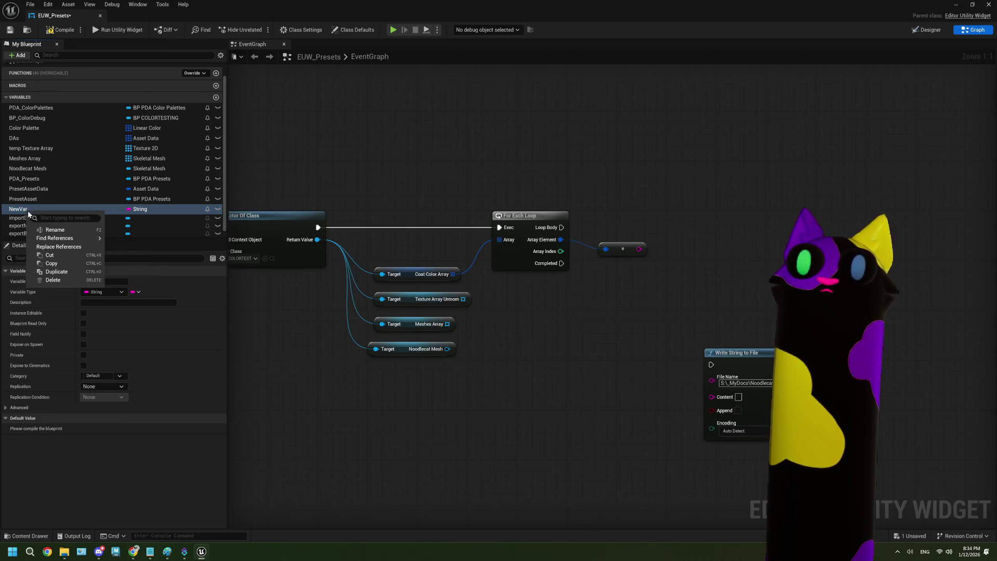
left_click(65, 232)
type("CSVTemp")
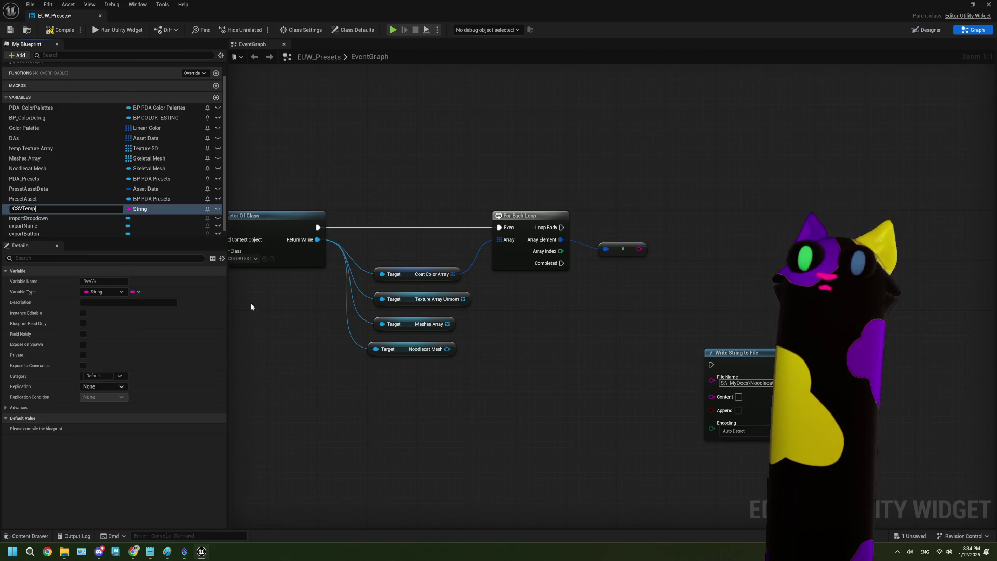
key("Return")
Wire a SET CSVTemp between Get Actor Of Class and For Each Loop, and add a Get CSVTemp.
mouse_move(45, 207)
left_mouse_down()
mouse_move(101, 218)
mouse_move(381, 211)
left_mouse_up()
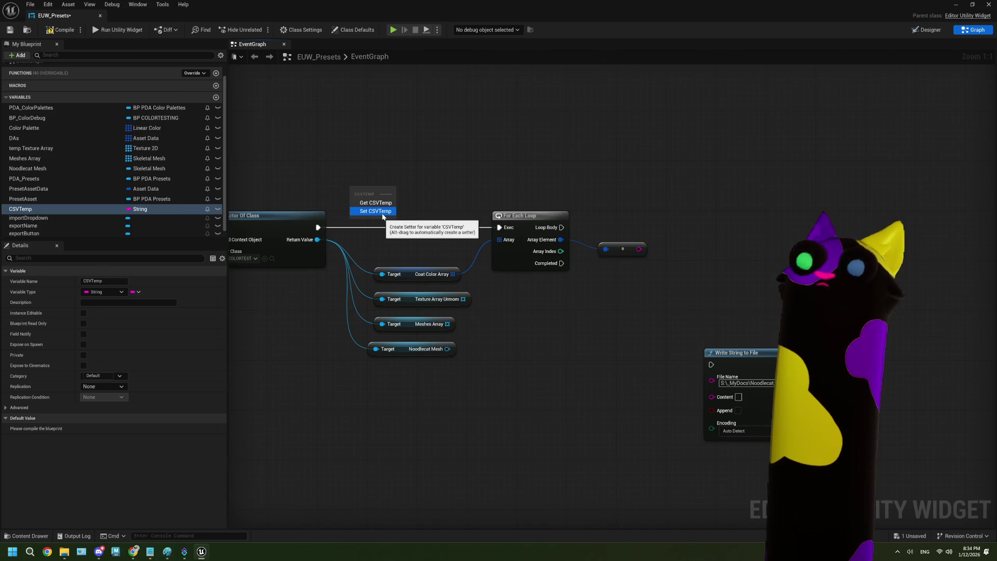
left_click(382, 211)
mouse_move(317, 227)
left_mouse_down()
mouse_move(358, 197)
mouse_move(499, 228)
left_mouse_up()
left_click_drag(400, 200, 419, 212)
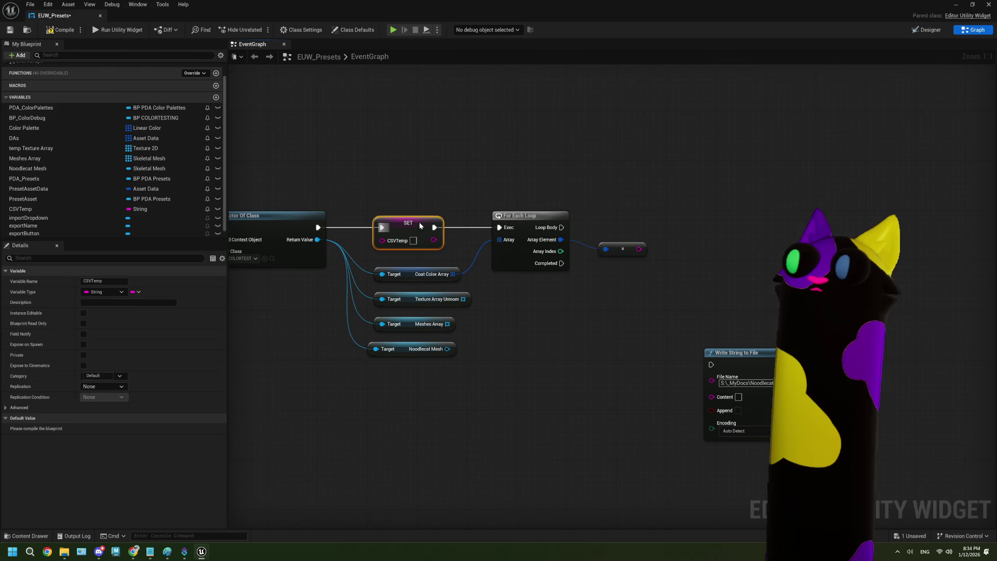
left_click_drag(578, 268, 393, 272)
mouse_move(70, 210)
left_mouse_down()
mouse_move(538, 282)
mouse_move(447, 286)
mouse_move(528, 274)
left_mouse_up()
left_click(470, 299)
Add an Append node fed by the CSVTemp getter and move both up and right.
type("append")
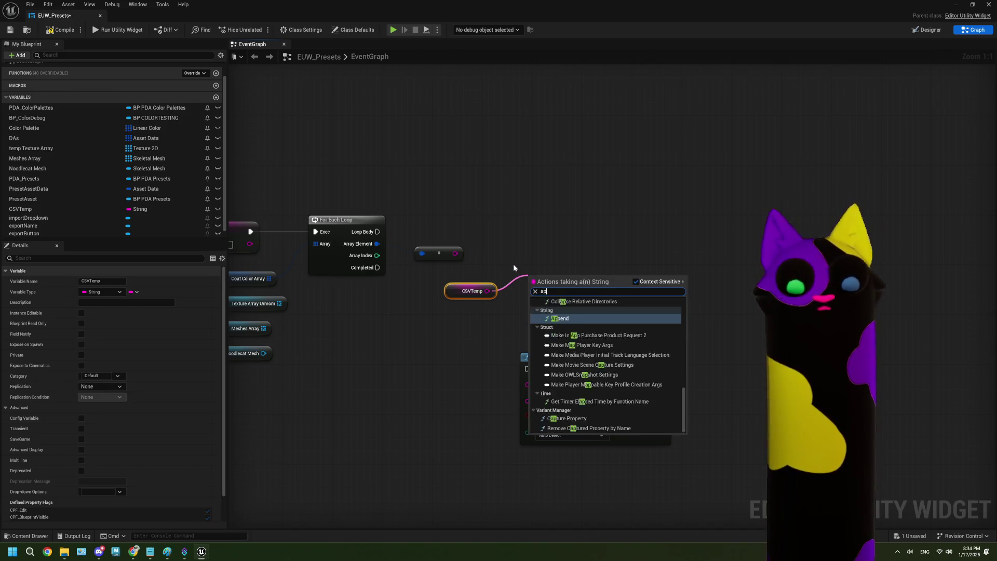
key("Return")
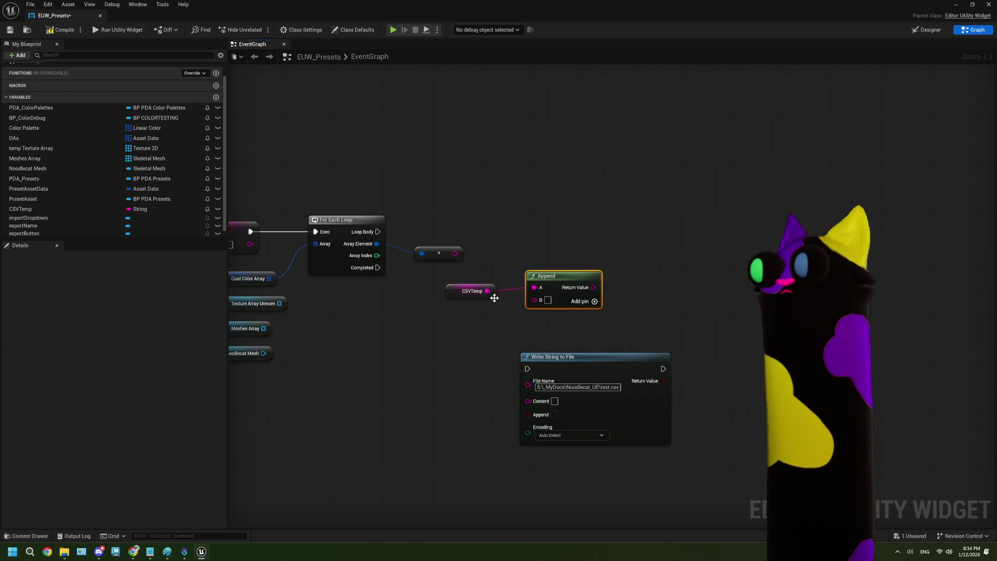
left_click_drag(560, 279, 567, 272)
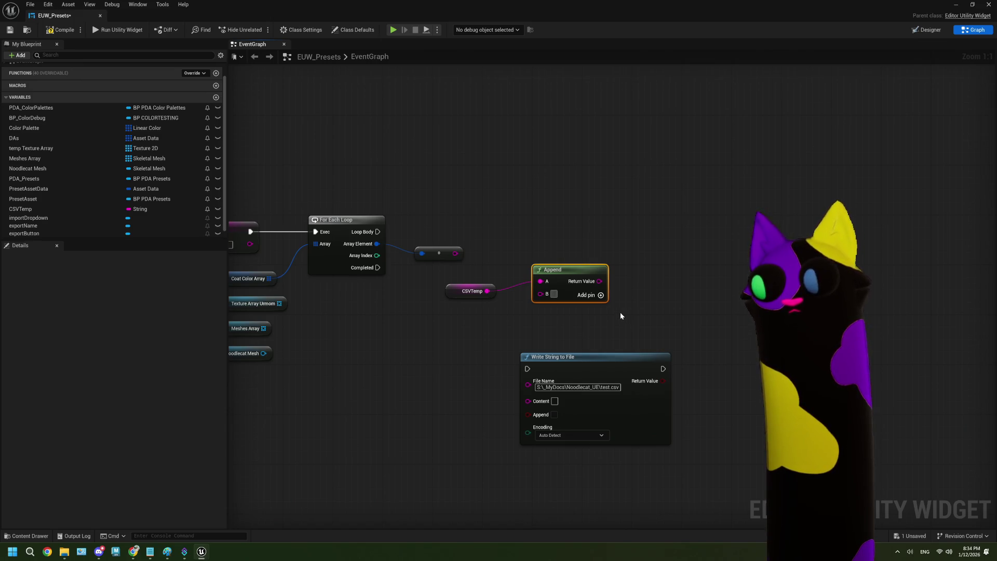
left_click_drag(509, 316, 483, 288)
left_click_drag(568, 283, 644, 213)
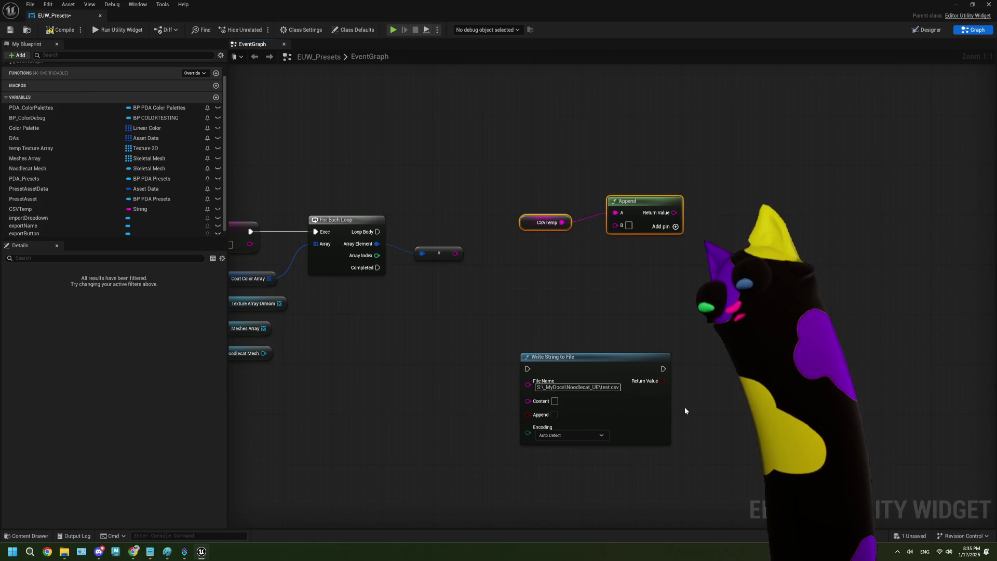
scroll(684, 406, "down", 2)
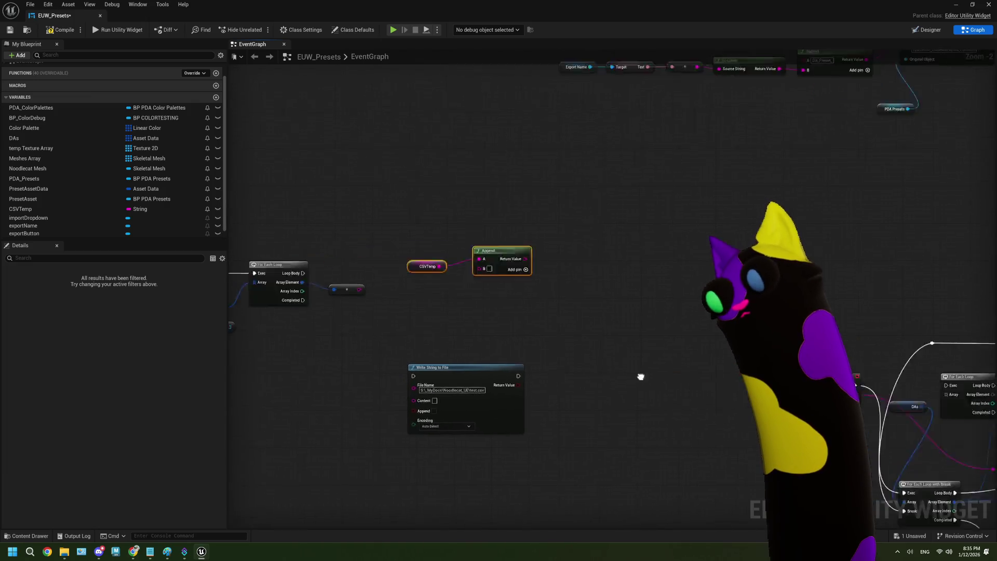
Move the CSVTemp wire to Append's B input and add C and D input pins.
scroll(644, 374, "up", 2)
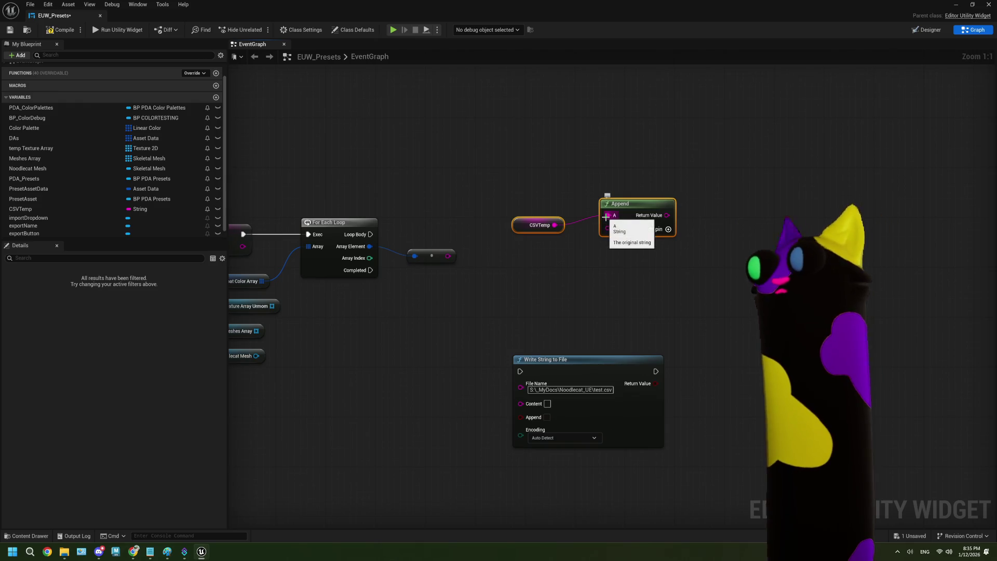
left_click_drag(608, 216, 608, 232)
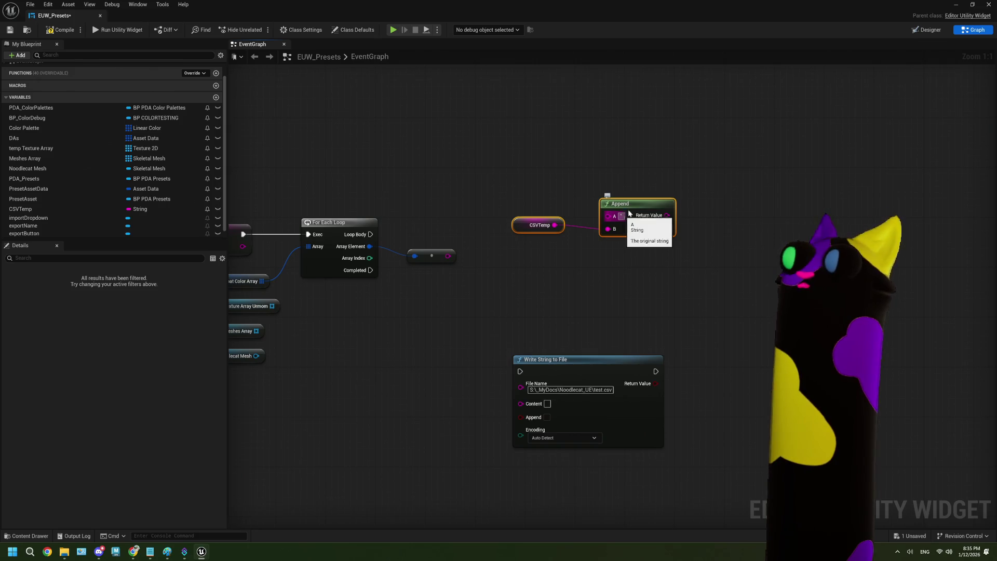
left_click(668, 229)
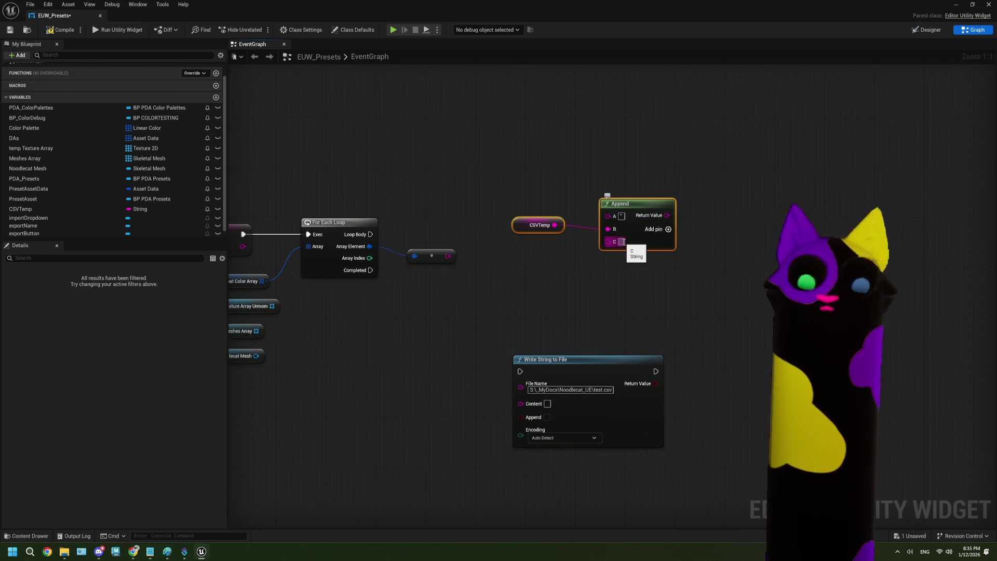
left_click(623, 275)
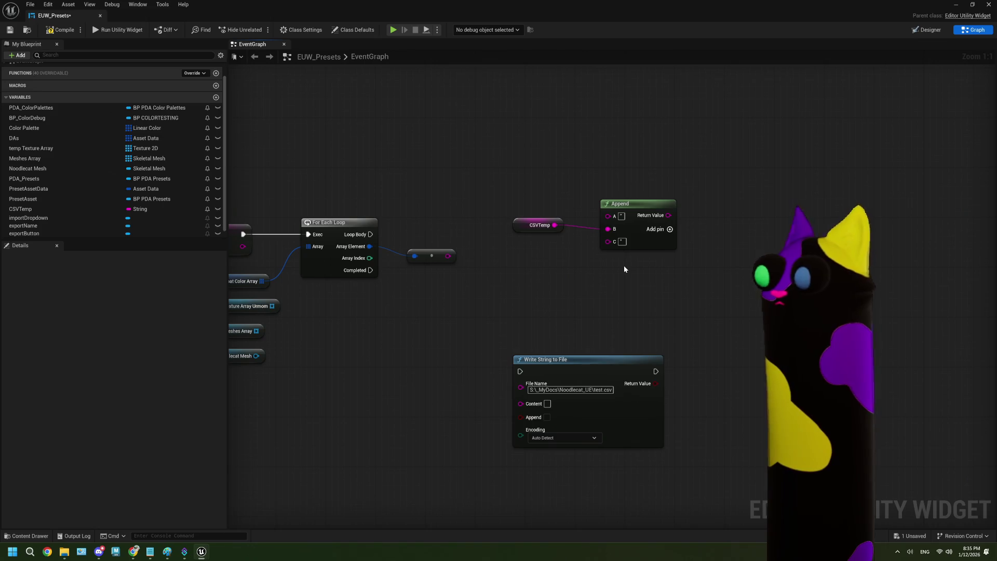
left_click_drag(628, 264, 546, 240)
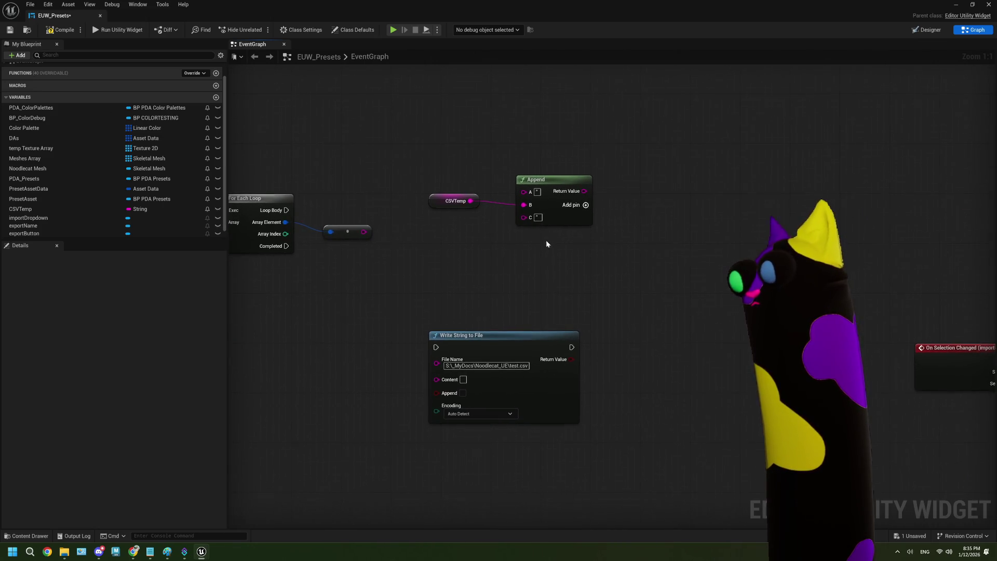
left_click(581, 208)
left_click(584, 206)
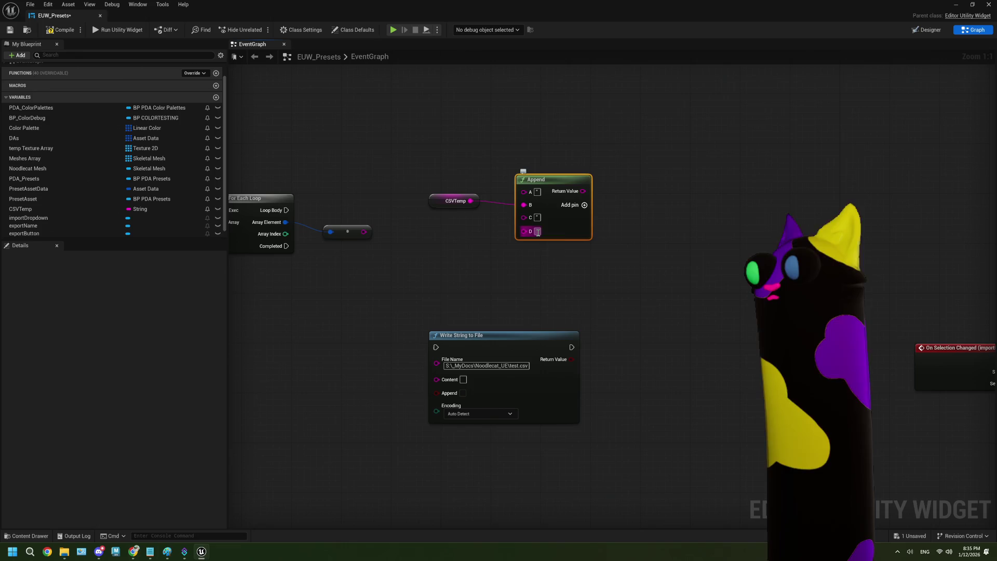
left_click(559, 252)
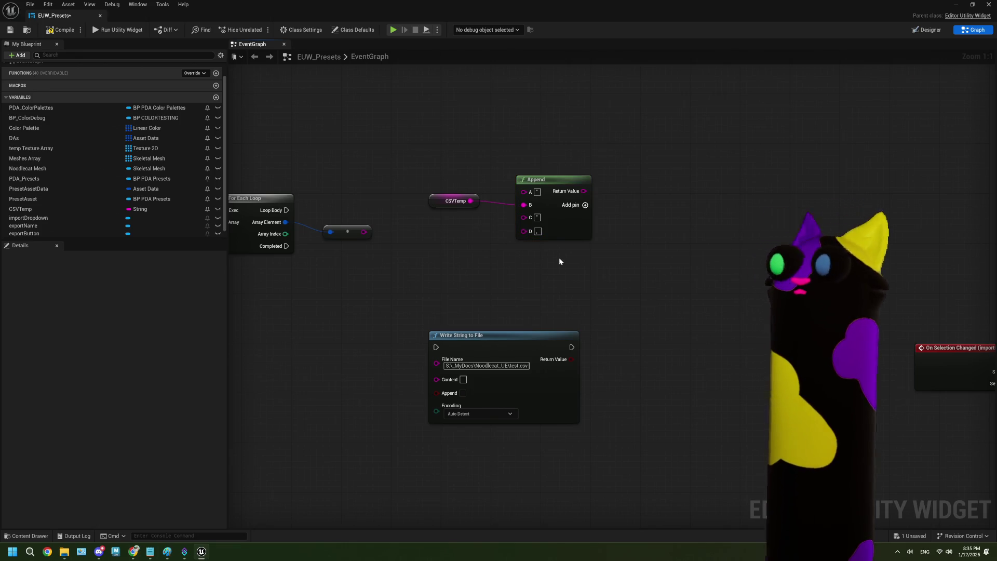
Remove Append's extra D pin and move Append and CSVTemp down-left toward the For Each Loop.
right_click(539, 236)
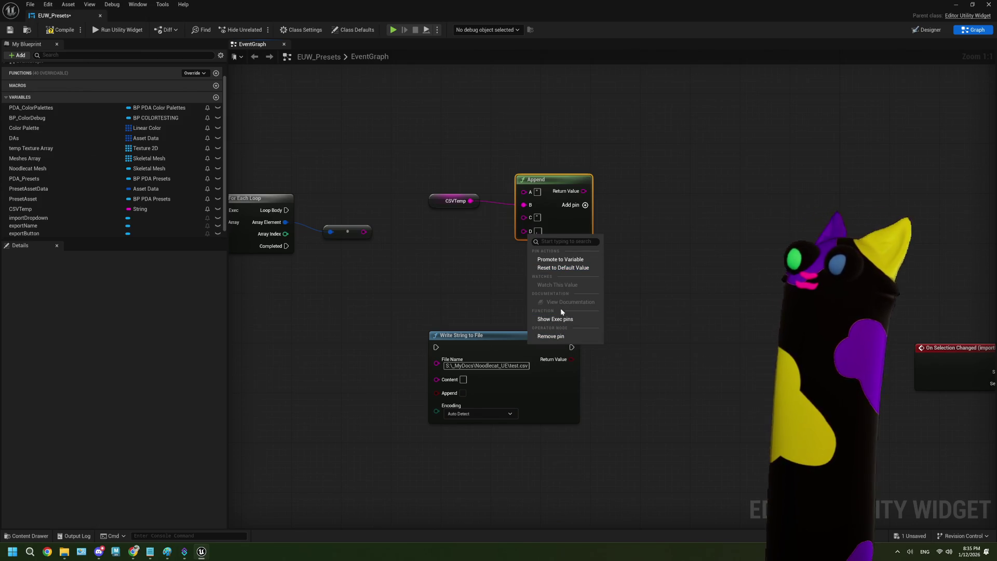
left_click(561, 337)
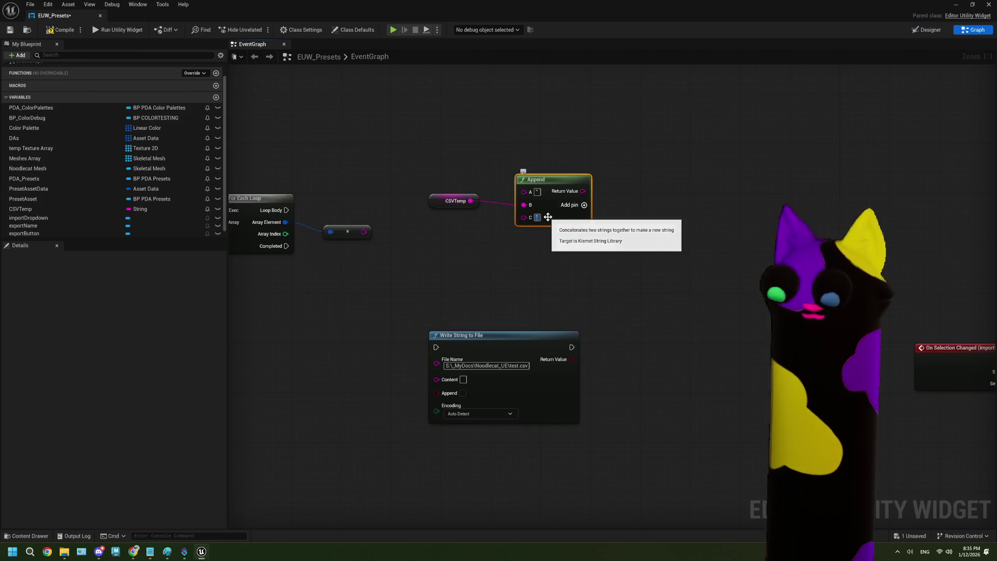
left_click(523, 268)
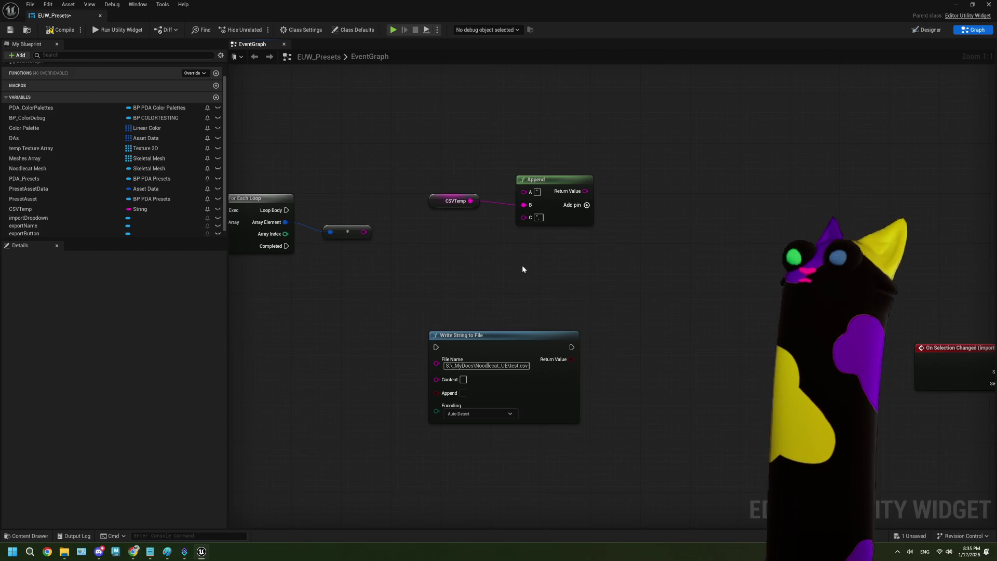
left_click_drag(513, 271, 501, 268)
left_click_drag(451, 151, 576, 264)
left_click_drag(551, 214, 451, 276)
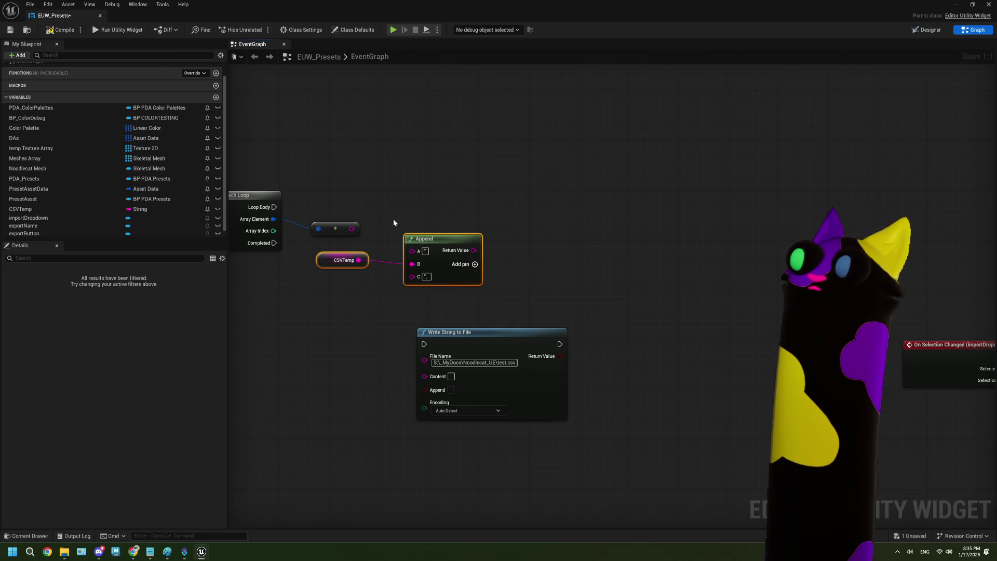
left_click_drag(390, 325, 483, 304)
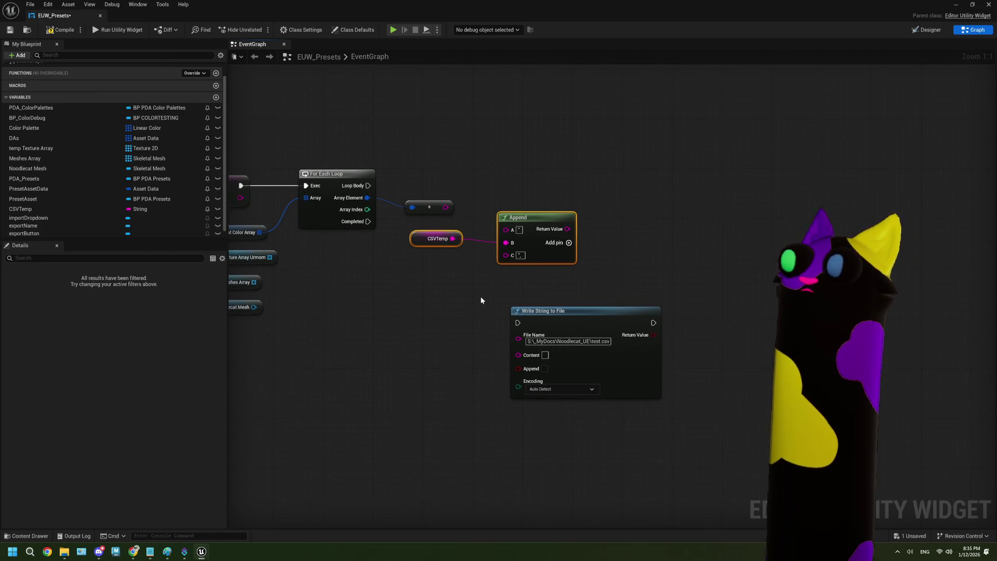
Add a fourth input D to Append and enter a comma as the C value.
left_click(479, 296)
left_click_drag(542, 242, 542, 210)
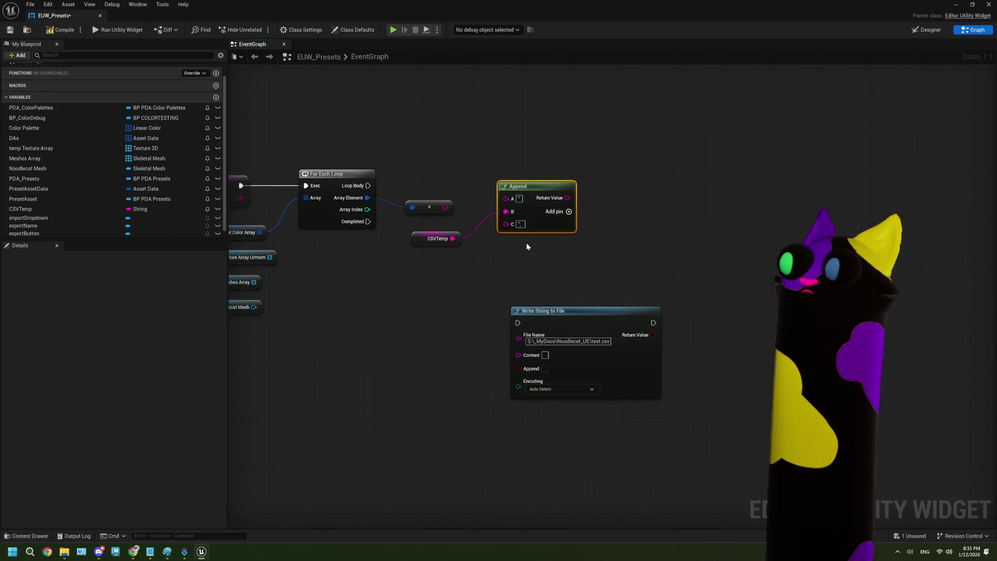
left_click(568, 212)
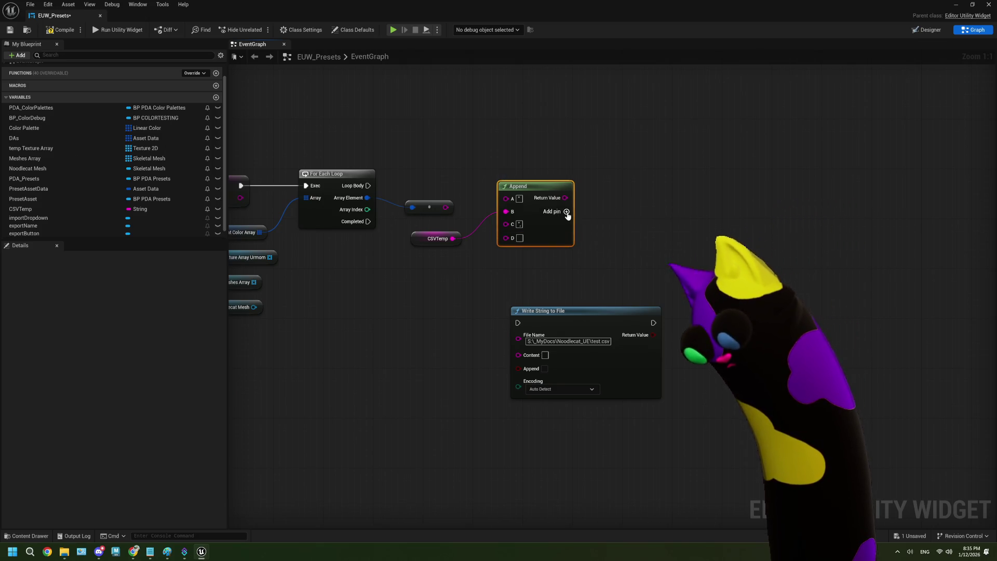
left_click(518, 225)
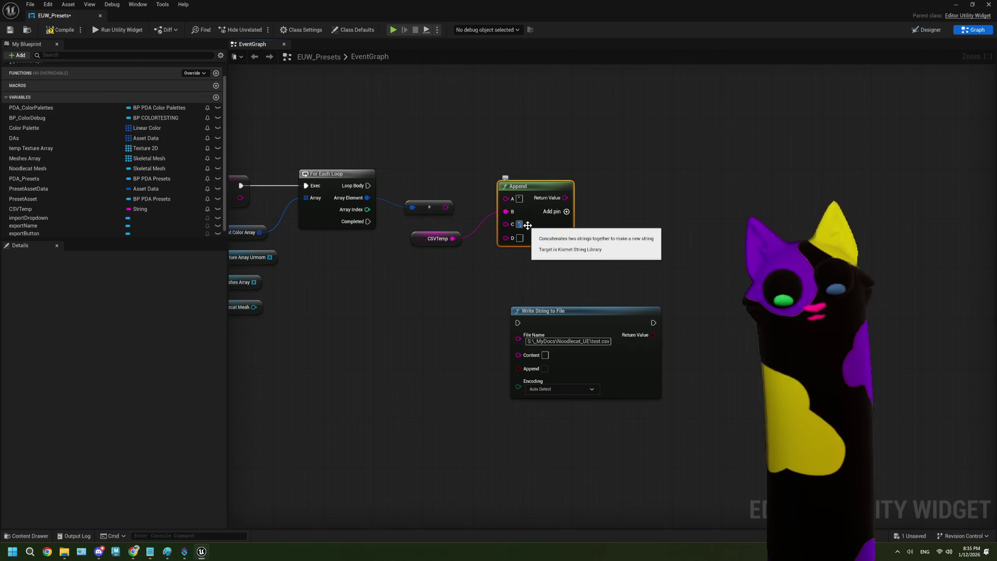
left_click(569, 254)
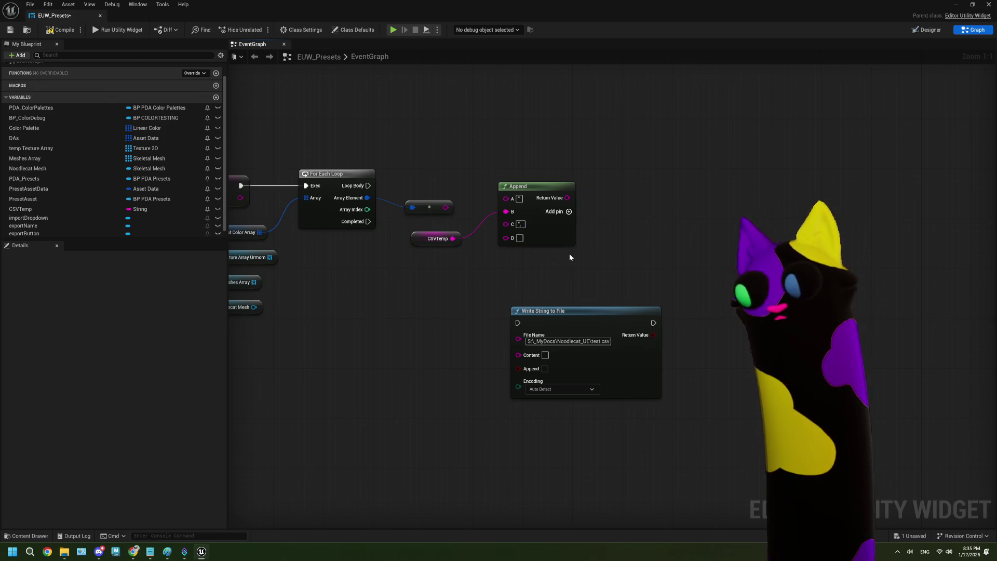
Break CSVTemp's link to input B and rewire CSVTemp into Append's A input.
right_click(452, 238)
left_click(481, 269)
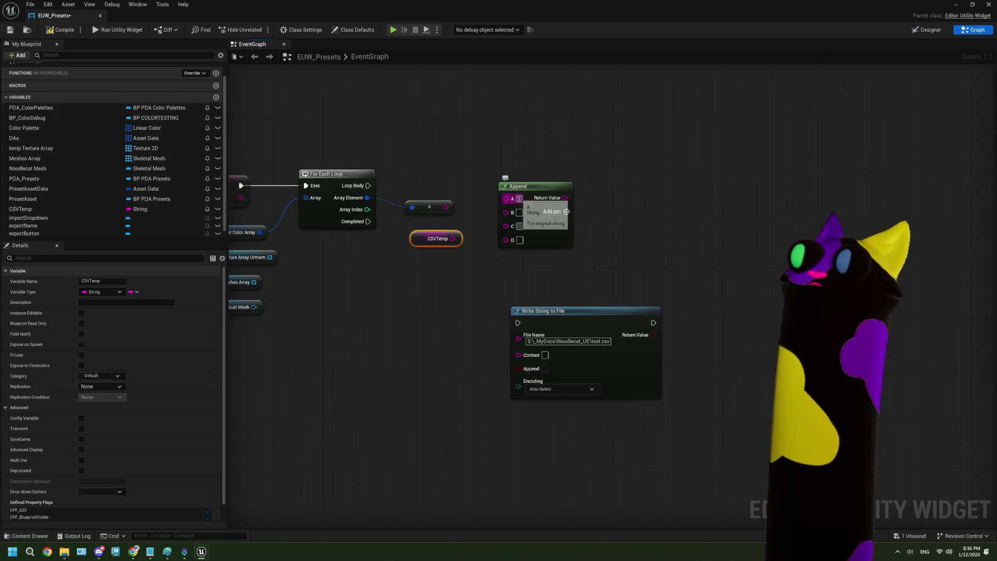
left_click(609, 239)
left_click_drag(542, 226, 550, 232)
mouse_move(453, 248)
left_mouse_down()
mouse_move(453, 173)
mouse_move(525, 207)
left_mouse_up()
left_click_drag(472, 177, 484, 183)
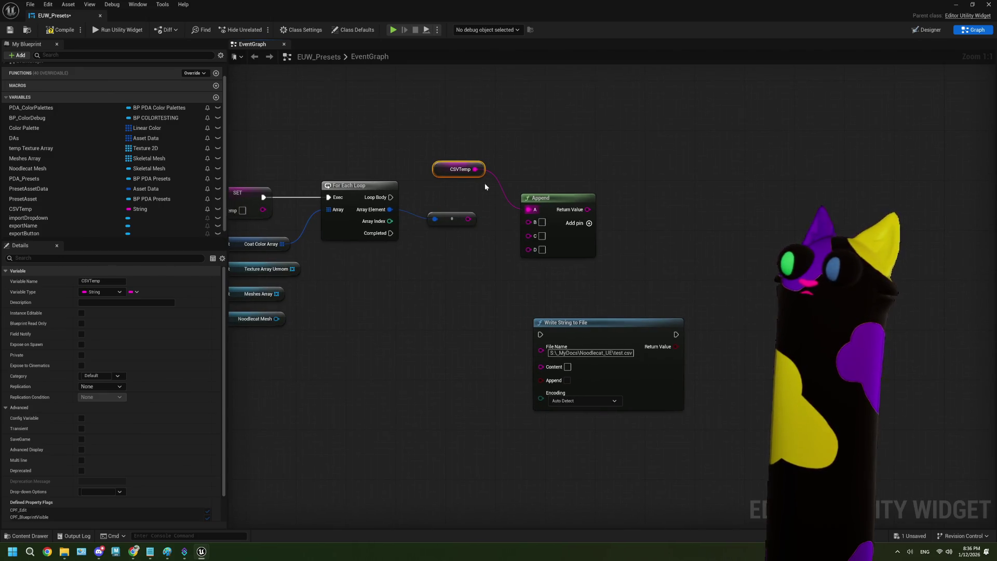
left_click_drag(480, 239, 436, 230)
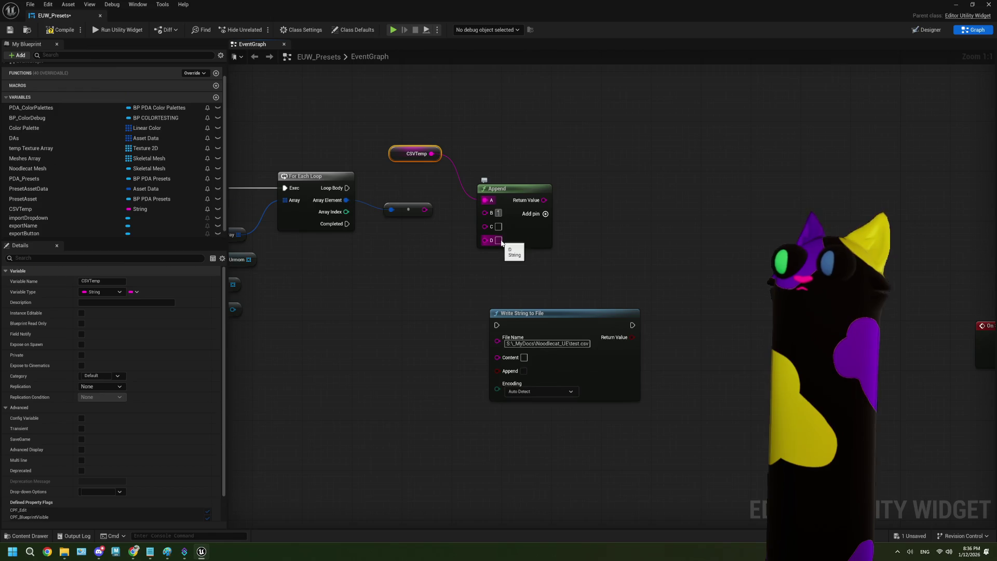
left_click(447, 253)
left_click_drag(424, 209, 450, 229)
mouse_move(305, 291)
left_mouse_down()
mouse_move(423, 274)
mouse_move(440, 250)
left_mouse_up()
Add and then delete an unwanted Length node, and reposition the Coat Color Array node.
left_click_drag(283, 223, 364, 265)
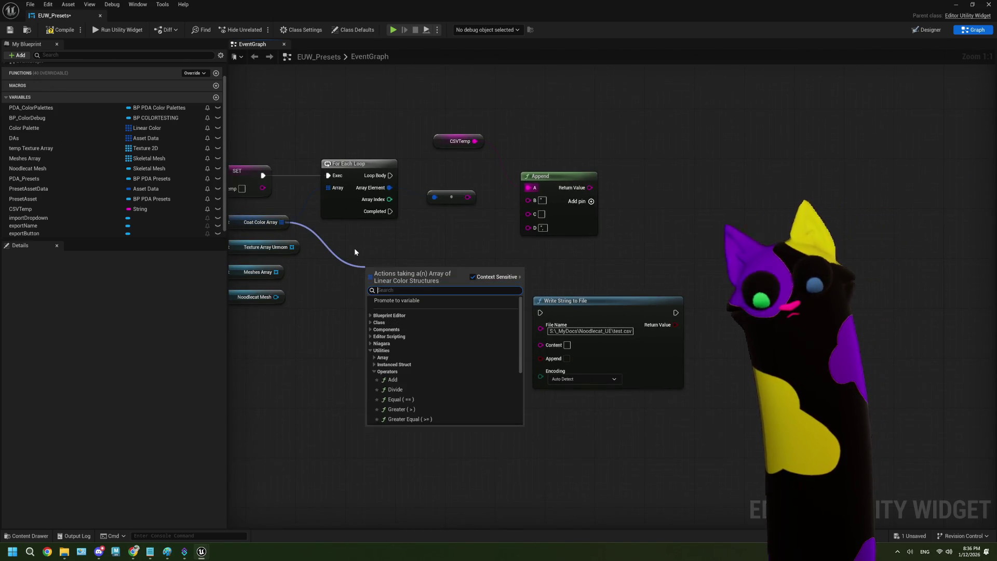
type("en")
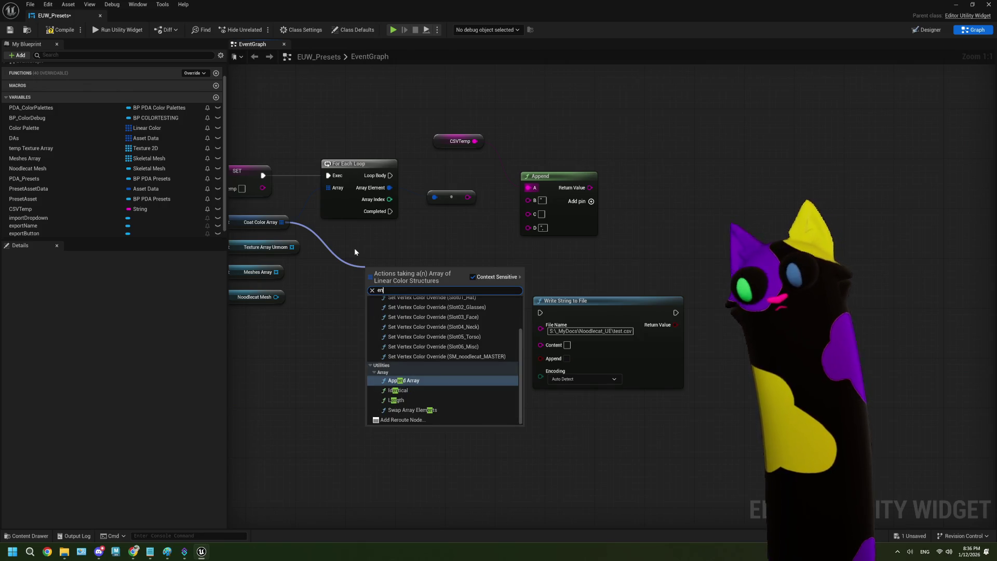
left_click(403, 399)
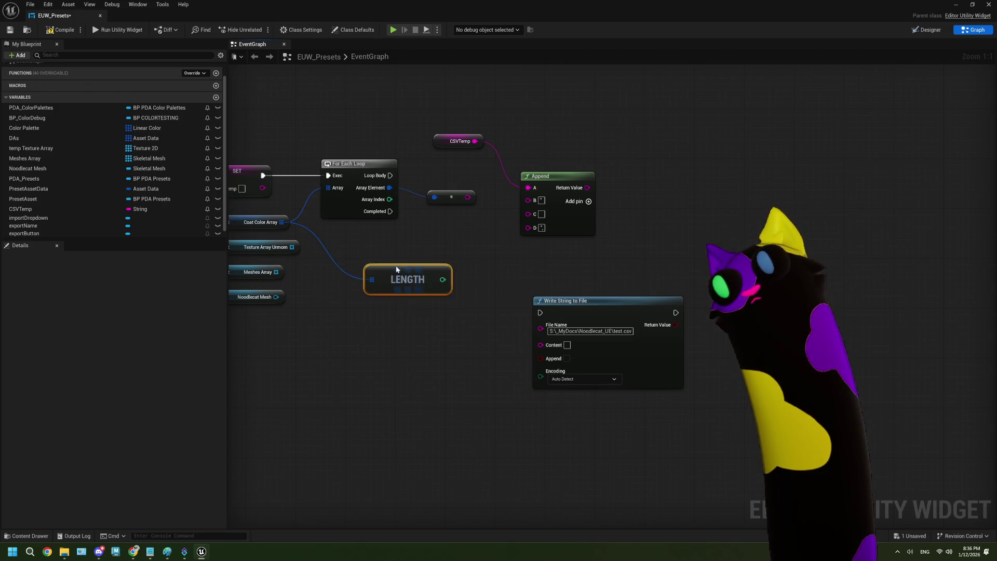
left_click_drag(397, 269, 353, 242)
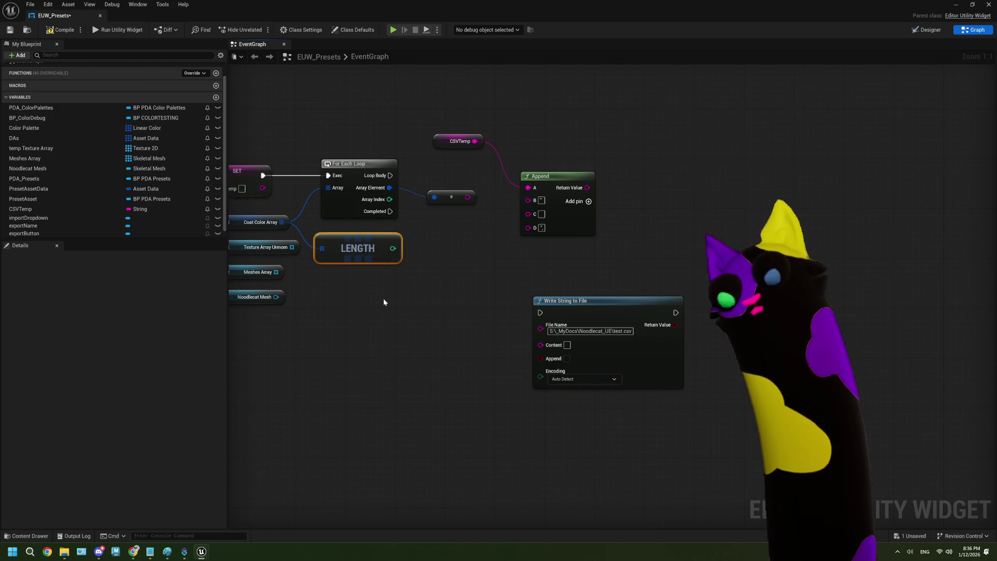
left_click_drag(383, 298, 353, 309)
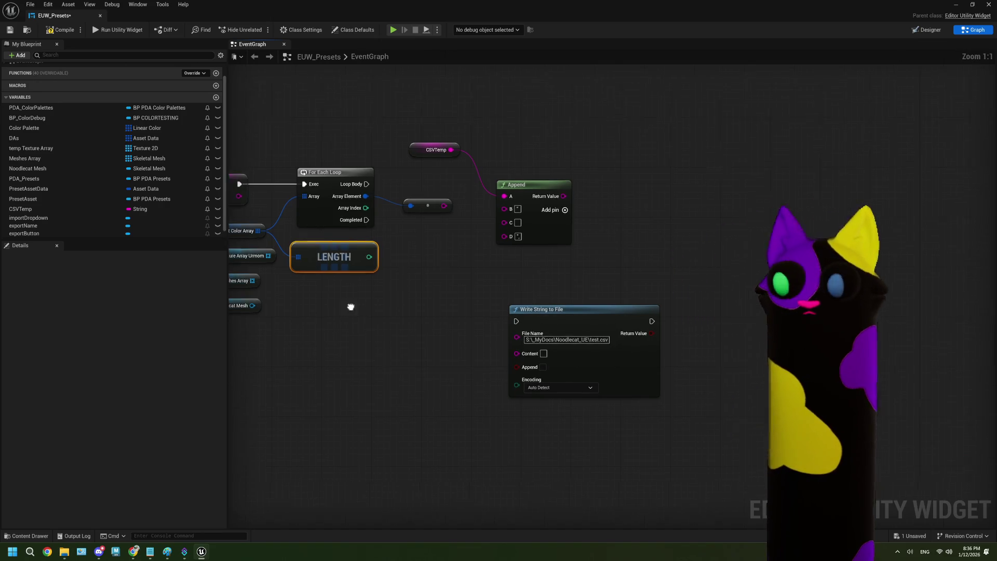
left_click_drag(362, 259, 383, 294)
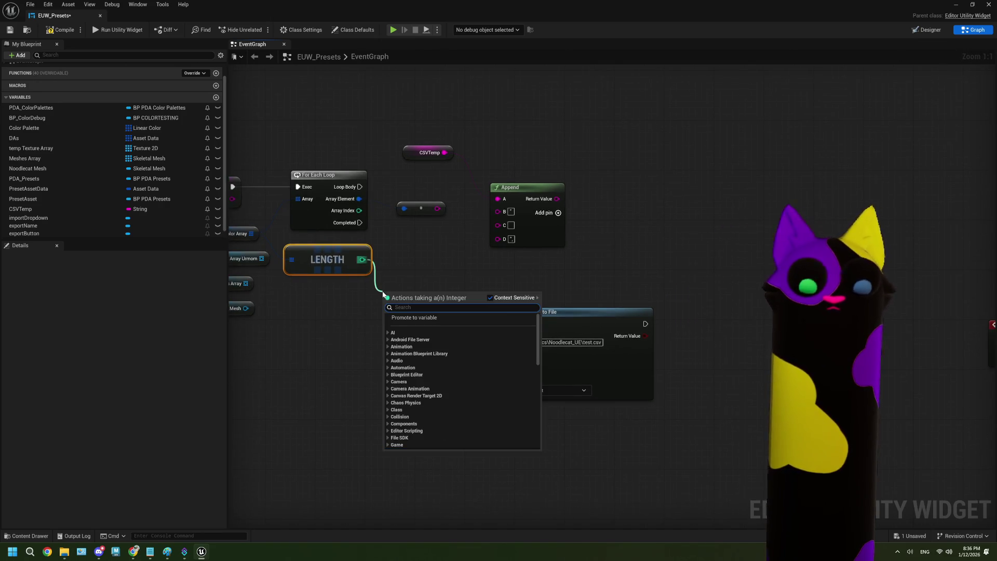
key("Escape")
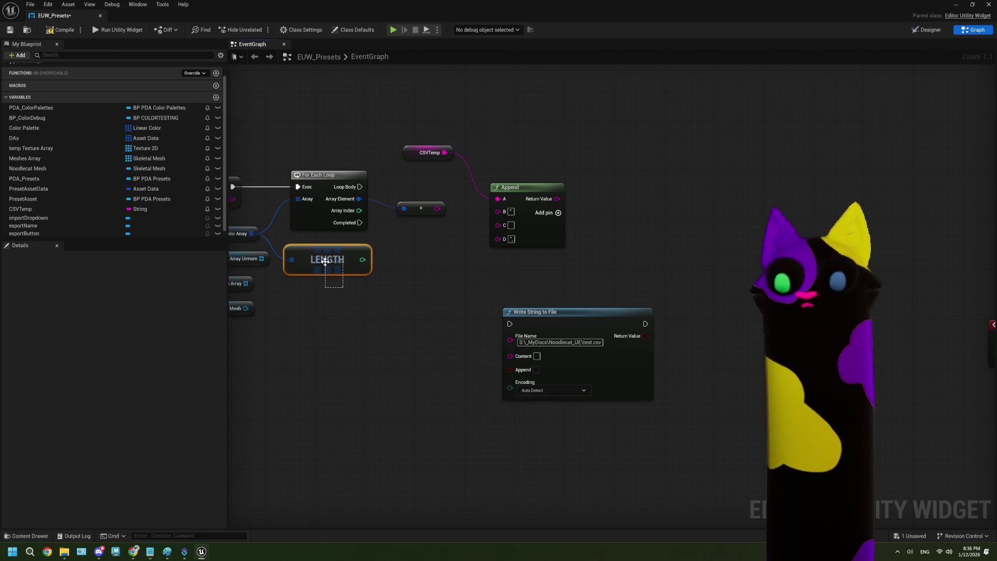
key("Delete")
left_click(322, 266)
left_click_drag(322, 266, 256, 238)
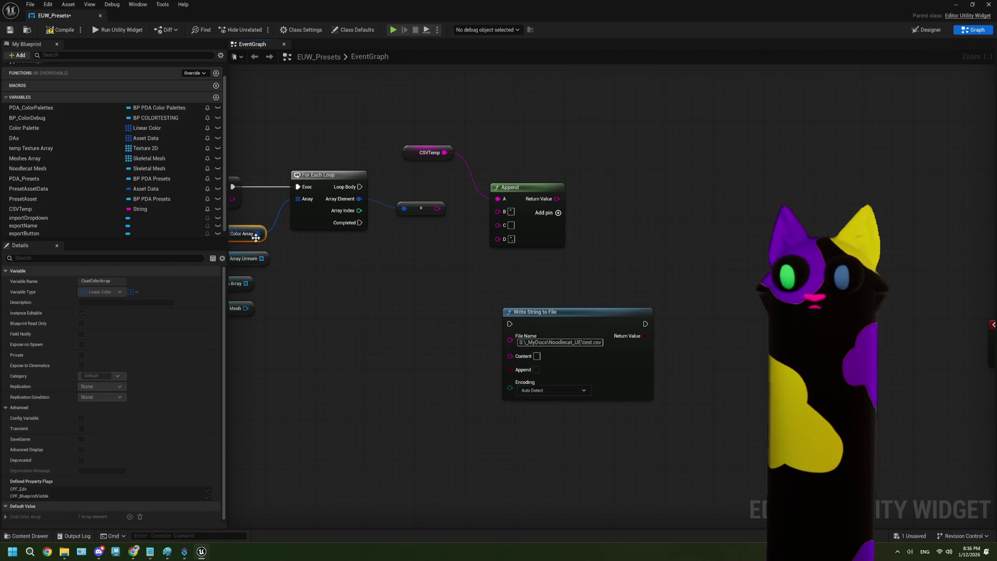
Add a Last Index node from Coat Color Array and place a Branch node.
left_click_drag(310, 269, 310, 269)
type("last")
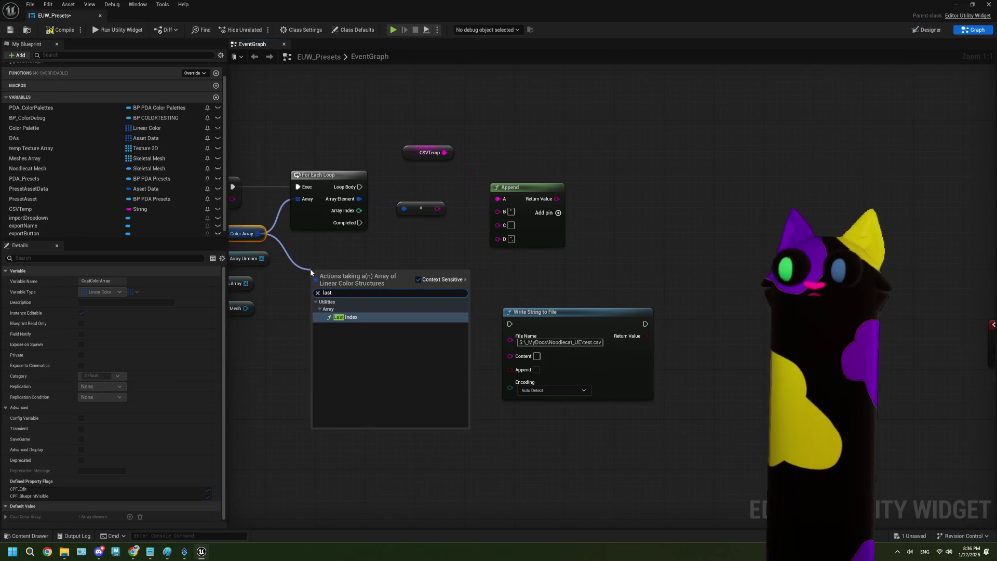
left_click(354, 318)
mouse_move(388, 278)
left_mouse_down()
mouse_move(423, 270)
mouse_move(431, 280)
left_mouse_up()
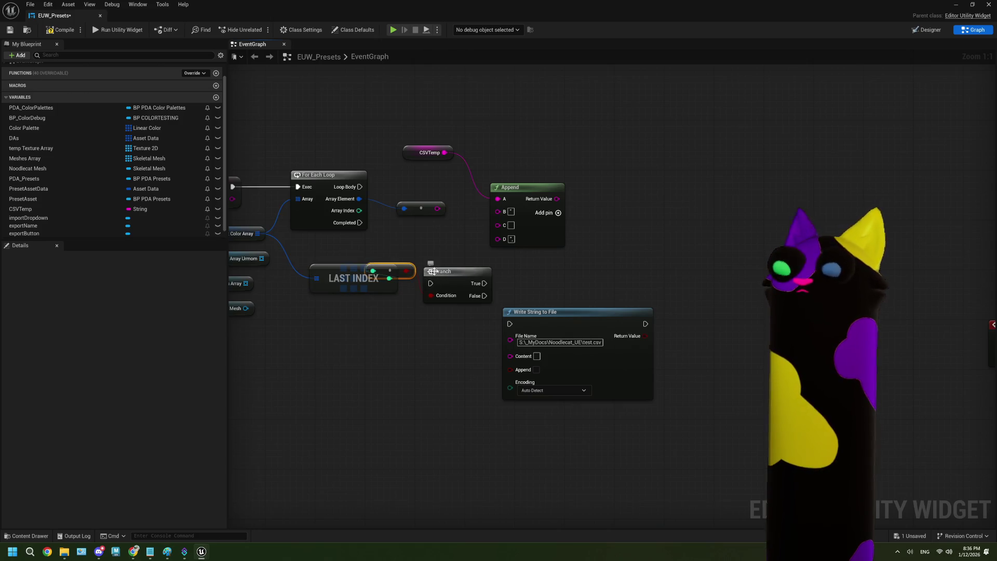
left_click(530, 263)
right_click(405, 265)
left_click(415, 275)
Add an Equal (==) node comparing the loop's Array Index with Last Index.
left_click_drag(359, 210, 415, 255)
type("equ")
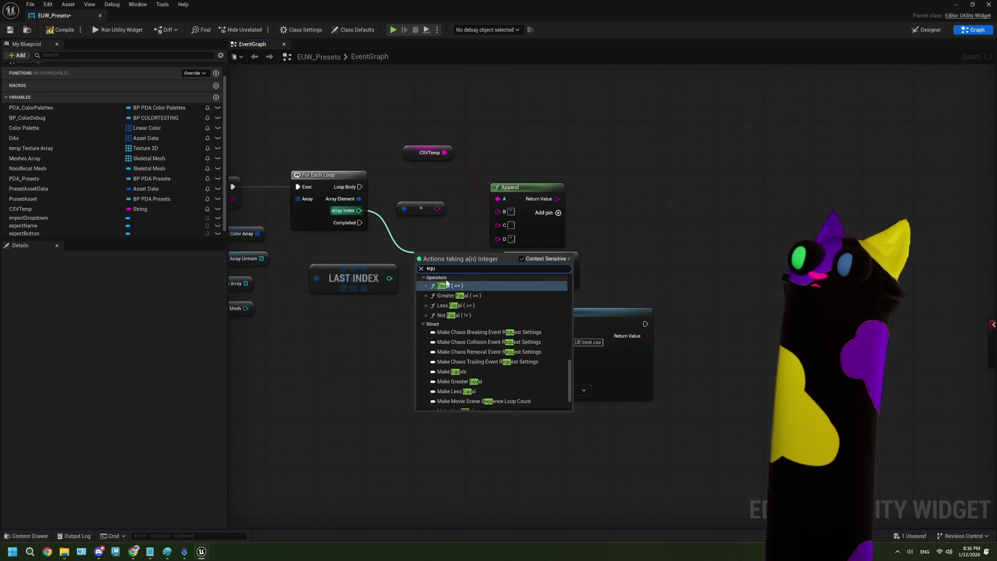
left_click(436, 277)
mouse_move(389, 282)
left_mouse_down()
mouse_move(375, 282)
mouse_move(417, 270)
left_mouse_up()
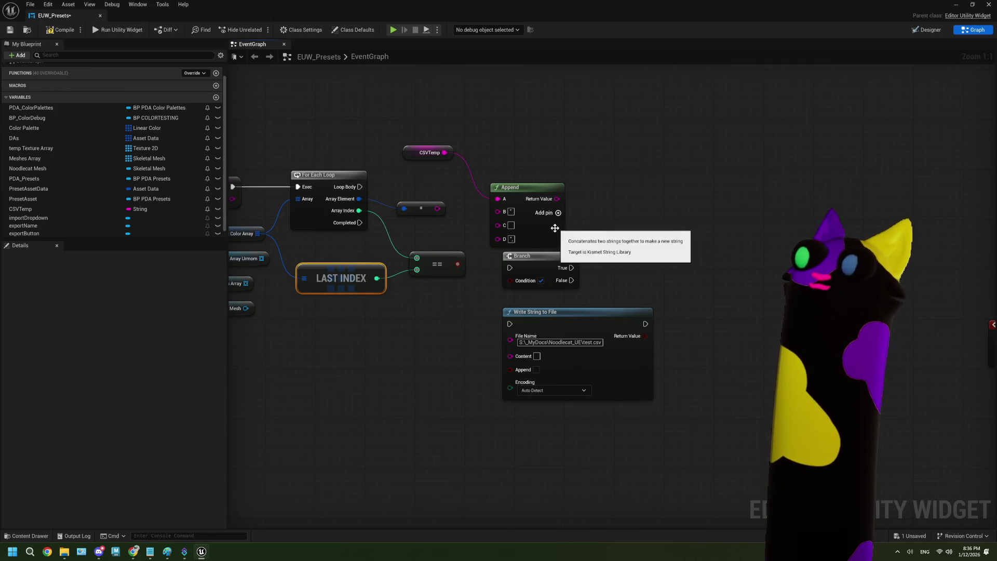
mouse_move(523, 201)
left_mouse_down()
mouse_move(564, 179)
mouse_move(580, 214)
left_mouse_up()
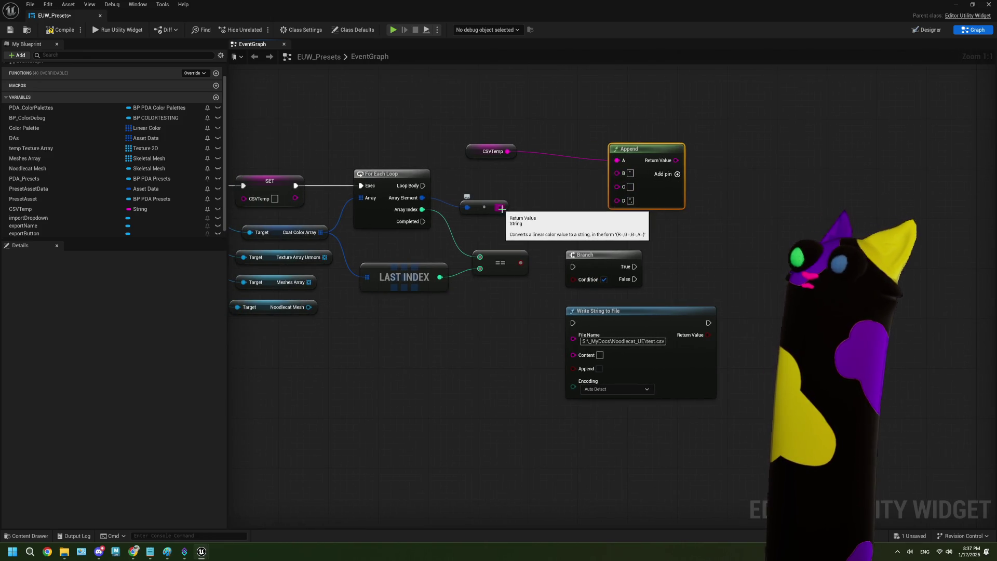
Wire the converted colour string into Append's C input and unlink the Branch from Loop Body.
mouse_move(422, 186)
left_mouse_down()
mouse_move(501, 215)
mouse_move(573, 267)
mouse_move(547, 191)
mouse_move(569, 182)
left_mouse_up()
left_click(662, 213)
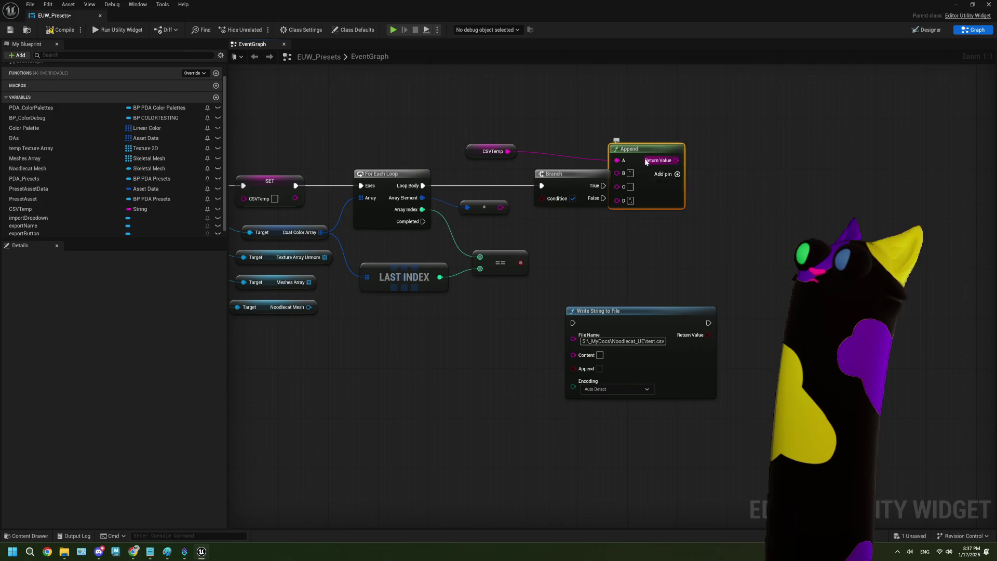
left_click_drag(641, 201, 673, 202)
left_click(698, 233)
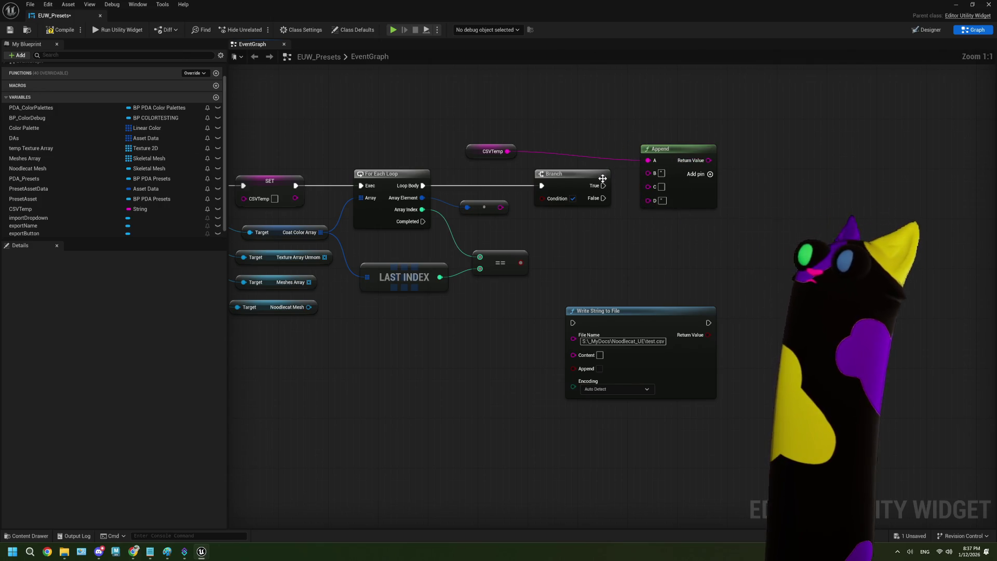
mouse_move(500, 208)
left_mouse_down()
mouse_move(519, 217)
mouse_move(648, 186)
left_mouse_up()
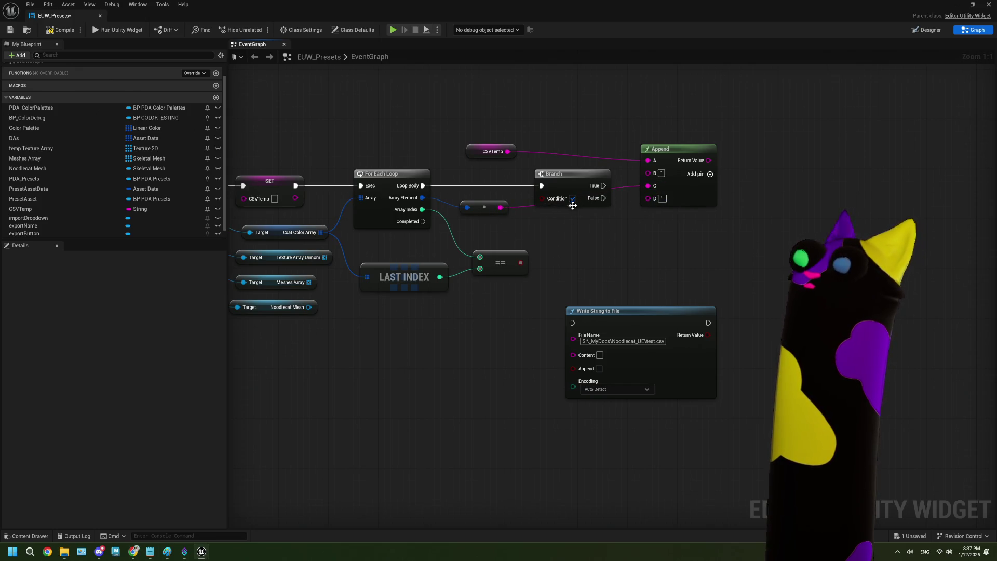
left_click_drag(500, 214, 572, 243)
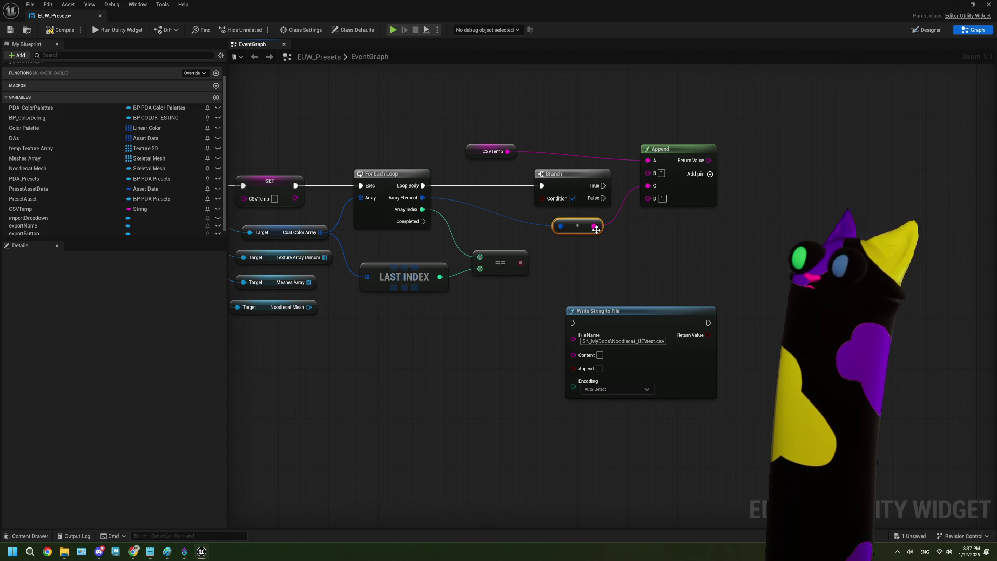
left_click(573, 186)
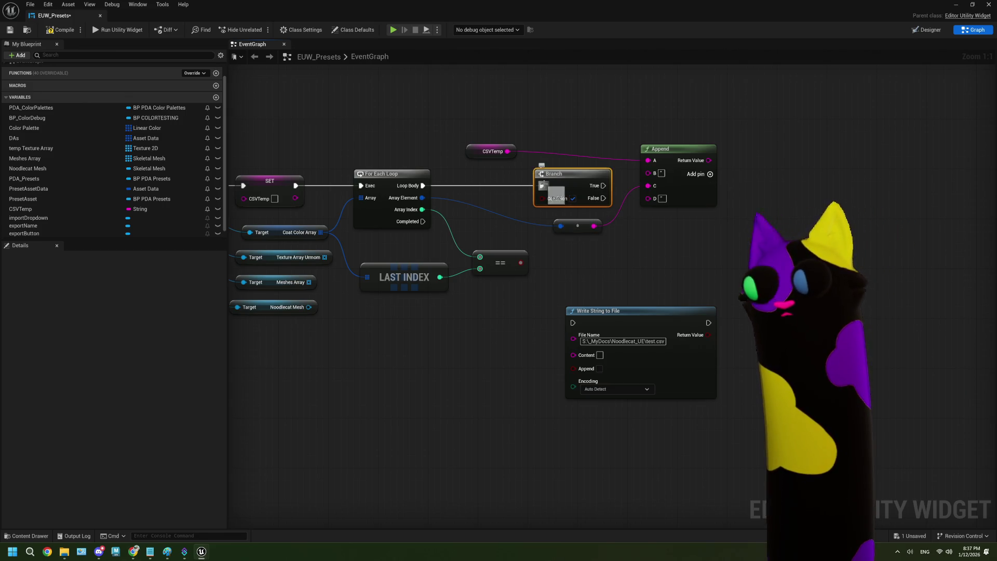
right_click(542, 185)
left_click(563, 207)
left_click_drag(570, 182, 489, 368)
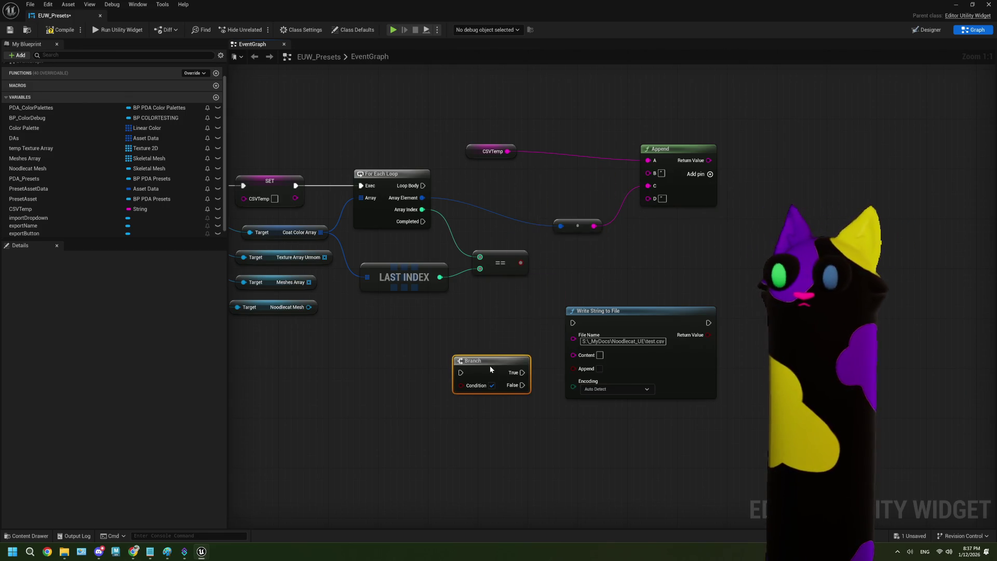
Add a SET CSVTemp node run by Loop Body and fed by Append's return value.
left_click_drag(44, 210, 330, 326)
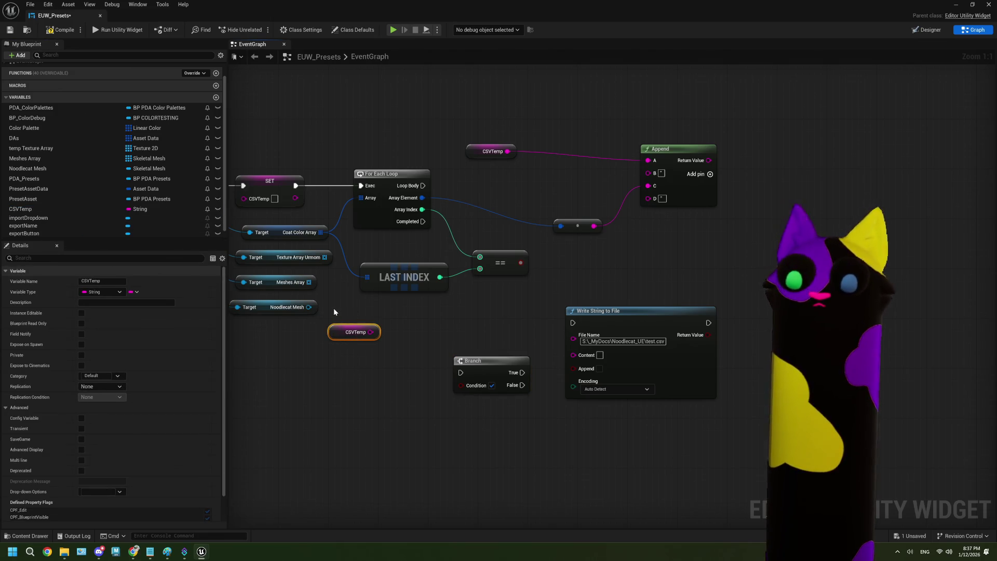
key("Delete")
mouse_move(23, 209)
left_mouse_down()
mouse_move(340, 332)
mouse_move(493, 232)
mouse_move(494, 207)
left_mouse_up()
left_click(363, 350)
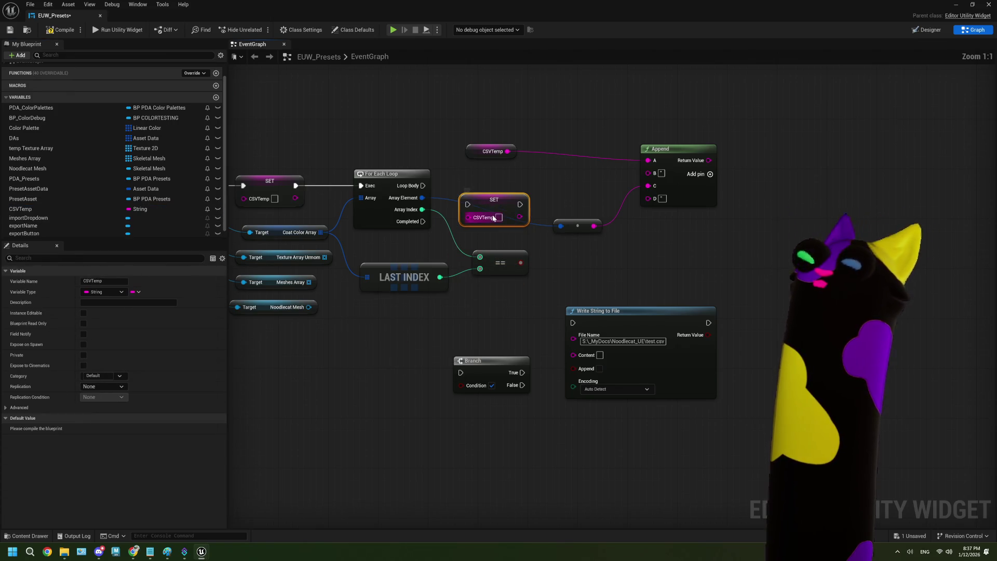
mouse_move(422, 186)
left_mouse_down()
mouse_move(468, 204)
mouse_move(555, 184)
left_mouse_up()
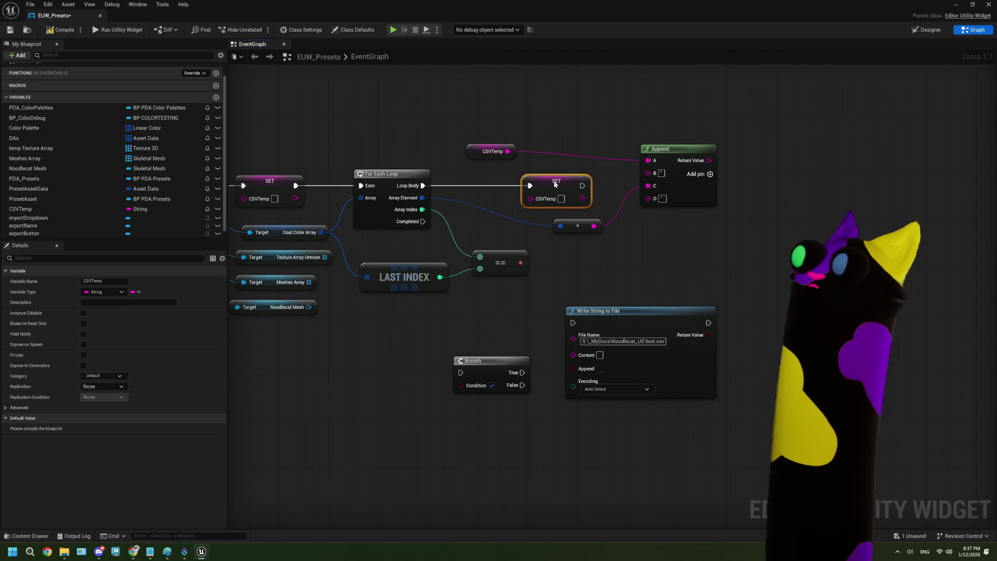
mouse_move(709, 160)
left_mouse_down()
mouse_move(527, 203)
mouse_move(784, 175)
mouse_move(771, 111)
left_mouse_up()
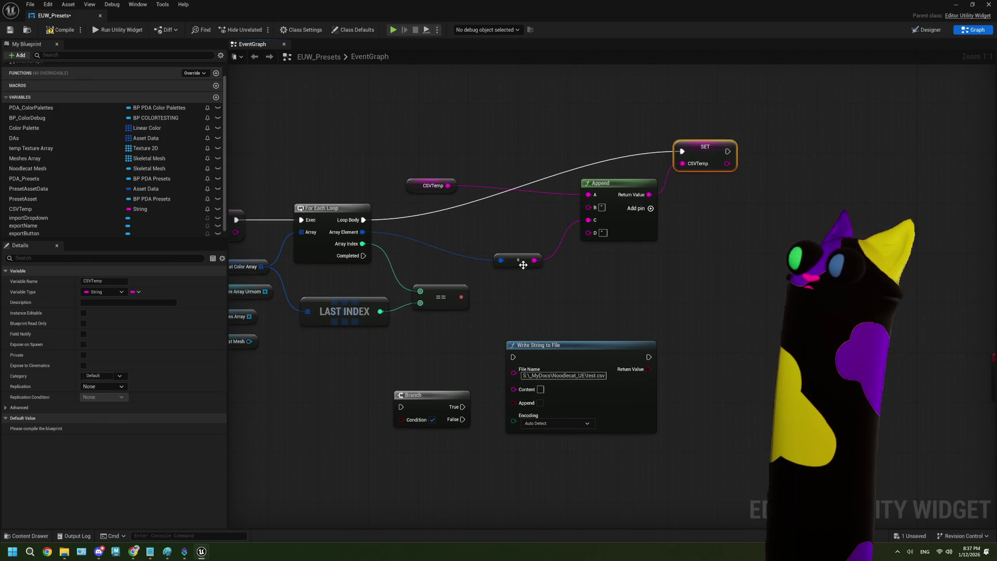
Chain the Branch after SET CSVTemp, using the last-index equals check as its Condition.
left_click_drag(523, 264, 457, 266)
left_click_drag(622, 186, 557, 210)
left_click_drag(421, 395, 666, 174)
mouse_move(428, 296)
left_mouse_down()
mouse_move(641, 202)
mouse_move(644, 188)
left_mouse_up()
Duplicate the CSVTemp getter and add a second Append node fed by it.
left_click(400, 270)
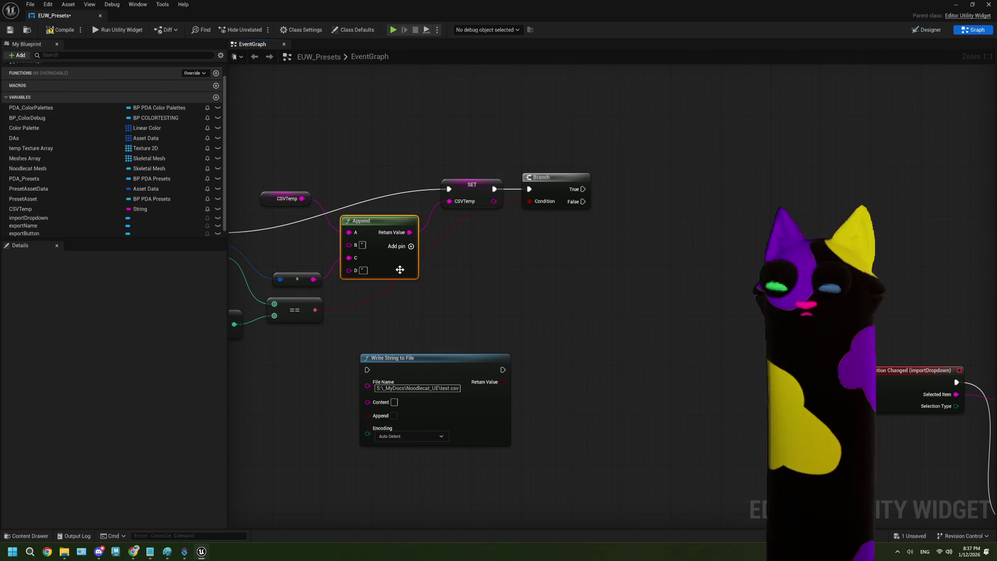
key("ctrl+c")
key("ctrl+v")
left_click_drag(596, 249, 659, 234)
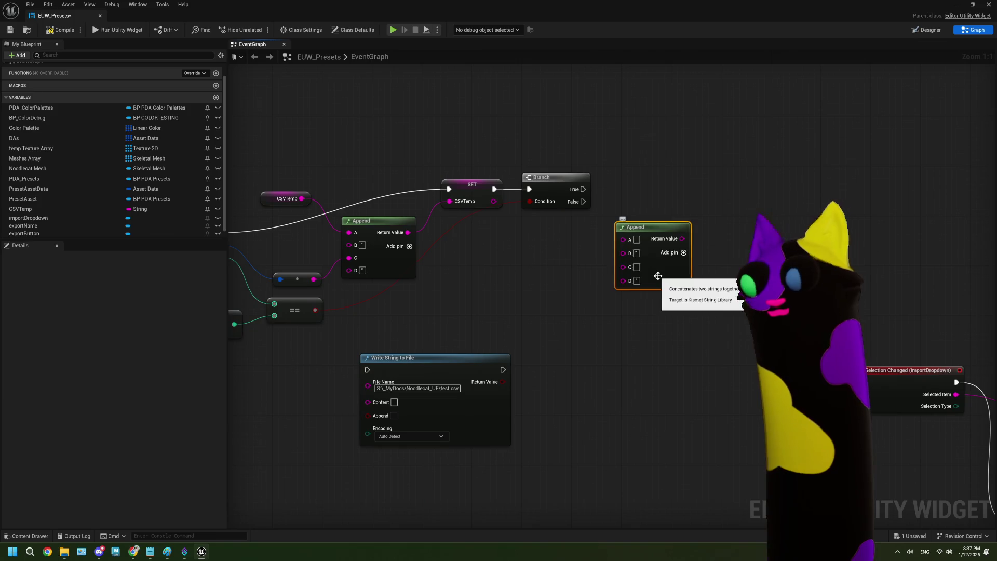
key("Delete")
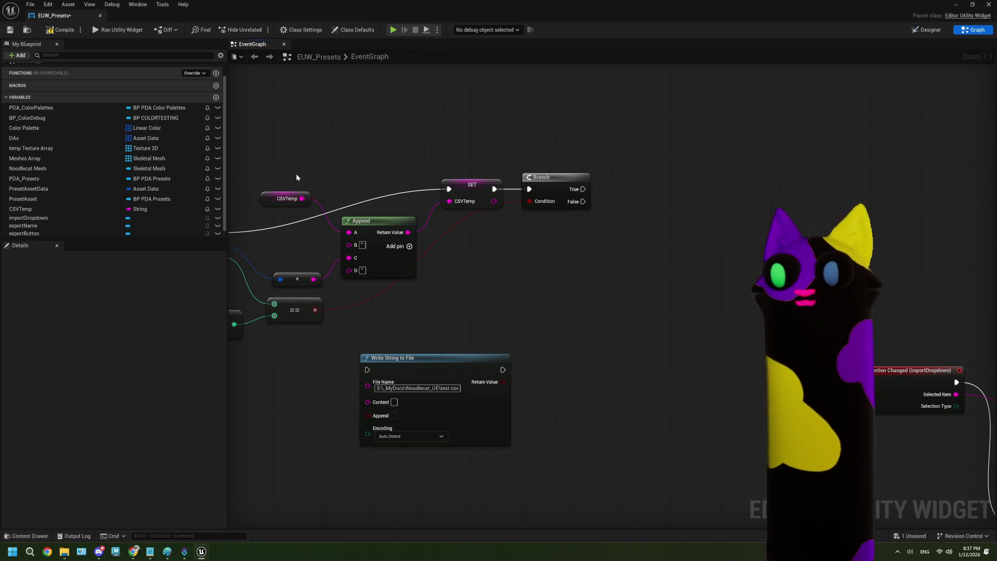
left_click(287, 198)
key("ctrl+c")
key("ctrl+v")
mouse_move(505, 229)
left_mouse_down()
mouse_move(548, 248)
mouse_move(591, 239)
left_mouse_up()
type("append")
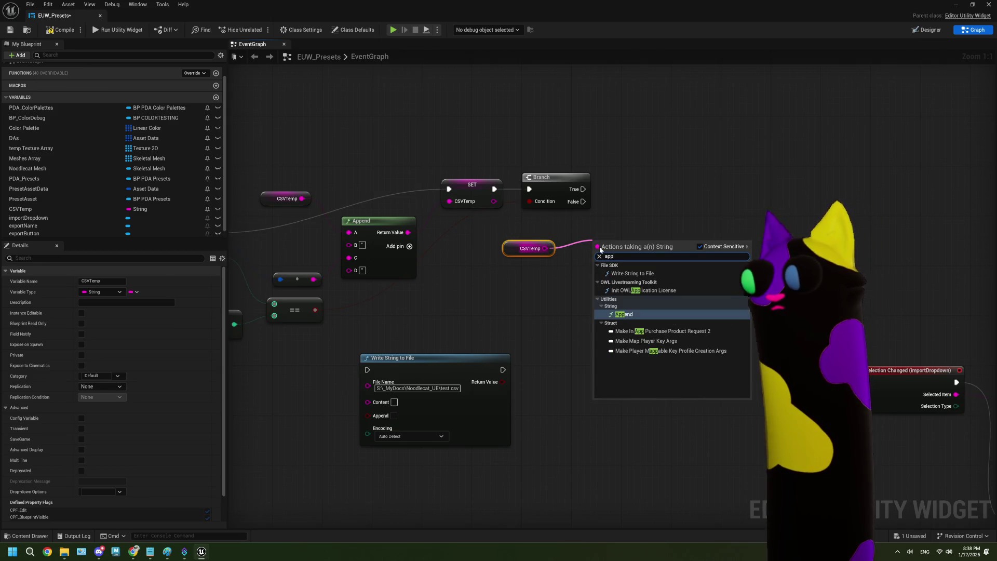
key("Return")
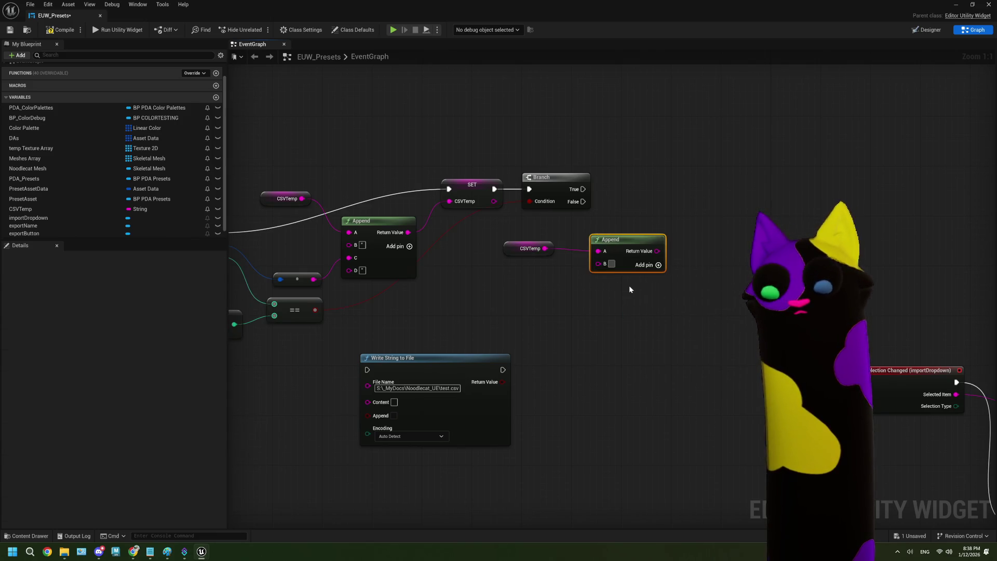
left_click(633, 283)
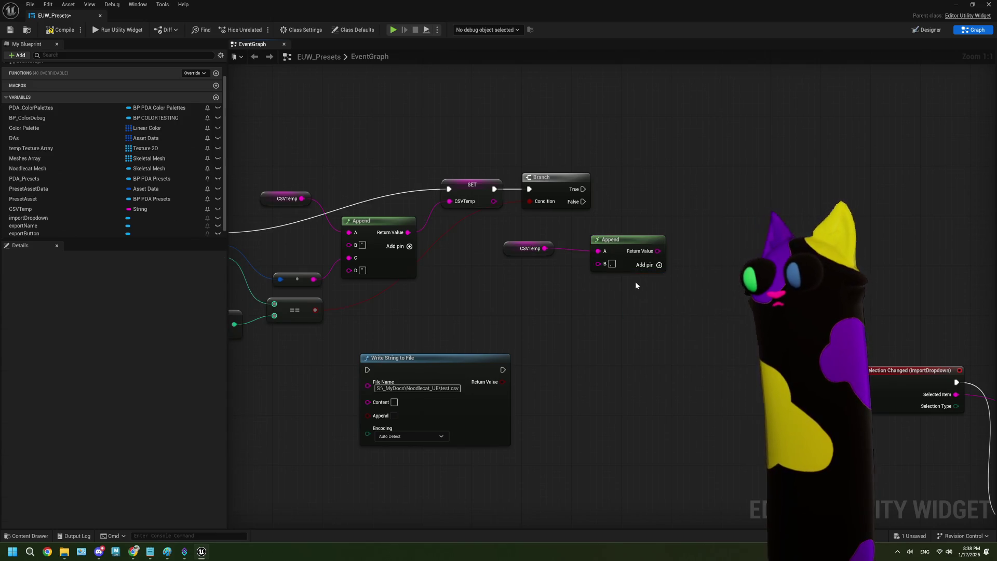
Paste a second SET CSVTemp on Branch False, storing the second Append's result.
left_click(474, 185)
key("ctrl+c")
key("ctrl+v")
mouse_move(582, 202)
left_mouse_down()
mouse_move(604, 214)
mouse_move(643, 206)
left_mouse_up()
left_click_drag(544, 235, 596, 272)
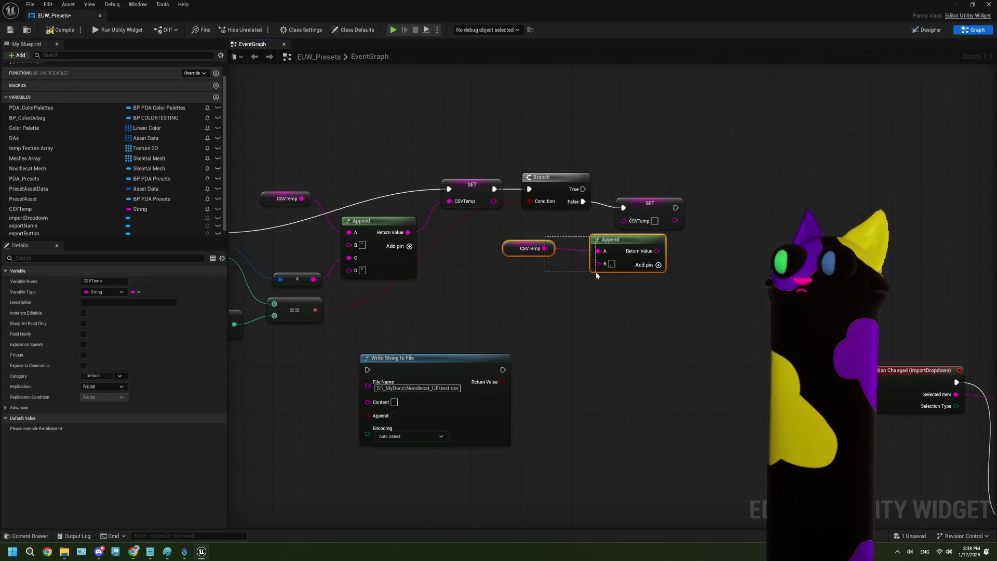
mouse_move(655, 256)
left_mouse_down()
mouse_move(590, 256)
mouse_move(624, 221)
left_mouse_up()
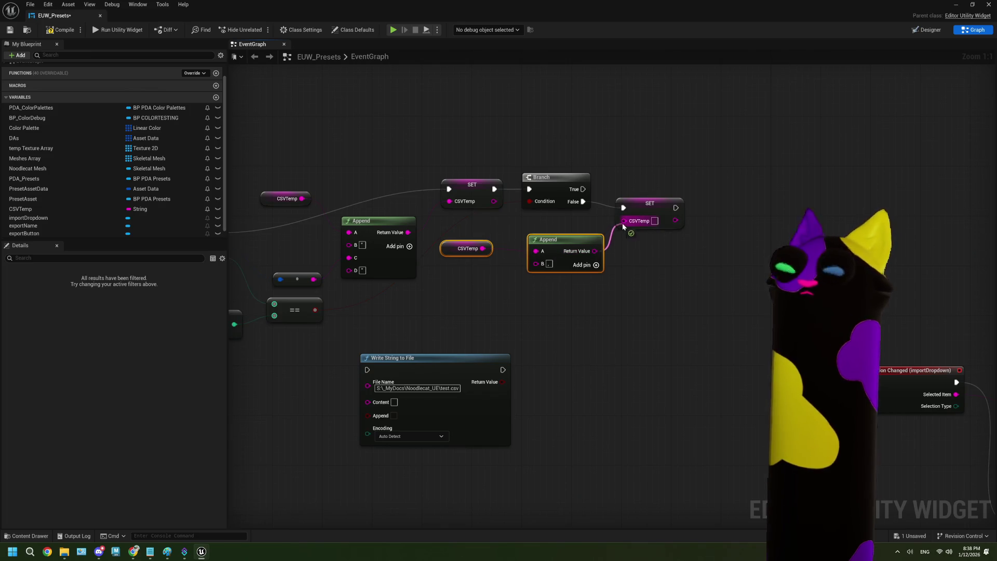
left_click(627, 280)
left_click_drag(572, 244, 566, 229)
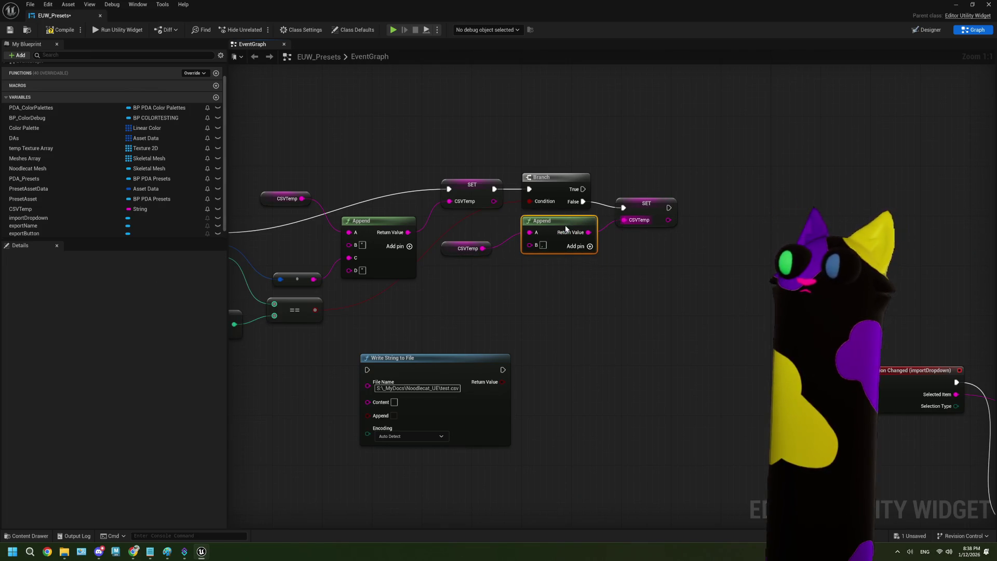
scroll(598, 262, "down", 2)
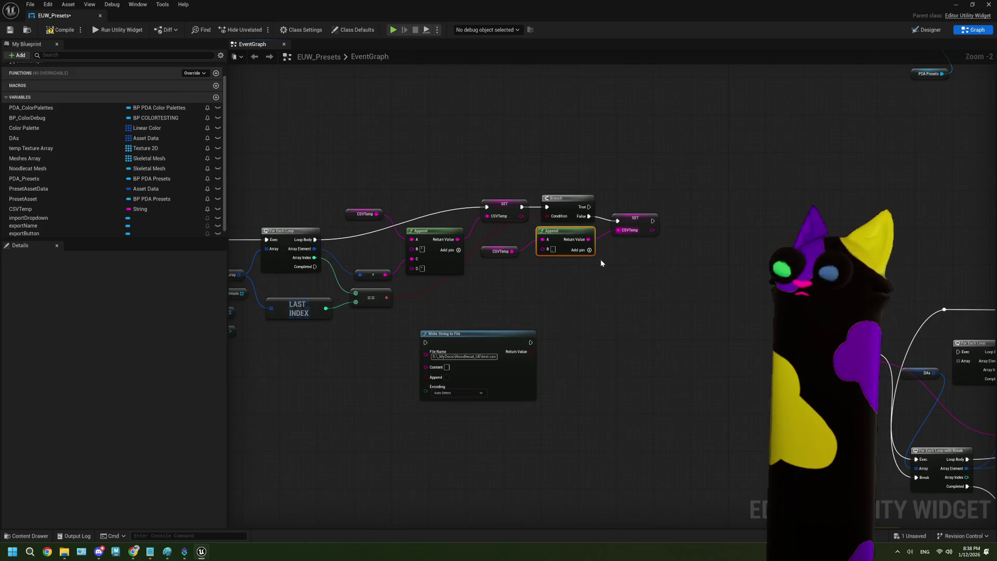
scroll(600, 260, "up", 2)
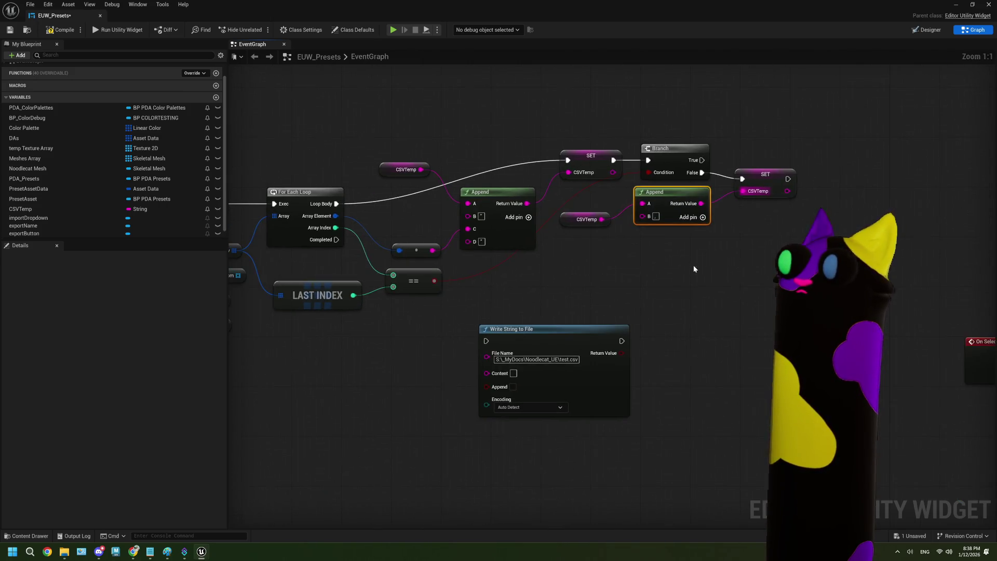
scroll(477, 353, "down", 2)
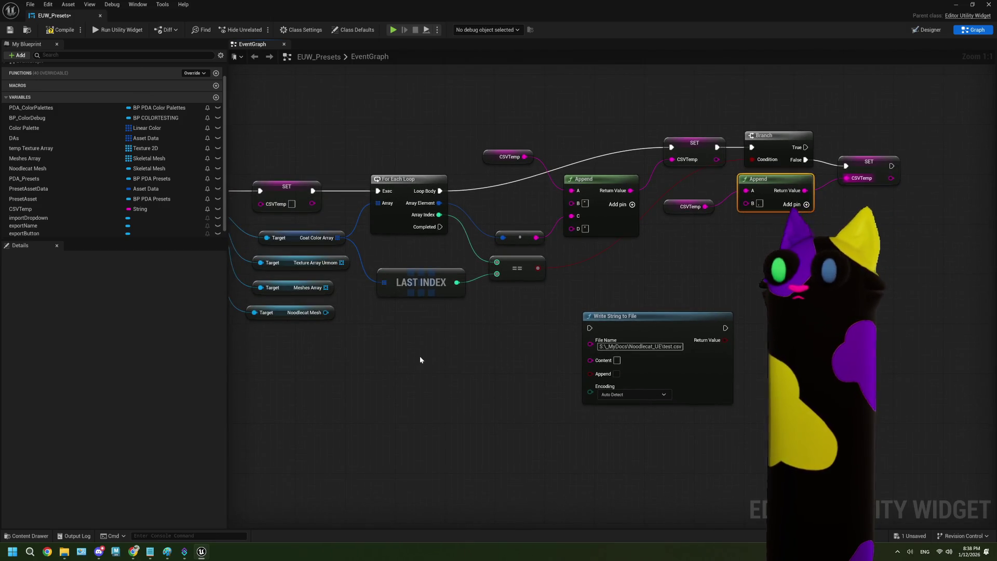
scroll(468, 346, "up", 1)
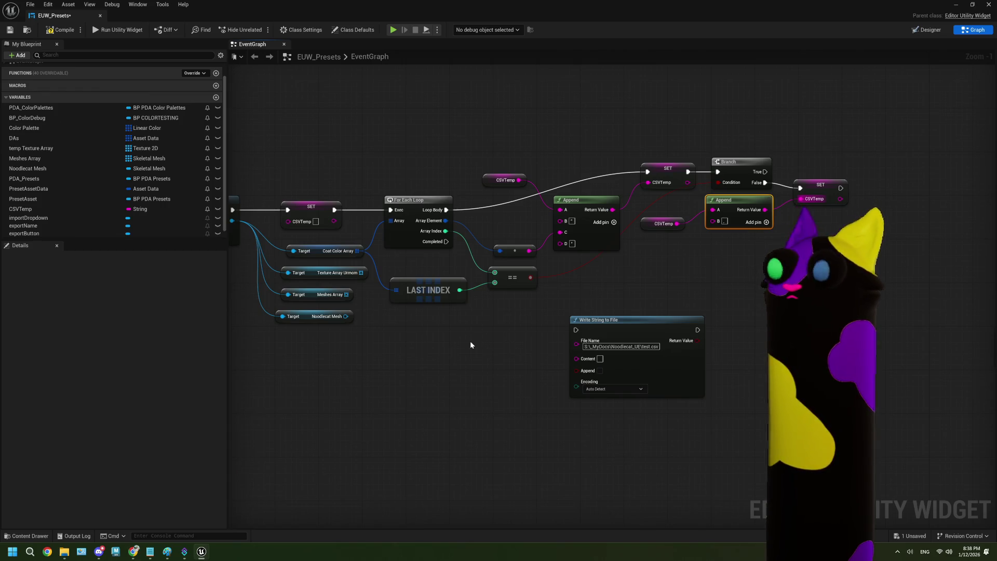
left_click_drag(471, 345, 533, 336)
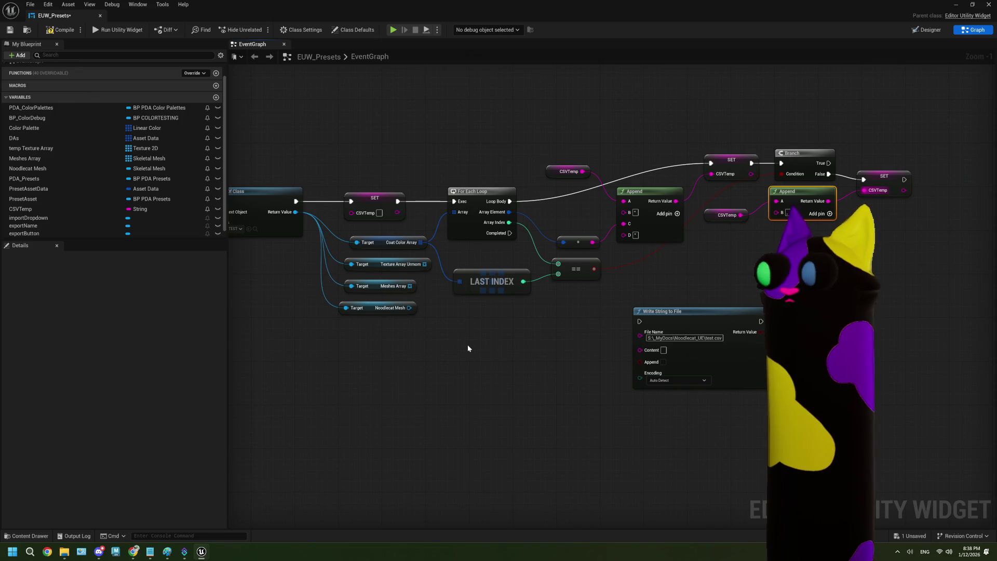
scroll(467, 347, "up", 1)
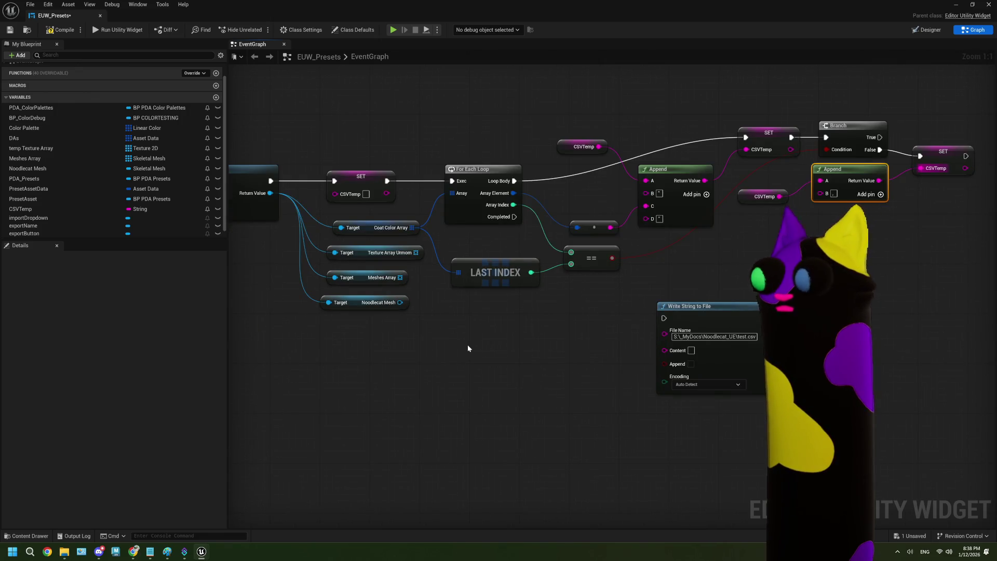
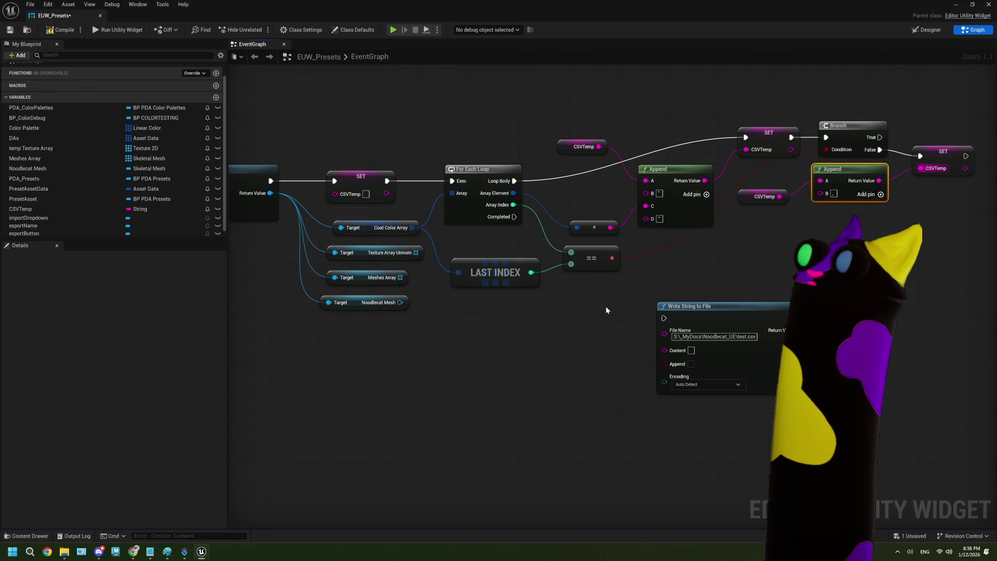
Add a CSVTemp getter and wire it into Write String to File's Content pin.
left_click_drag(592, 315, 497, 312)
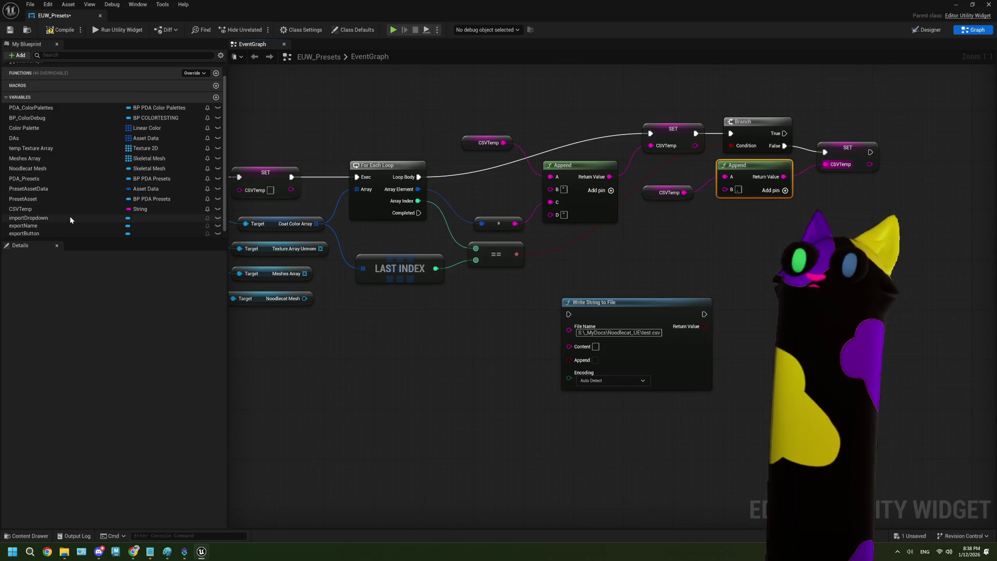
left_click(30, 209)
mouse_move(307, 304)
left_mouse_down()
mouse_move(393, 343)
mouse_move(569, 346)
left_mouse_up()
left_click(395, 354)
left_click_drag(429, 353, 525, 356)
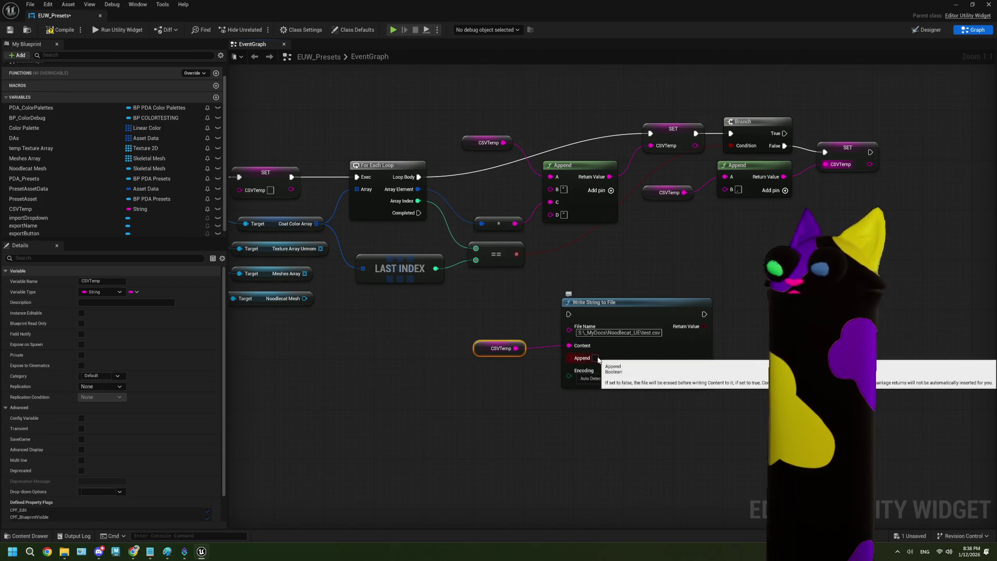
Trigger Write String to File from the For Each Loop's Completed pin.
left_click_drag(594, 402, 528, 403)
left_click(574, 348)
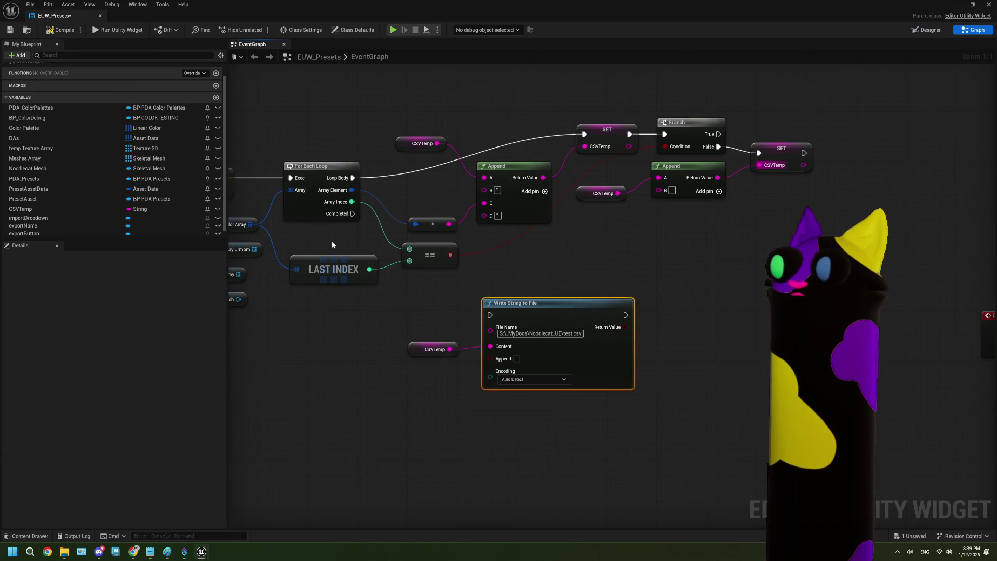
mouse_move(355, 213)
left_mouse_down()
mouse_move(469, 314)
mouse_move(489, 315)
left_mouse_up()
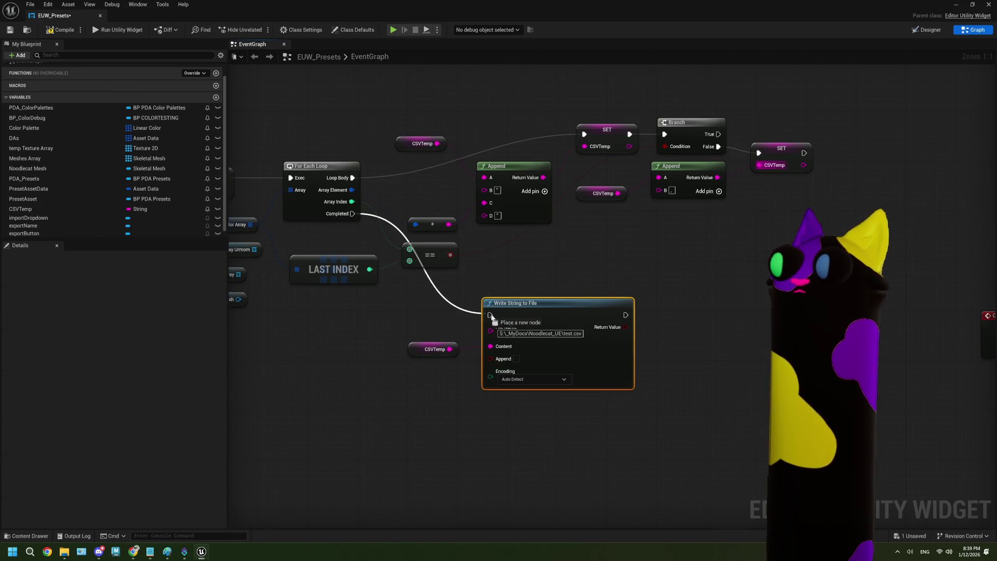
scroll(405, 412, "down", 4)
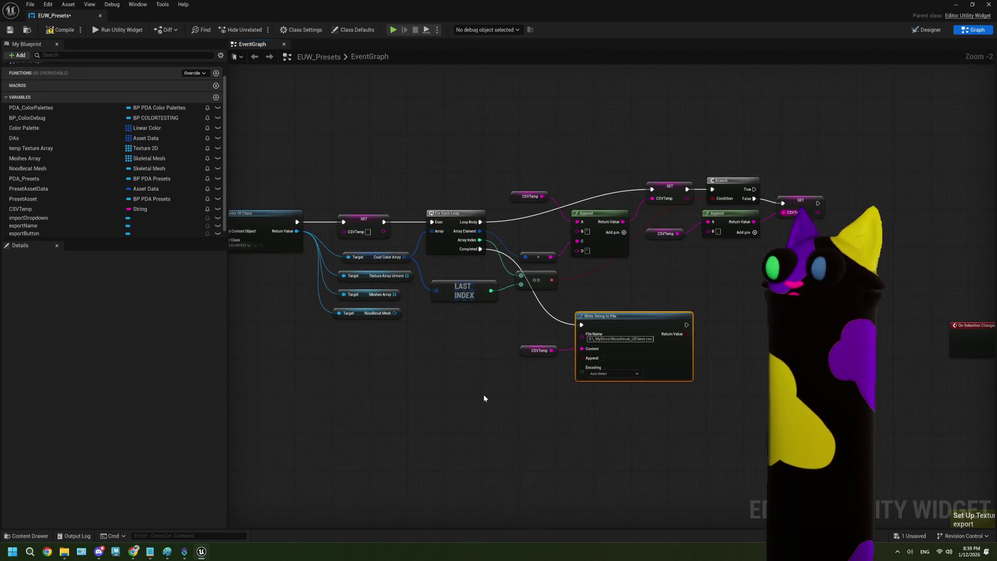
Break the On Clicked (exportButton) exec link to its old chain.
scroll(509, 413, "up", 2)
scroll(416, 384, "down", 1)
scroll(343, 291, "up", 1)
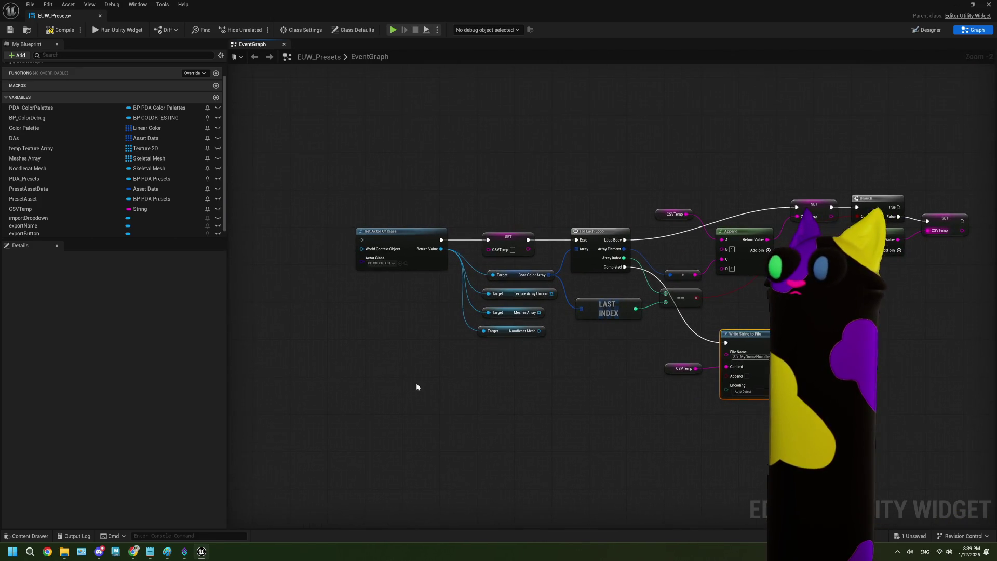
scroll(400, 289, "down", 4)
left_click_drag(403, 294, 383, 345)
scroll(447, 301, "up", 3)
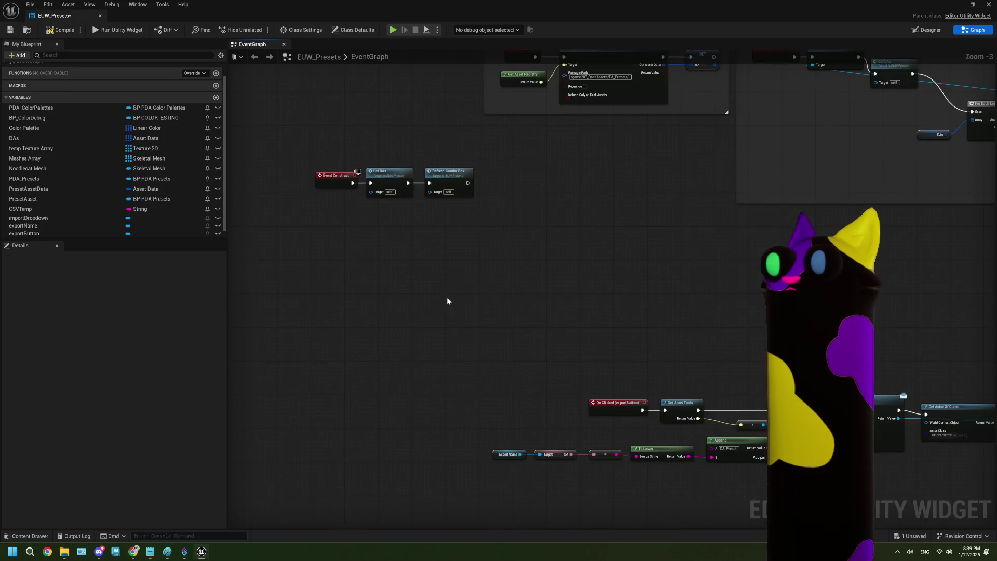
scroll(447, 301, "down", 2)
left_click_drag(446, 300, 697, 253)
right_click(691, 243)
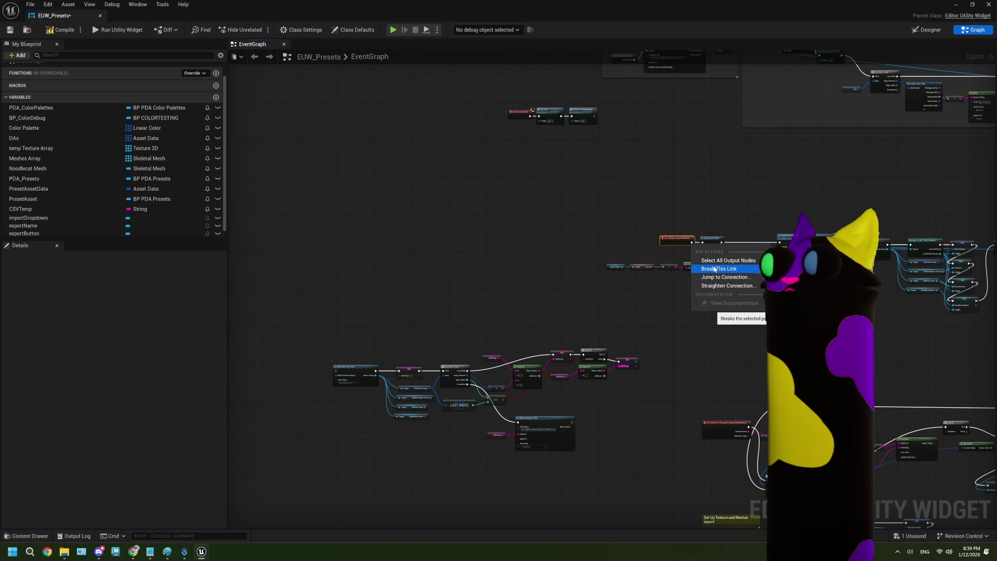
scroll(649, 248, "up", 2)
left_click(630, 262)
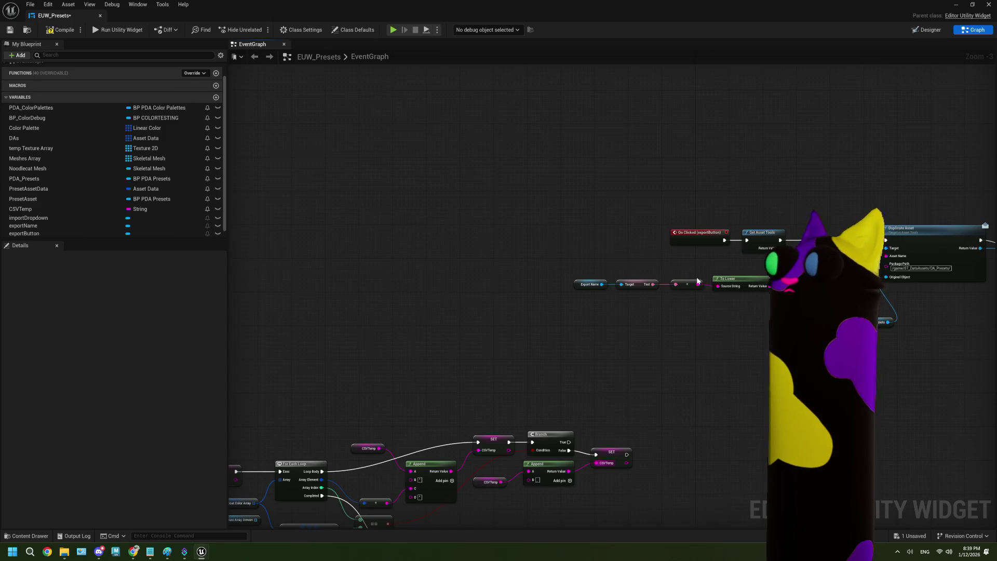
right_click(724, 240)
left_click(753, 258)
Move the On Clicked (exportButton) event beside Get Actor Of Class.
mouse_move(687, 241)
left_mouse_down()
mouse_move(100, 384)
mouse_move(349, 363)
left_mouse_up()
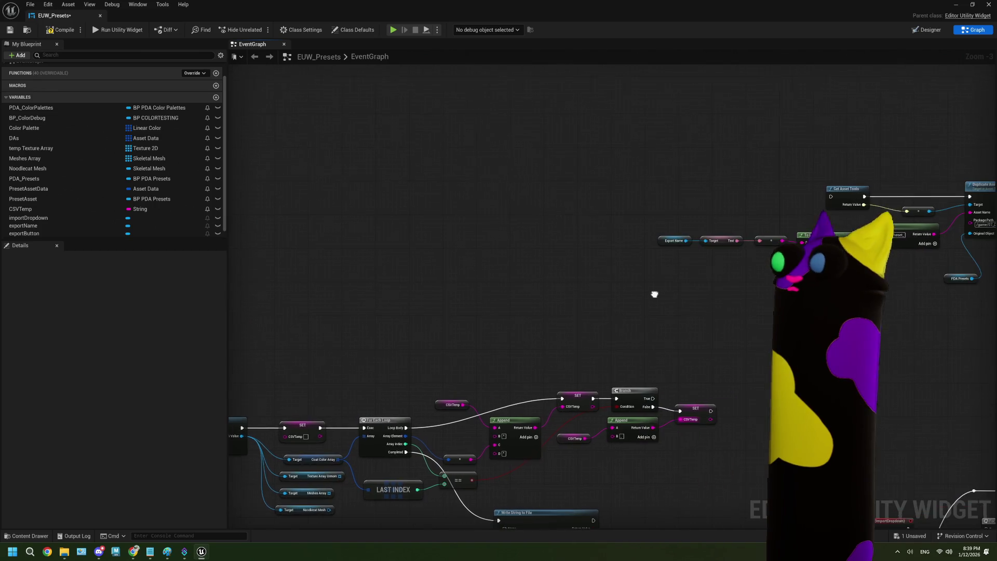
left_click_drag(655, 217, 810, 271)
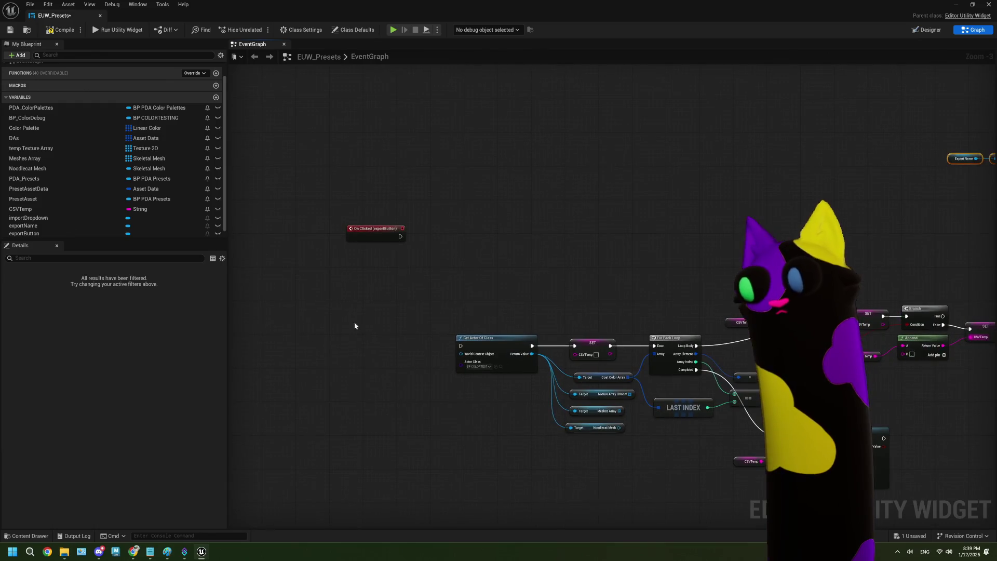
left_click(404, 295)
left_click_drag(376, 229, 432, 424)
mouse_move(299, 355)
left_mouse_down()
mouse_move(344, 378)
mouse_move(411, 388)
mouse_move(355, 388)
mouse_move(331, 372)
left_mouse_up()
Paste the Export Name and To Lower nodes next to the CSV export logic.
scroll(447, 407, "up", 2)
key("ctrl+v")
left_click_drag(446, 378, 374, 376)
left_click(677, 318)
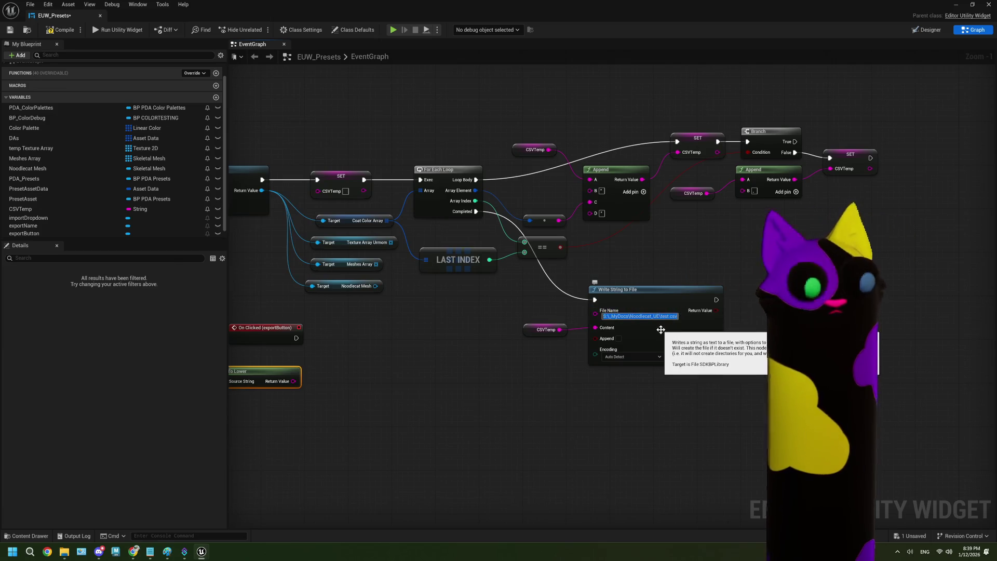
Clear the fixed path from Write String to File's File Name field.
key("BackSpace")
left_click(540, 375)
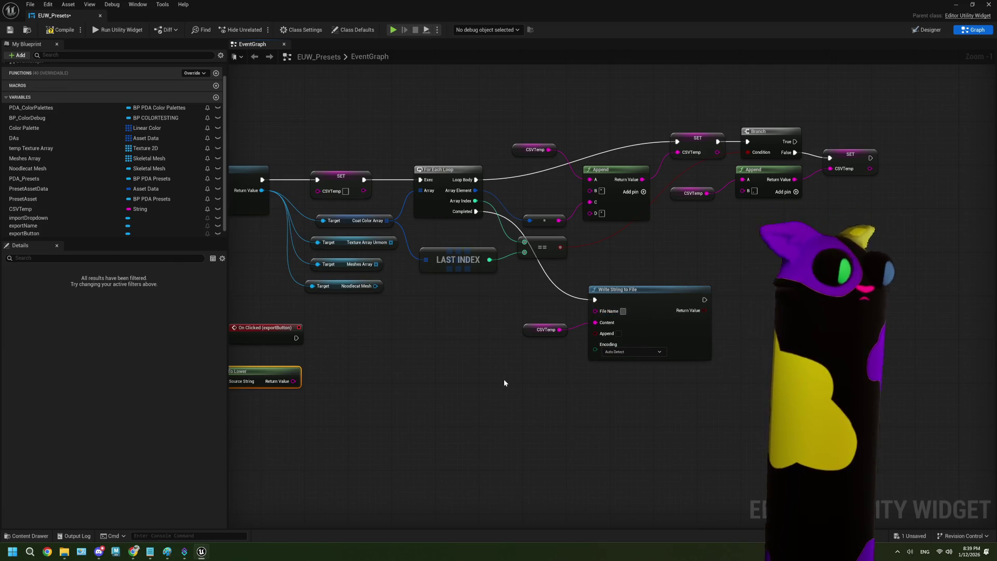
left_click_drag(504, 383, 557, 361)
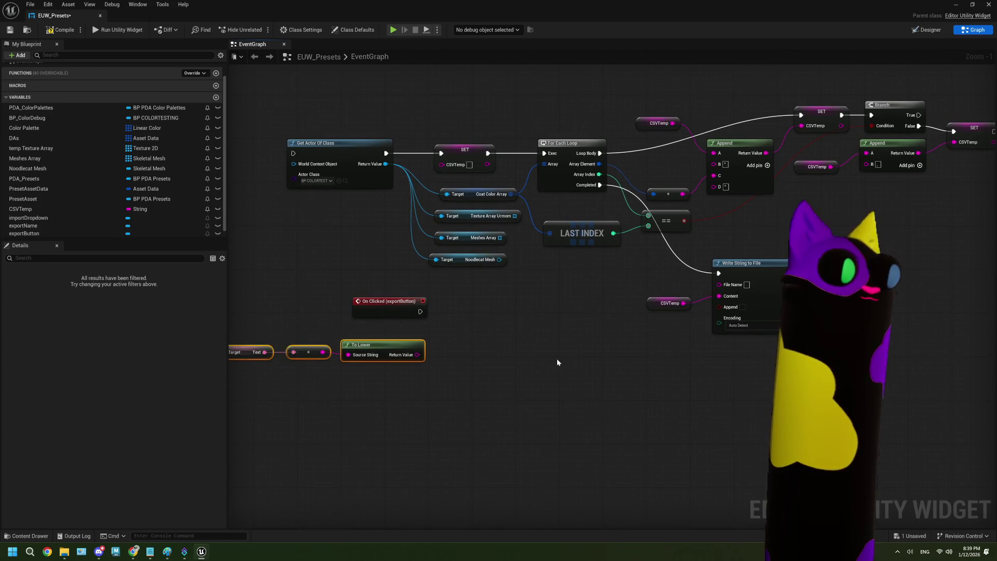
scroll(486, 365, "up", 1)
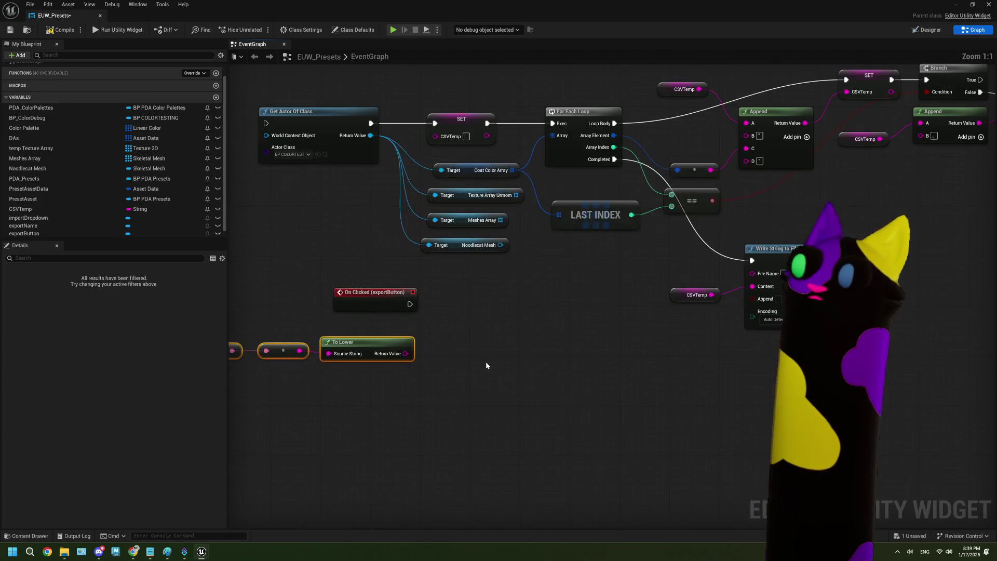
left_click(454, 393)
Add an Append node with the Noodlecat_UE folder path in A and the lowercase name in B.
mouse_move(405, 354)
left_mouse_down()
mouse_move(458, 361)
mouse_move(448, 361)
left_mouse_up()
type("append")
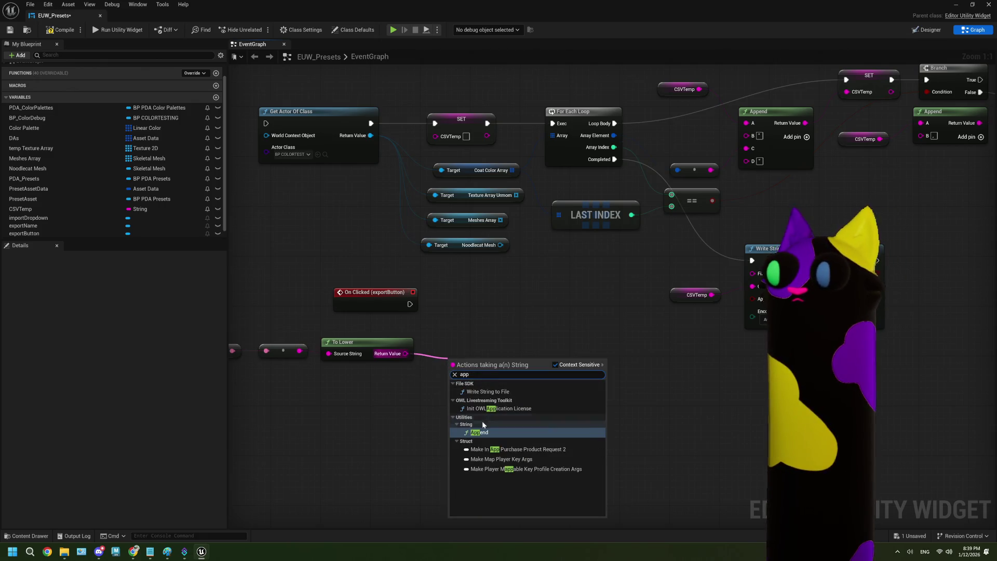
left_click(482, 419)
left_click_drag(454, 372, 454, 385)
right_click(464, 380)
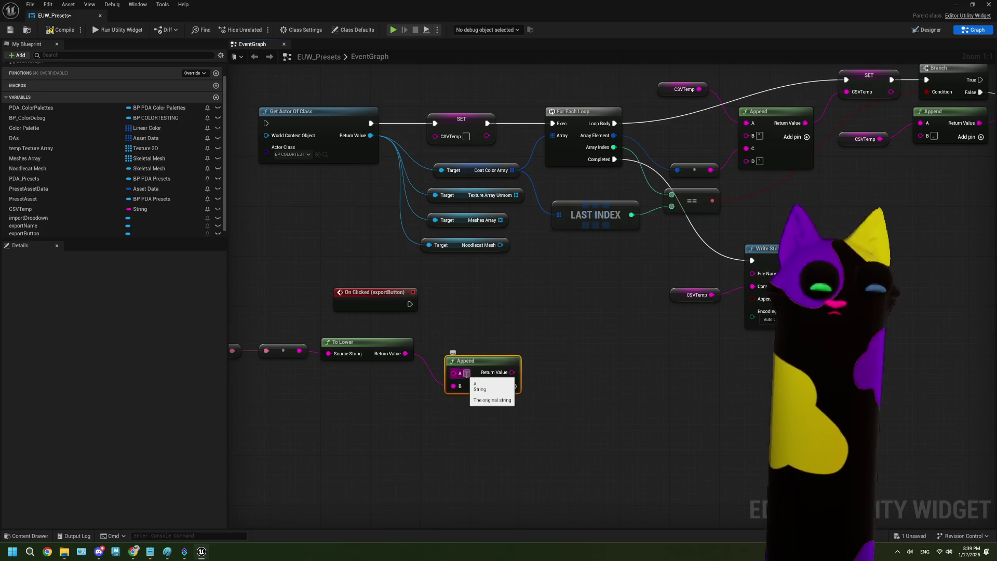
left_click(486, 390)
left_click(535, 378)
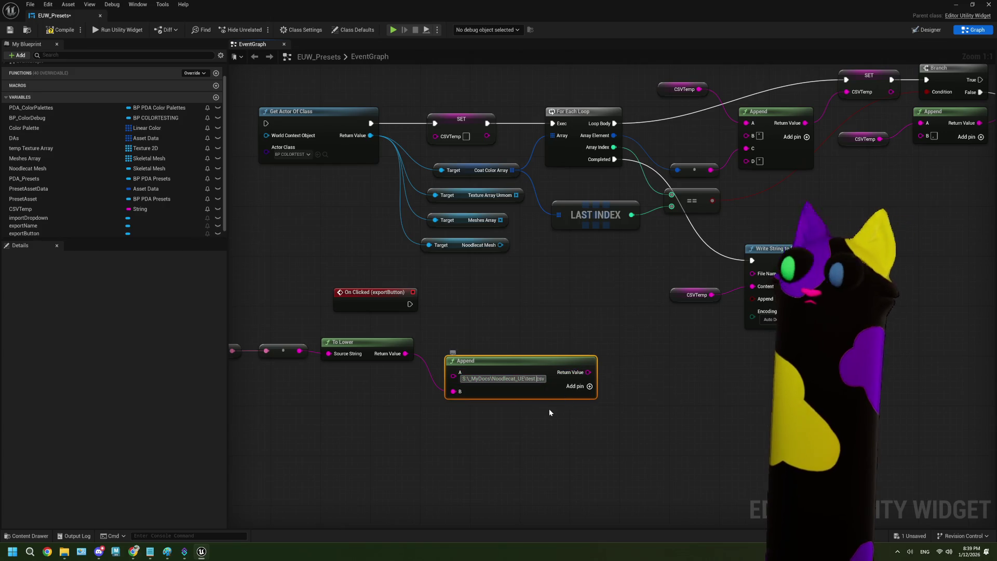
key("BackSpace")
key("BackSpace")
key("Delete")
key("Delete")
key("Delete")
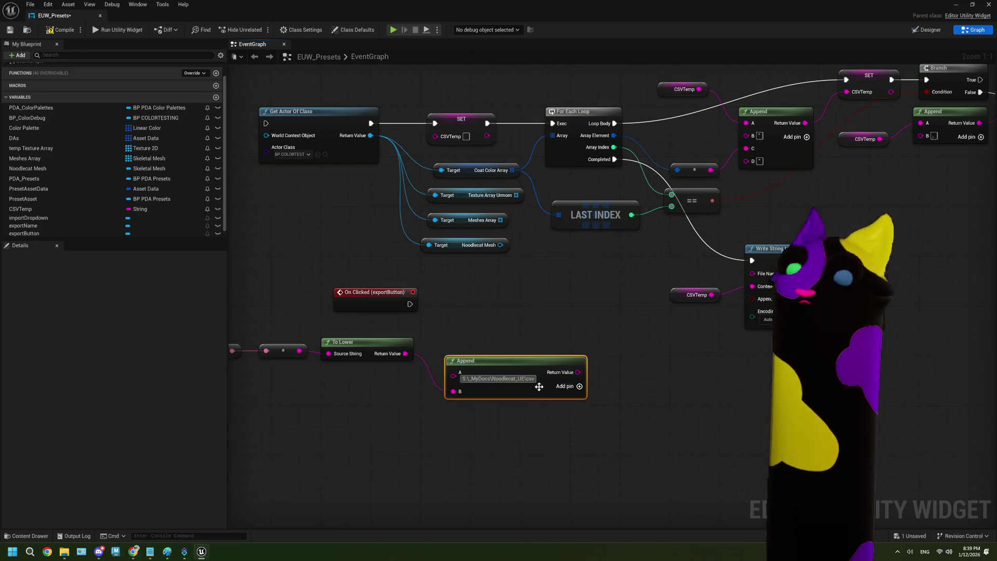
key("Return")
Add a .csv third input to Append and feed its result into File Name.
left_click(574, 386)
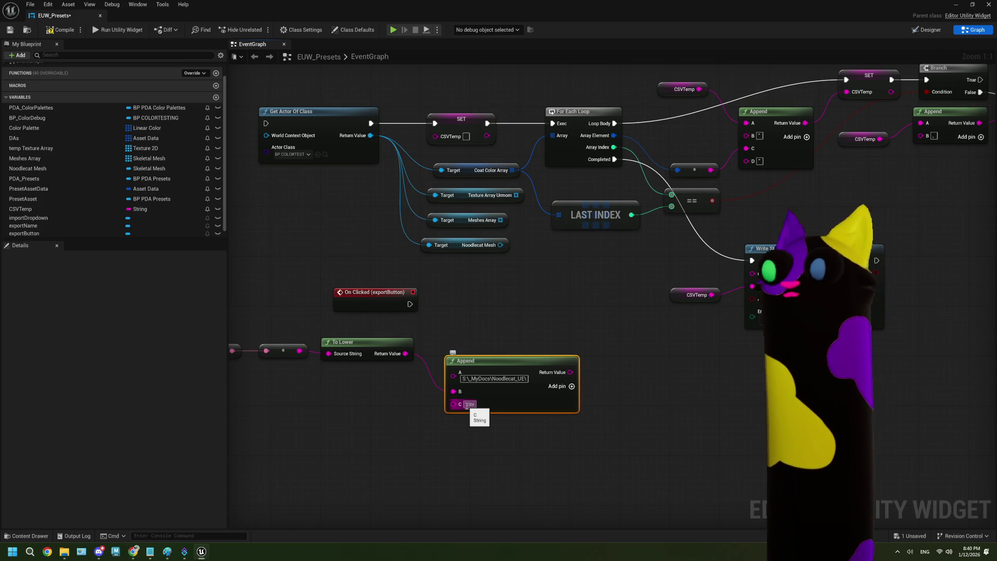
left_click(437, 436)
mouse_move(575, 372)
left_mouse_down()
mouse_move(692, 317)
mouse_move(752, 274)
left_mouse_up()
left_click_drag(539, 369, 538, 338)
Wire On Clicked (exportButton) into Get Actor Of Class and save EUW_Presets.
mouse_move(410, 304)
left_mouse_down()
mouse_move(272, 154)
mouse_move(273, 129)
left_mouse_up()
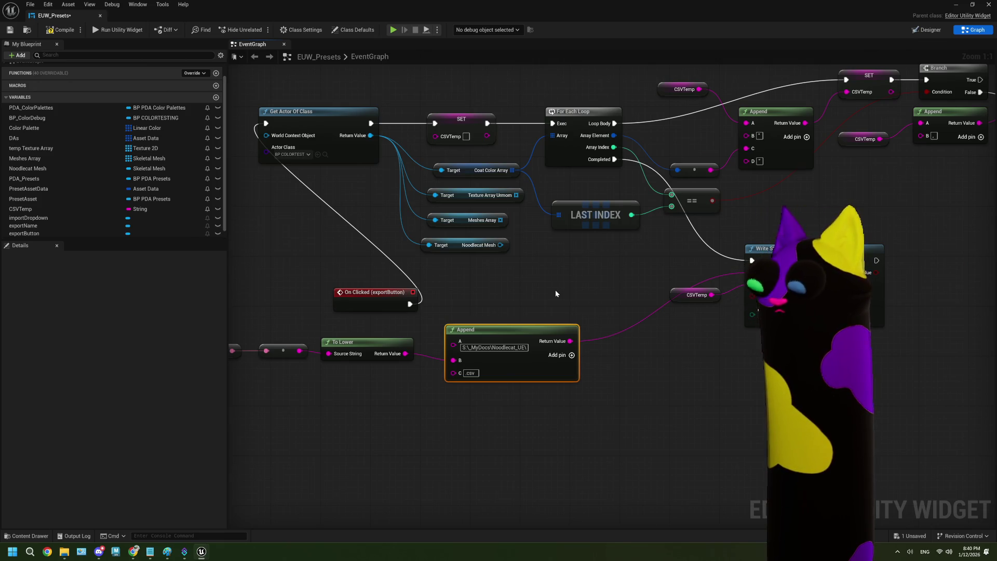
scroll(527, 300, "down", 3)
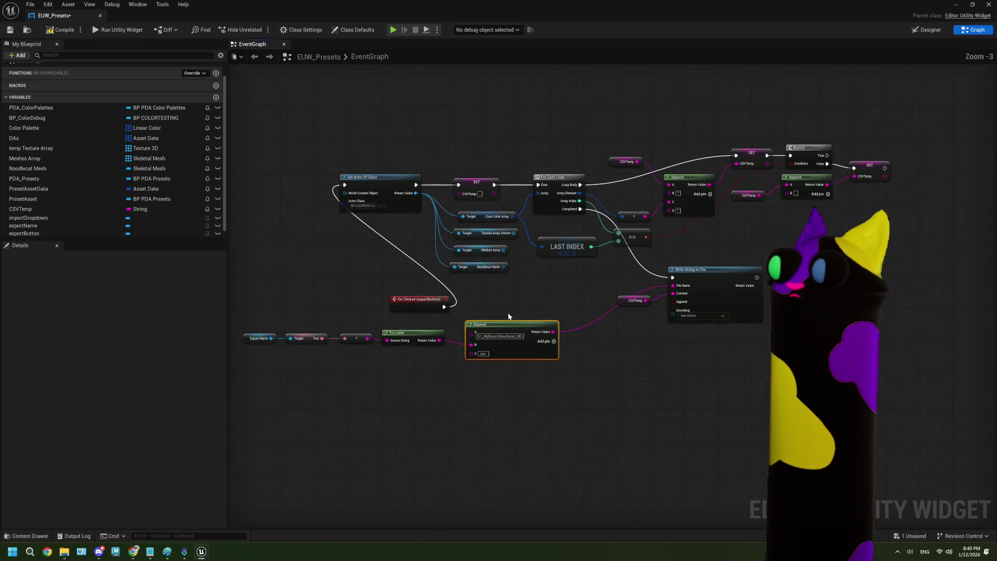
key("ctrl+s")
mouse_move(447, 307)
left_mouse_down()
mouse_move(375, 270)
mouse_move(321, 188)
left_mouse_up()
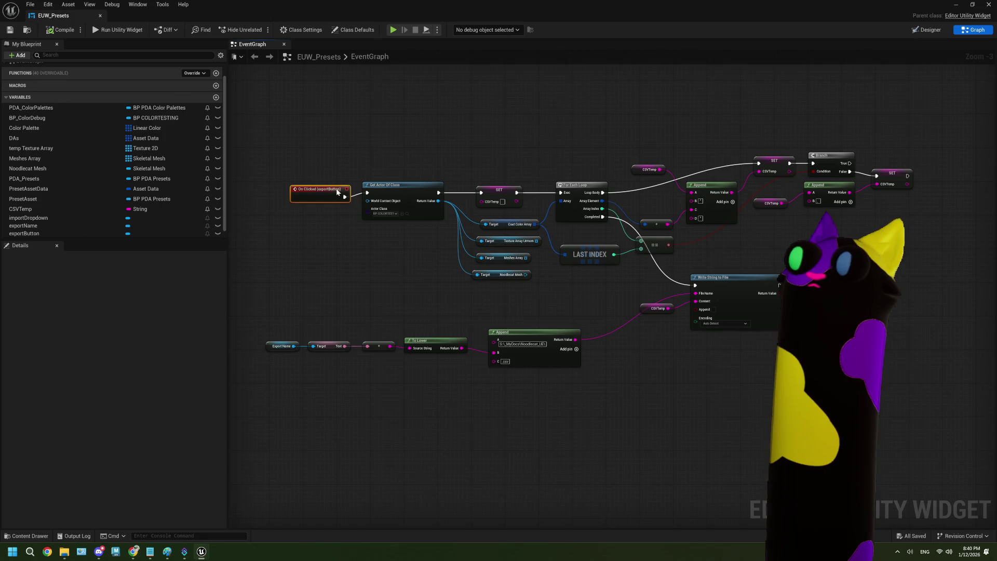
scroll(676, 299, "up", 1)
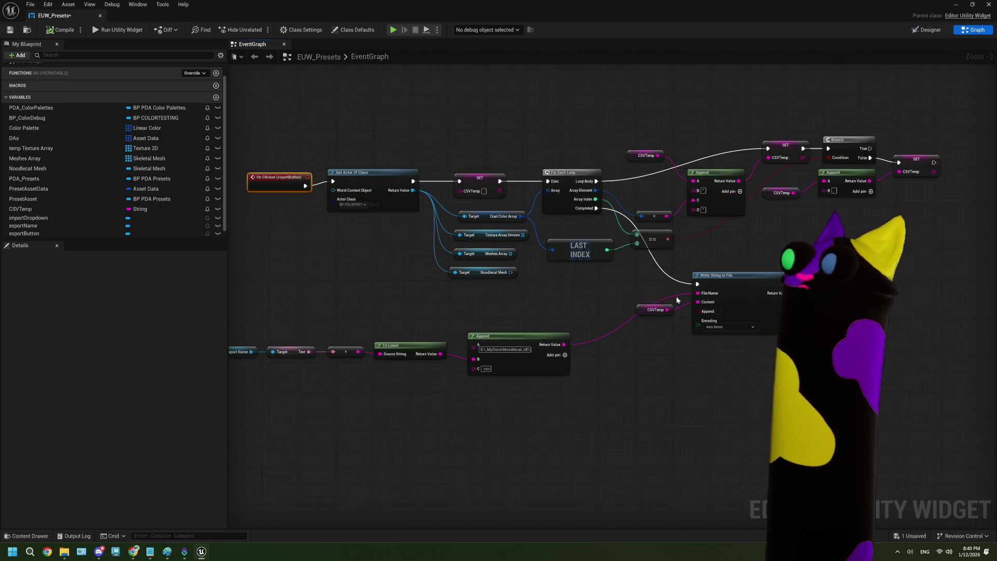
left_click(956, 4)
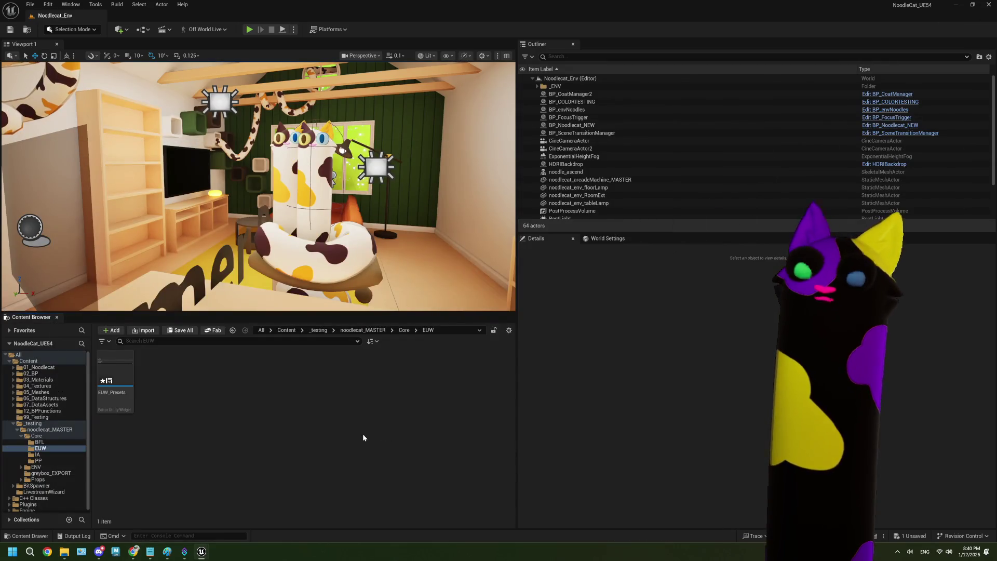
Select the BP_COLORTESTING actor in the level and clear its property filter.
left_click(132, 375)
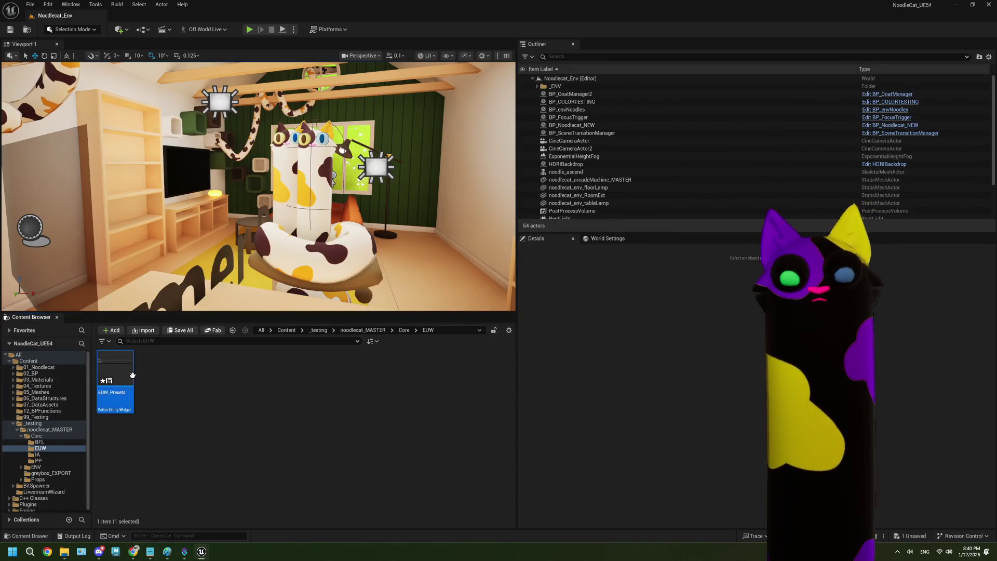
double_click(133, 375)
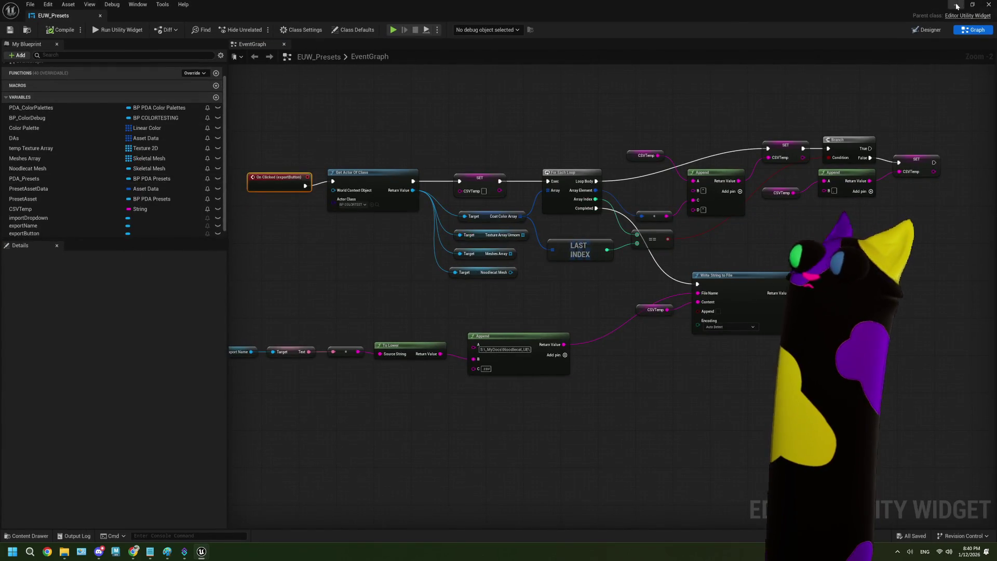
left_click(957, 5)
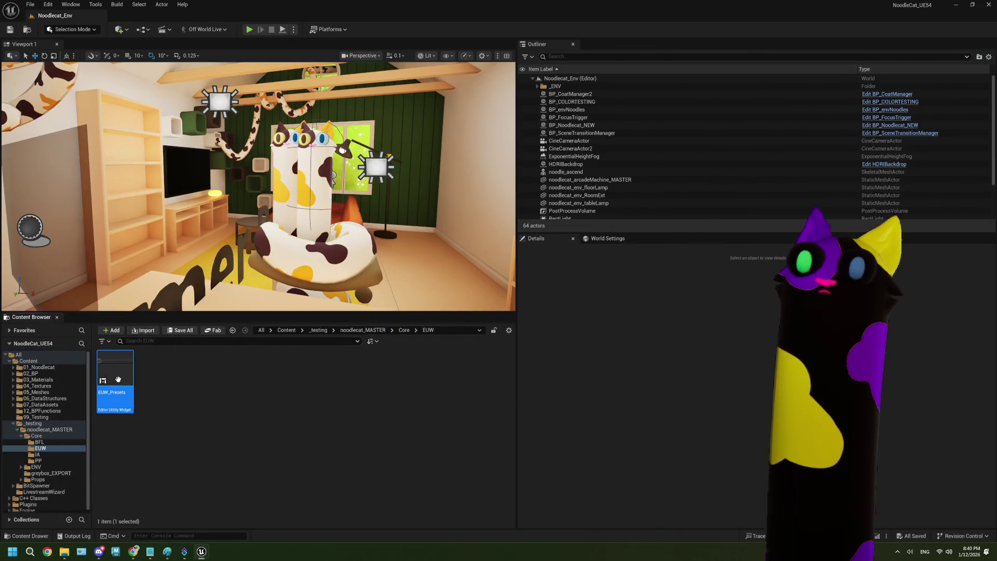
right_click(119, 379)
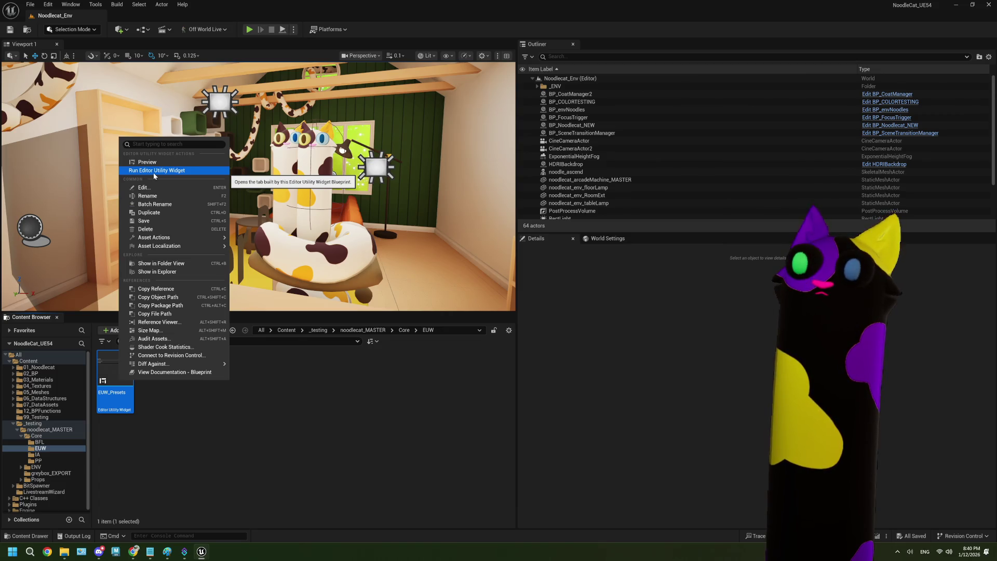
left_click(332, 179)
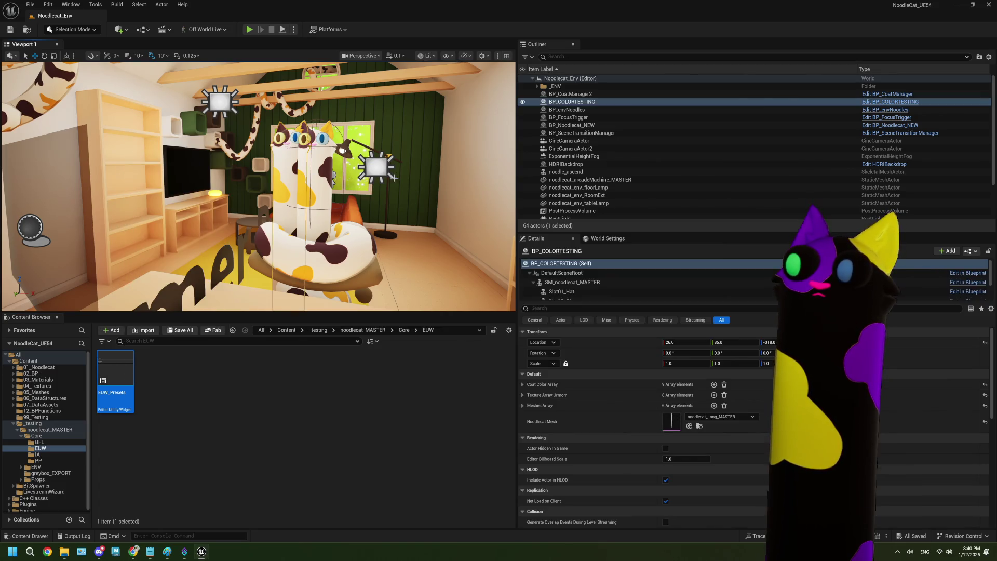
left_click(575, 308)
type("ed")
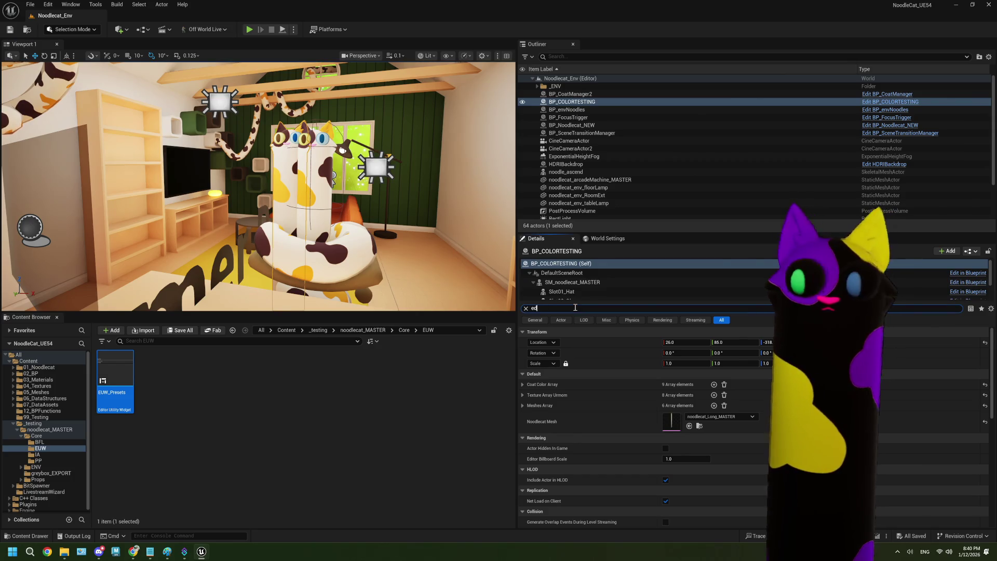
key("BackSpace")
key("BackSpace")
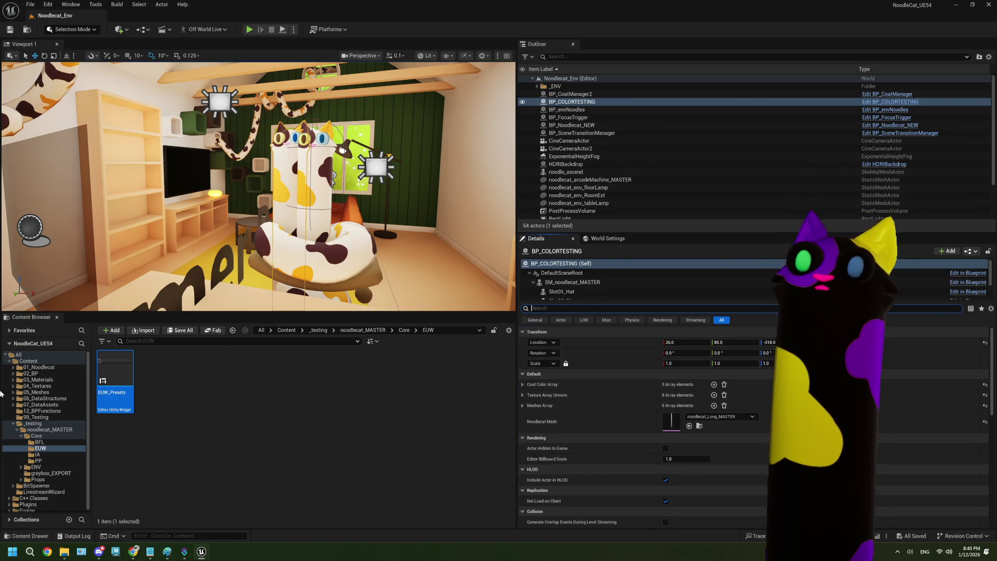
Run the EUW Presets utility and export the palette named 'test'.
right_click(120, 379)
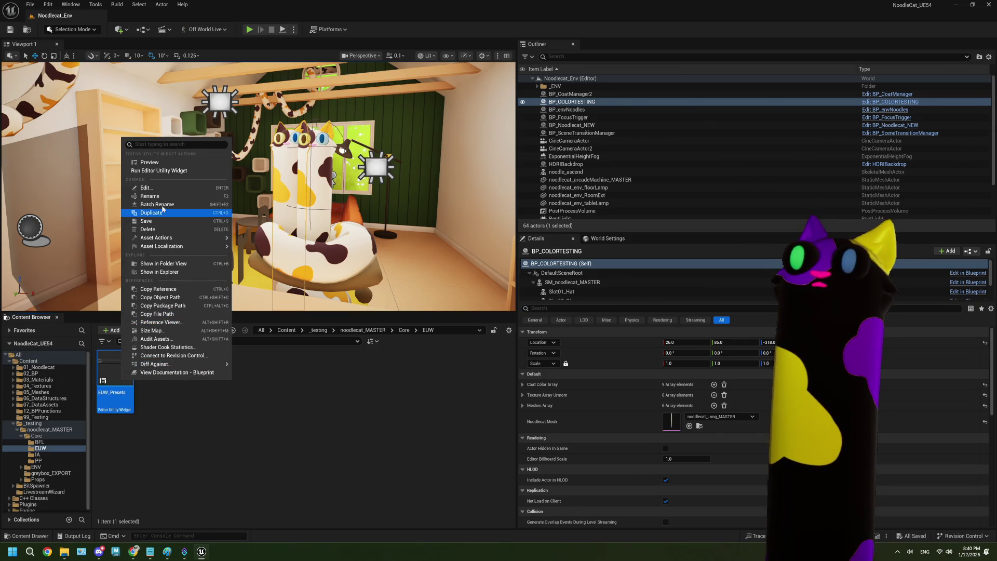
left_click(158, 170)
left_click(78, 149)
type("test")
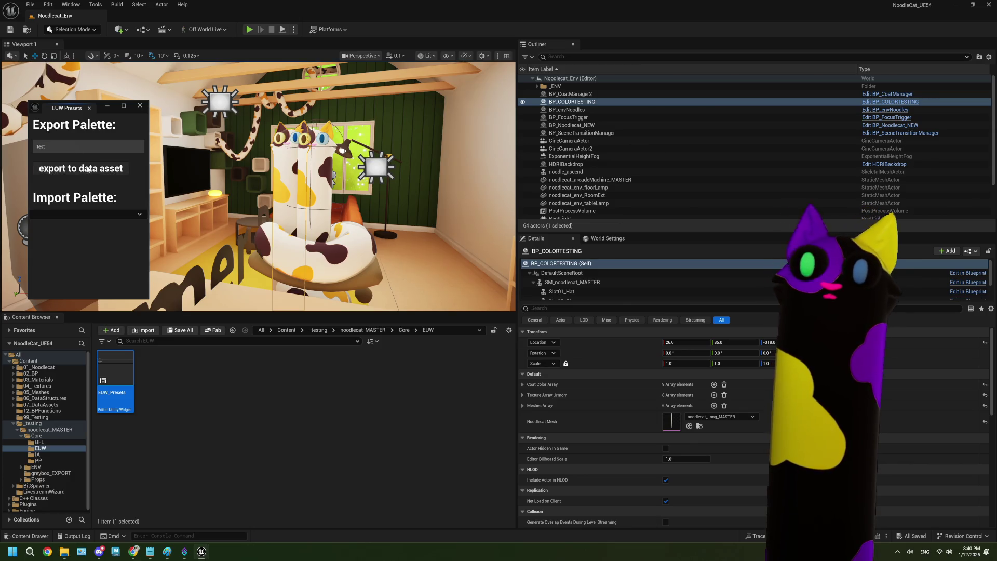
left_click(318, 408)
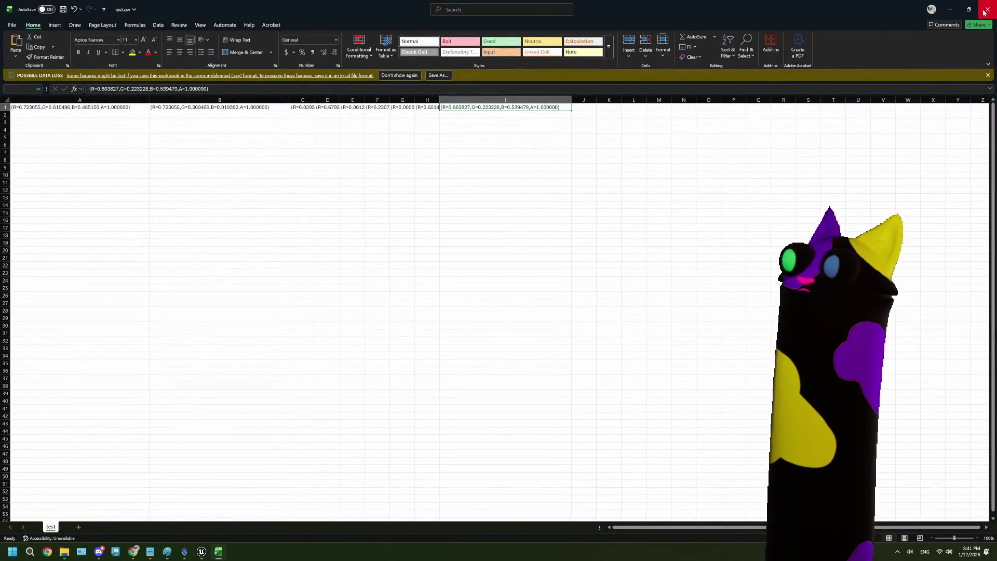
Close test.csv in Excel, discarding changes.
left_click(985, 9)
left_click(527, 331)
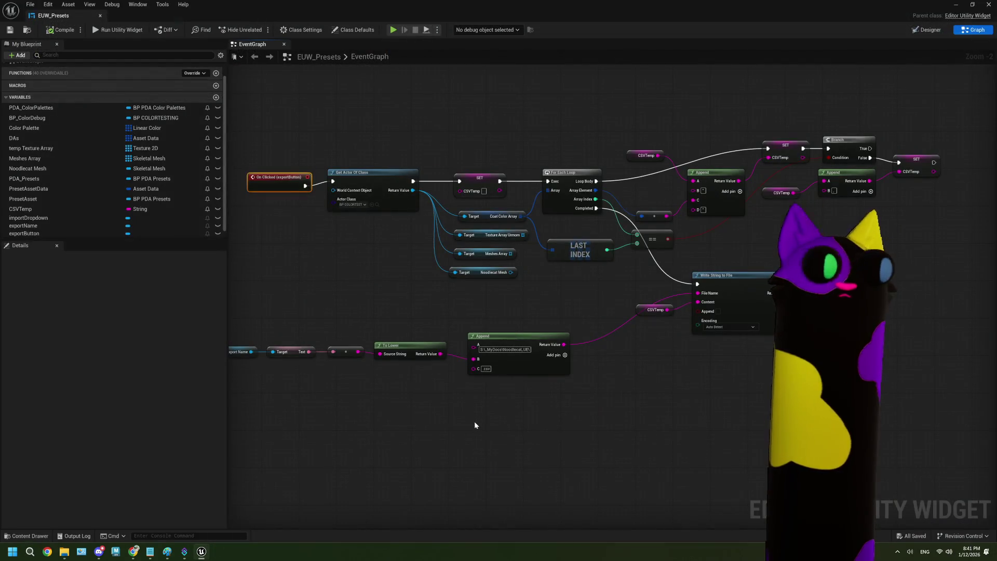
Move Write String to File lower and place the CSVTemp getter beneath it.
left_click_drag(596, 401, 555, 409)
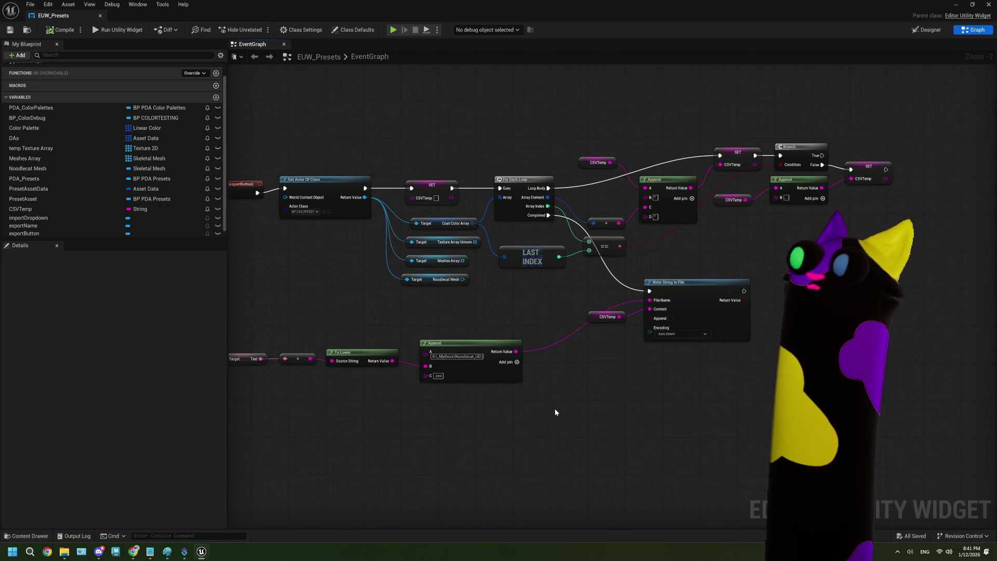
scroll(555, 408, "up", 1)
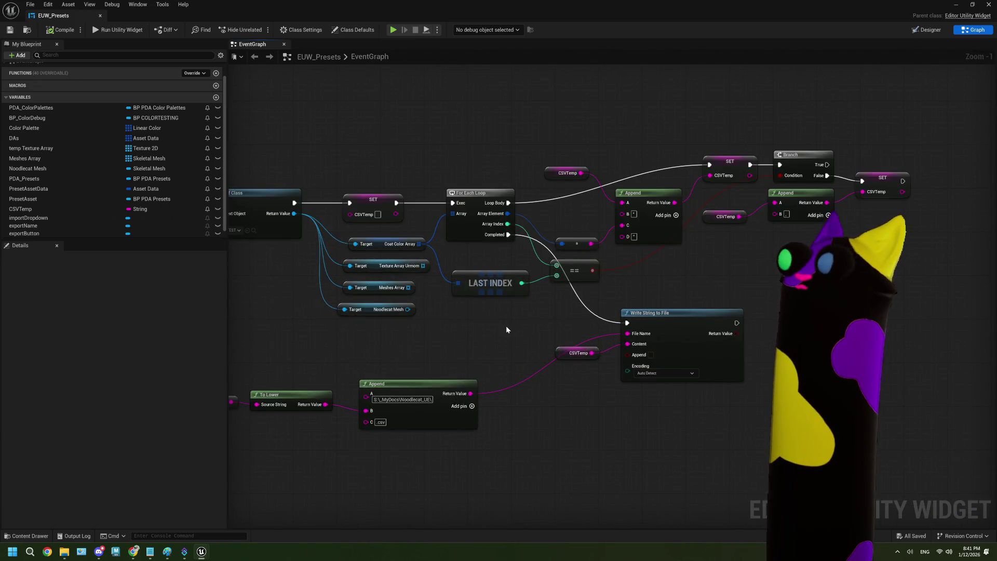
scroll(592, 350, "down", 2)
mouse_move(651, 303)
left_mouse_down()
mouse_move(659, 353)
mouse_move(656, 333)
left_mouse_up()
scroll(623, 328, "up", 1)
left_click_drag(588, 308, 590, 363)
scroll(631, 296, "down", 1)
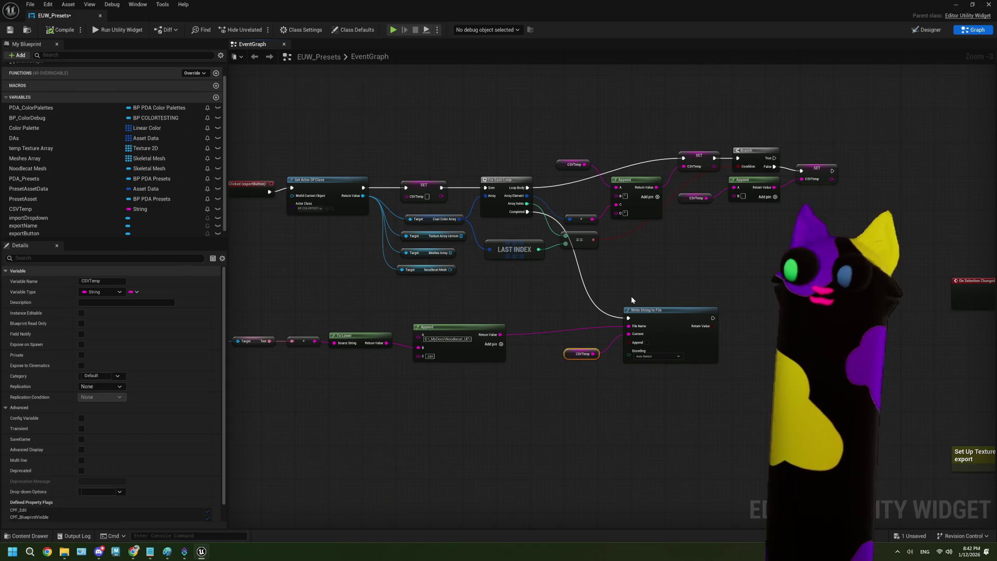
scroll(502, 245, "up", 3)
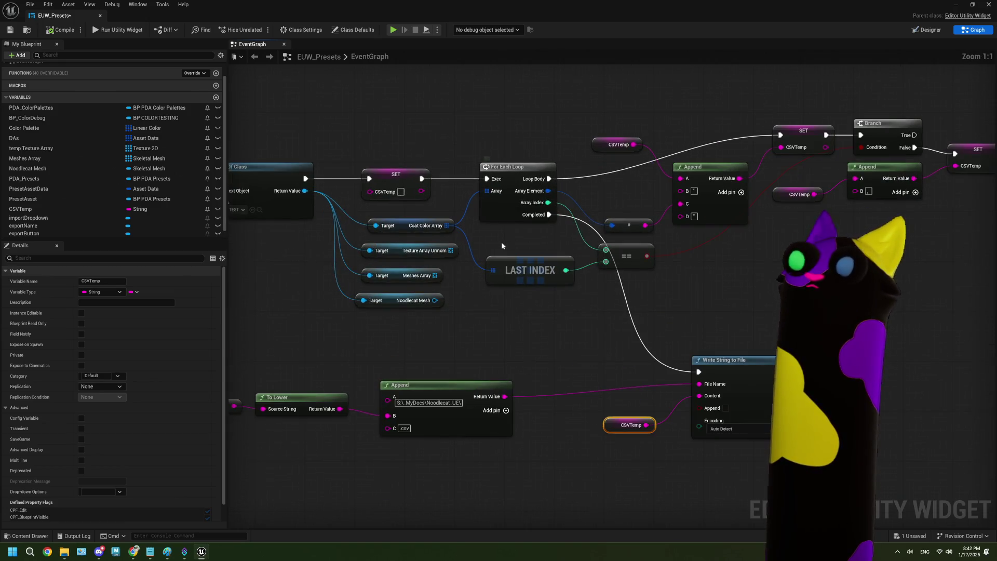
Shift the lower row of nodes further down and select them with the CSVTemp getter.
mouse_move(478, 192)
left_mouse_down()
mouse_move(436, 139)
mouse_move(571, 218)
mouse_move(944, 291)
left_mouse_up()
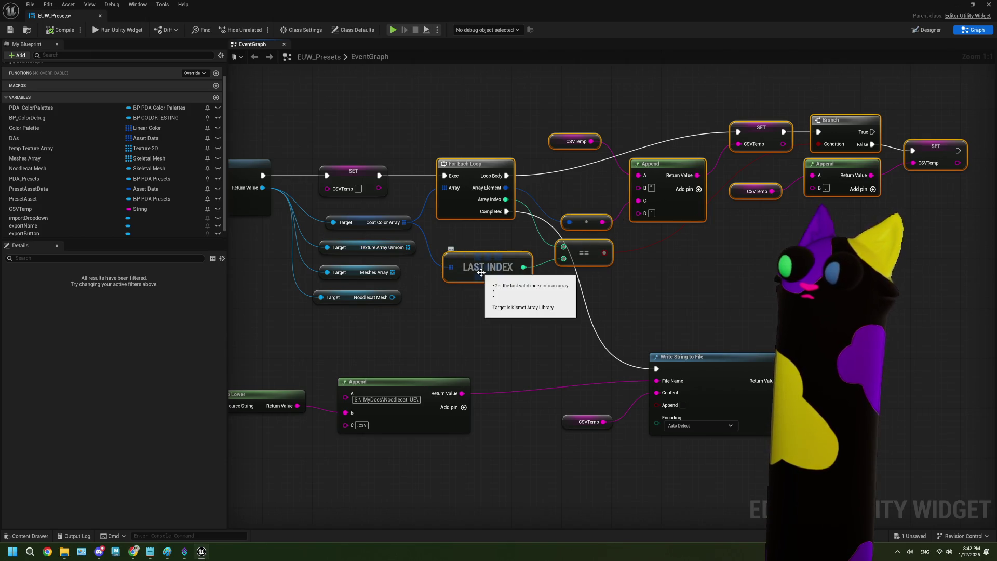
scroll(480, 273, "down", 4)
mouse_move(584, 409)
left_mouse_down()
mouse_move(604, 356)
mouse_move(245, 265)
left_mouse_up()
mouse_move(436, 297)
left_mouse_down()
mouse_move(459, 378)
mouse_move(457, 446)
left_mouse_up()
scroll(697, 258, "up", 2)
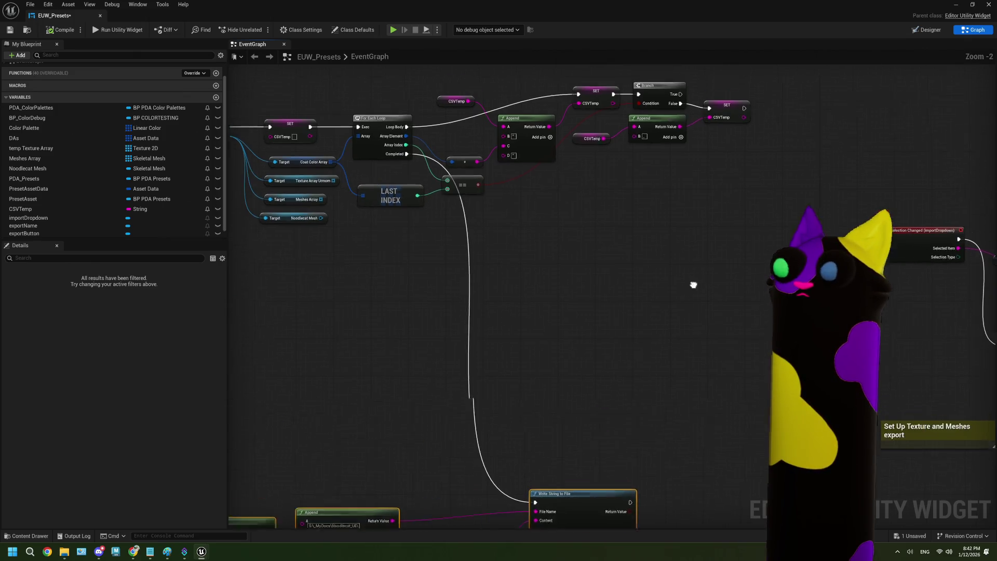
mouse_move(680, 232)
left_mouse_down()
mouse_move(690, 292)
mouse_move(634, 249)
mouse_move(467, 167)
mouse_move(468, 133)
left_mouse_up()
scroll(689, 292, "up", 3)
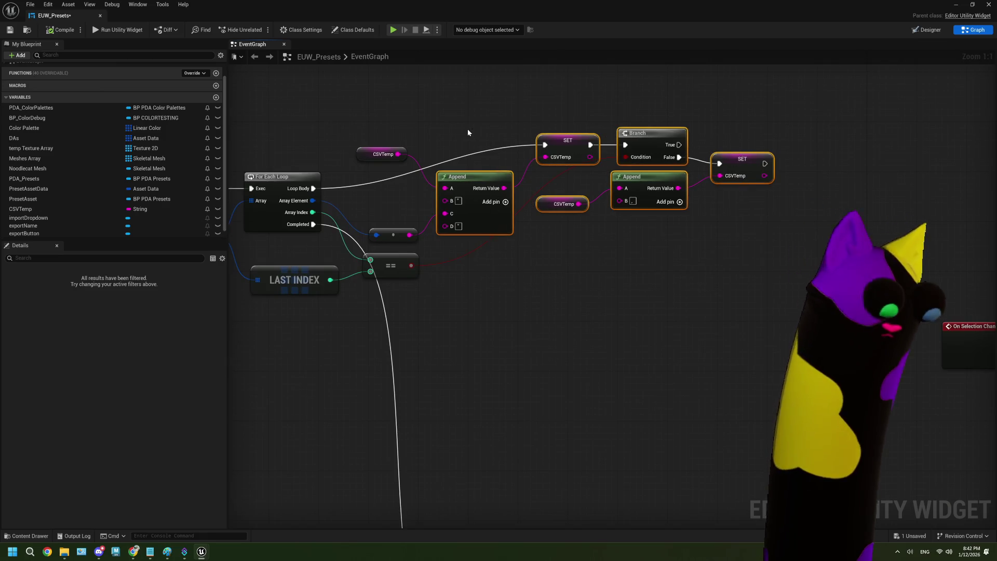
left_click_drag(392, 130, 403, 164)
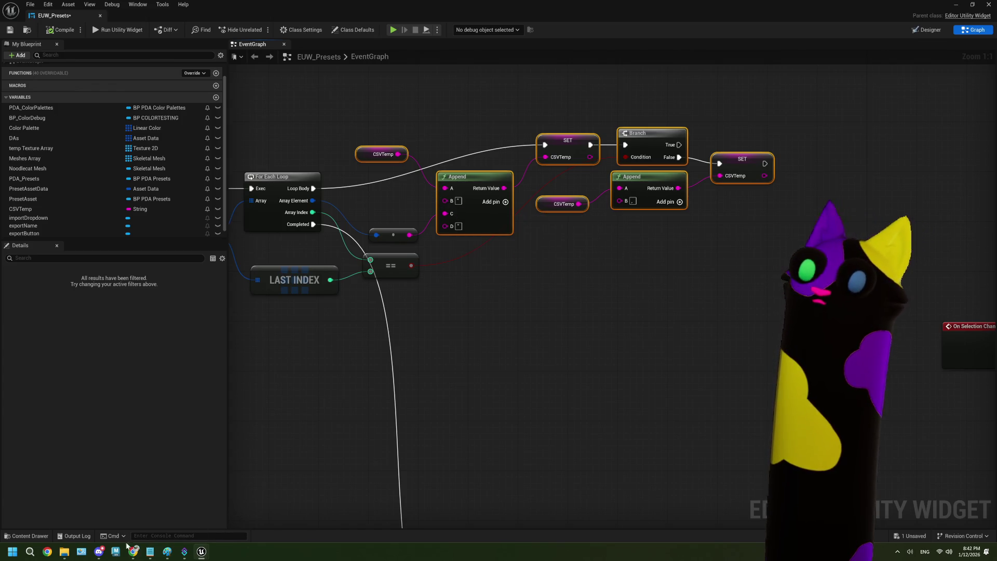
Reopen test.csv from the Noodlecat_UE folder and widen column A to show its text.
mouse_move(65, 551)
left_click(72, 523)
double_click(205, 187)
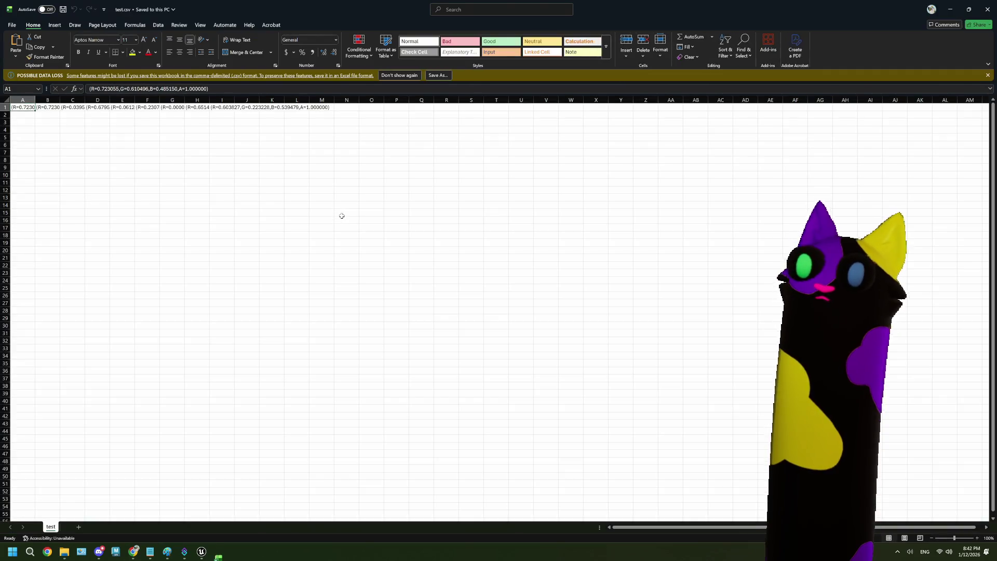
left_click_drag(35, 101, 240, 101)
left_click(945, 10)
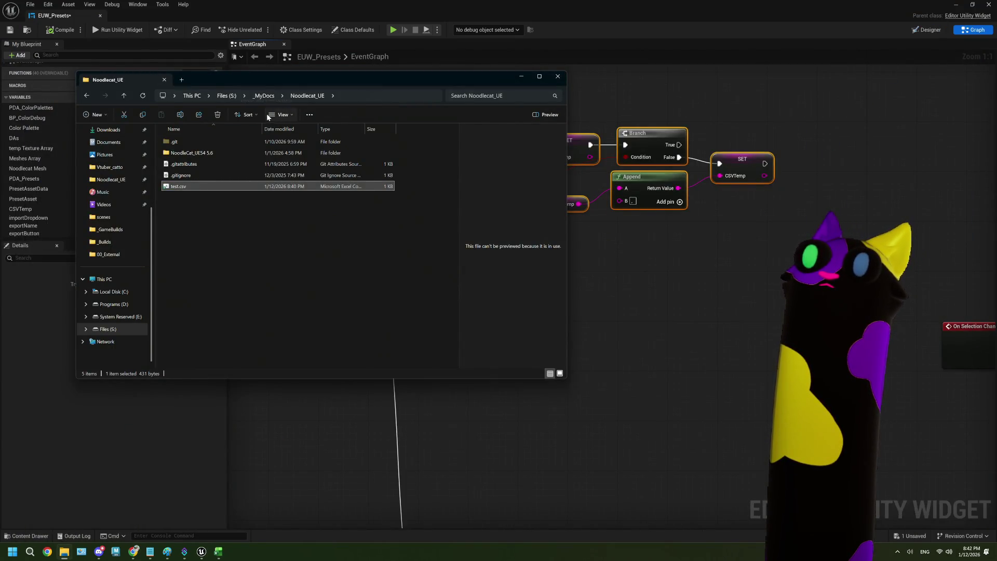
Enable the Preview pane, close Excel without saving, preview test.csv, then minimize Explorer.
left_click(283, 114)
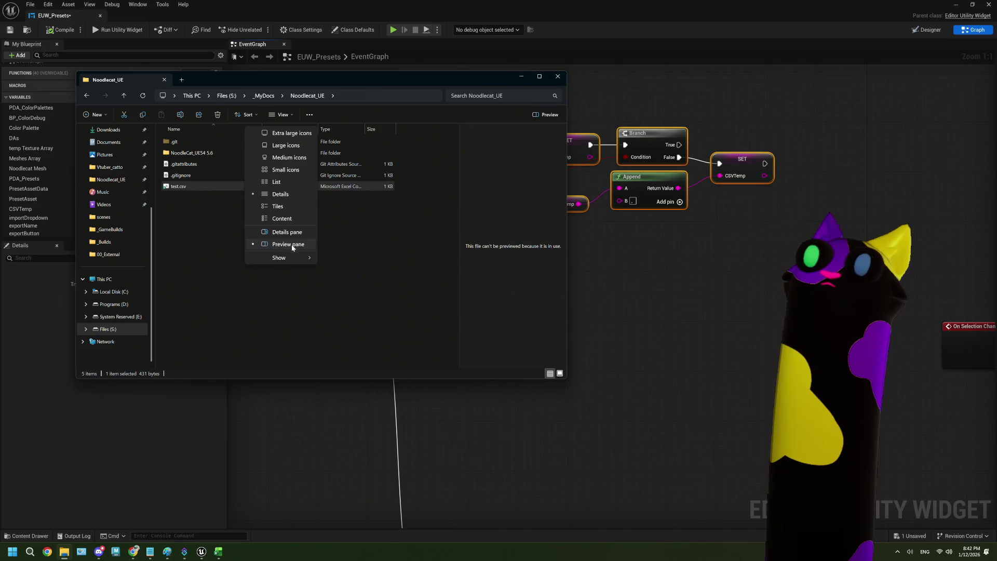
left_click(270, 226)
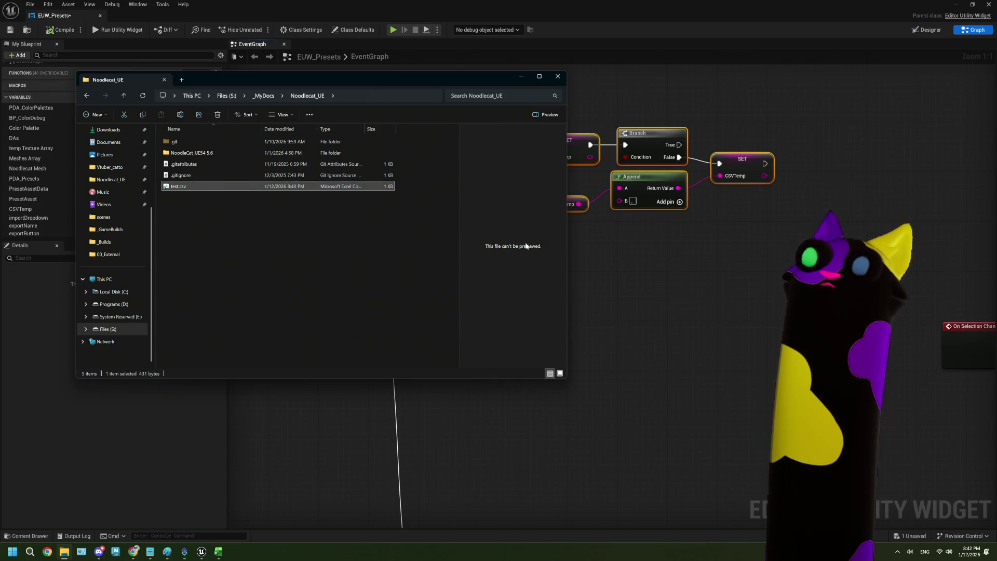
left_click(218, 551)
left_click(987, 9)
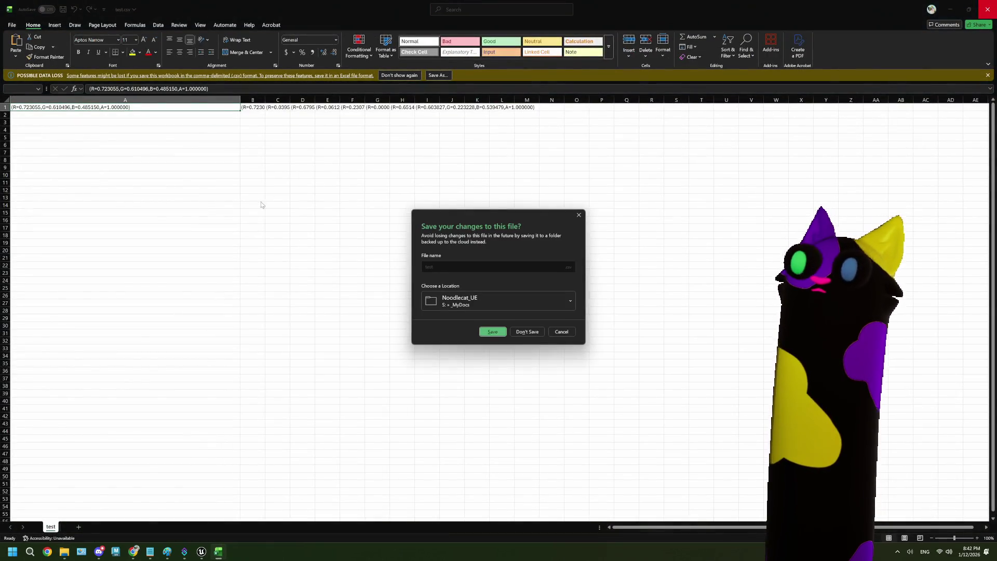
left_click(527, 332)
left_click(195, 186)
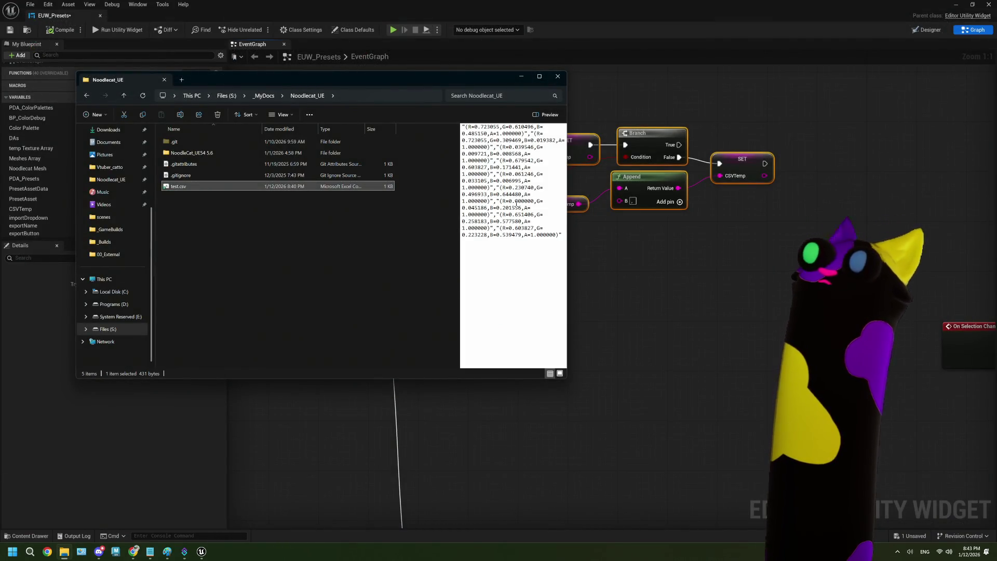
left_click(521, 81)
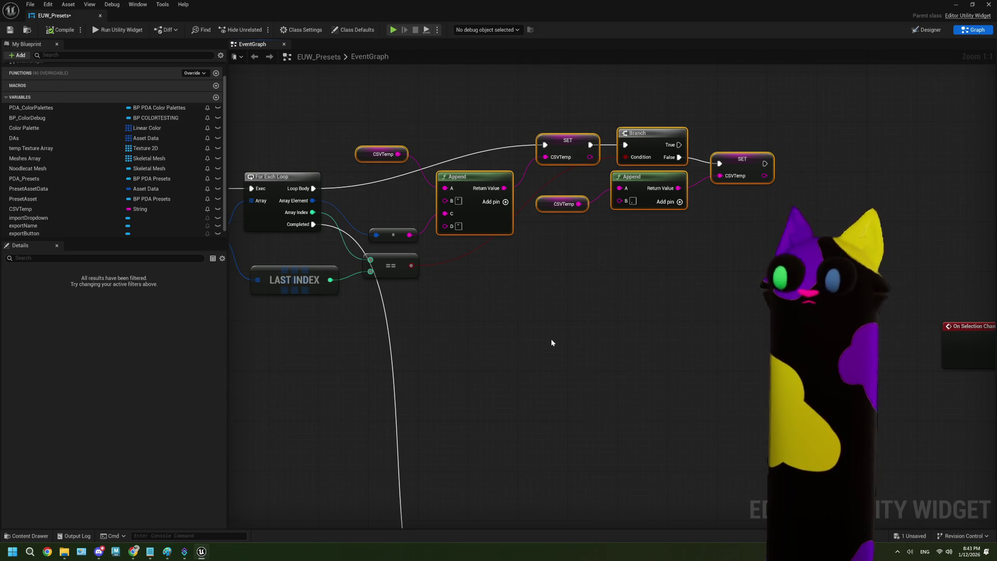
Collapse the selected Append, SET and Branch nodes into a function named AppendToCSVString.
scroll(489, 337, "down", 1)
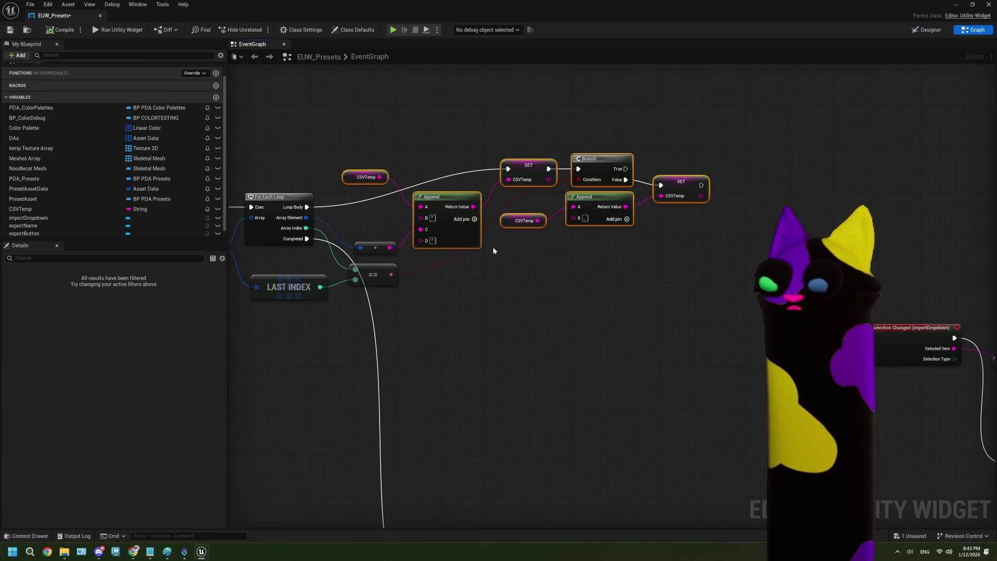
right_click(462, 237)
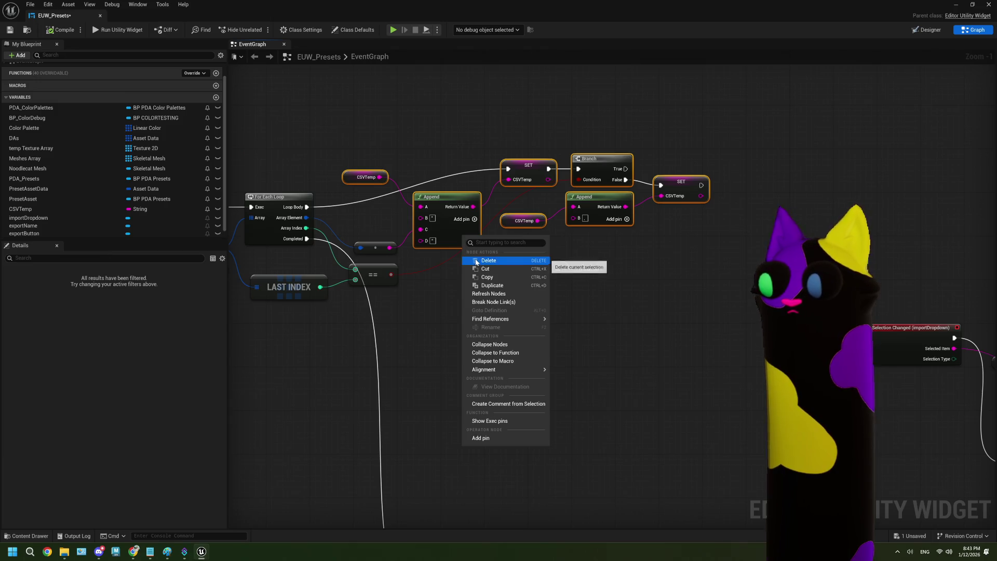
left_click(499, 353)
type("AppendToCSVString")
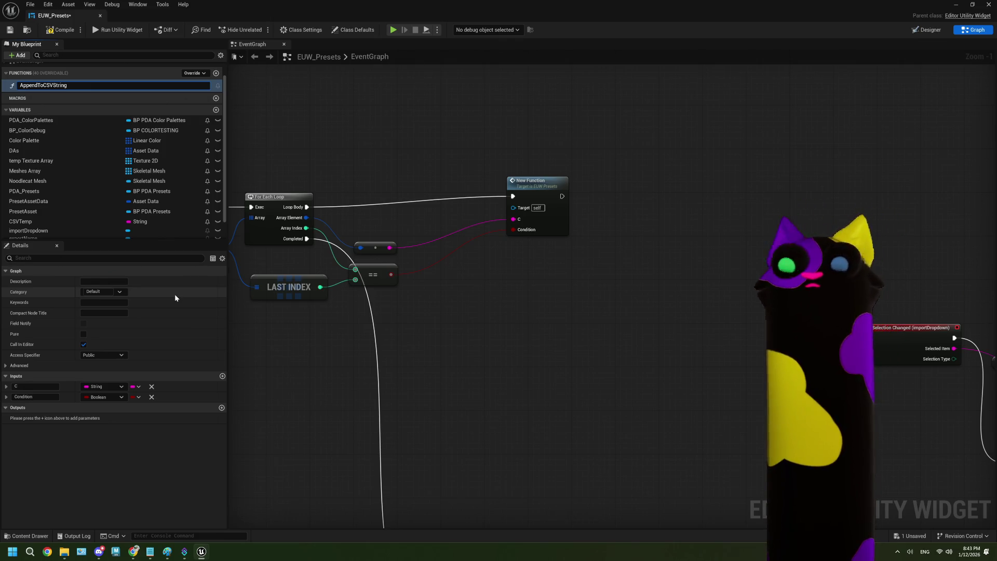
key("Return")
left_click(541, 230)
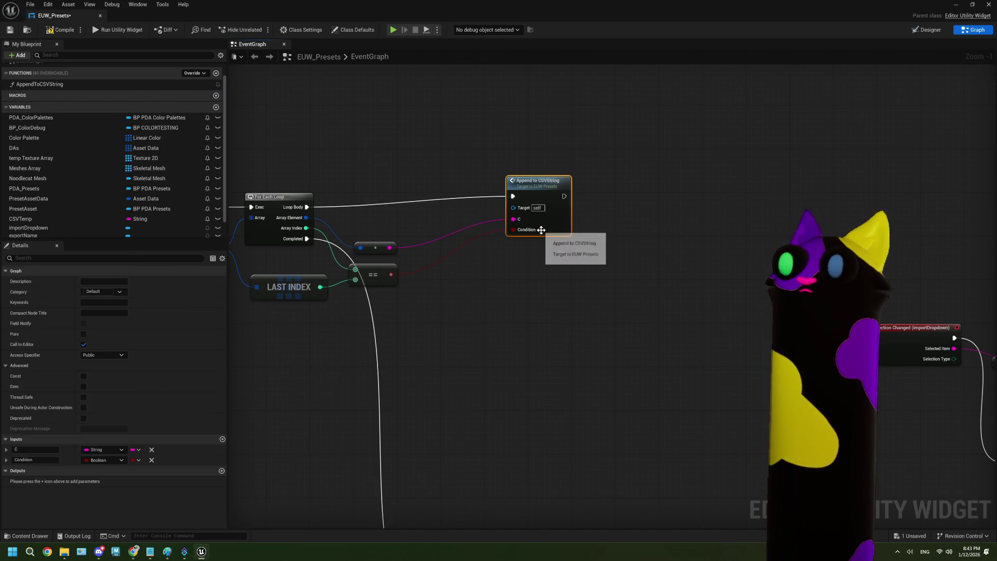
Cut the LAST INDEX and == comparison nodes out of the event graph.
double_click(541, 229)
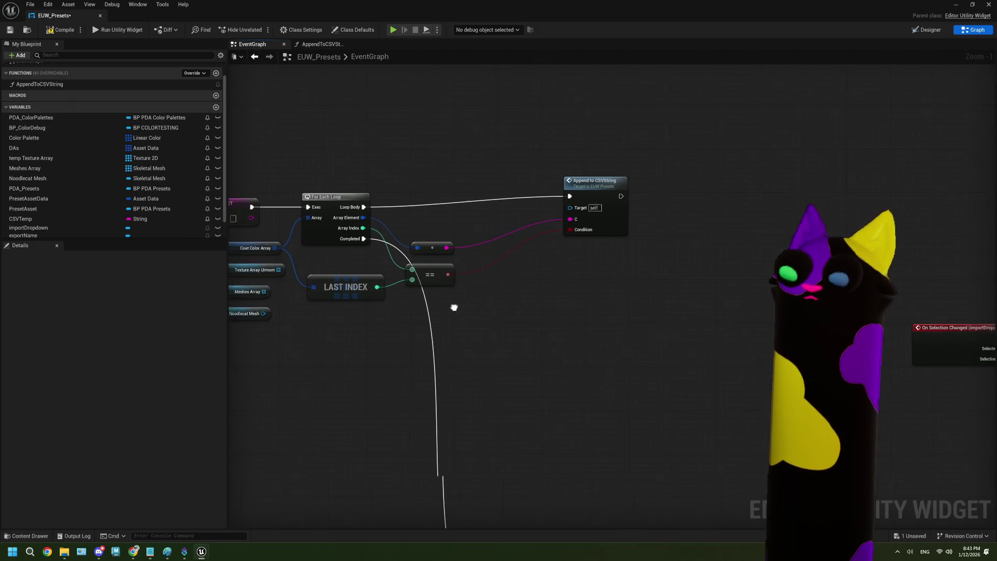
scroll(460, 309, "up", 1)
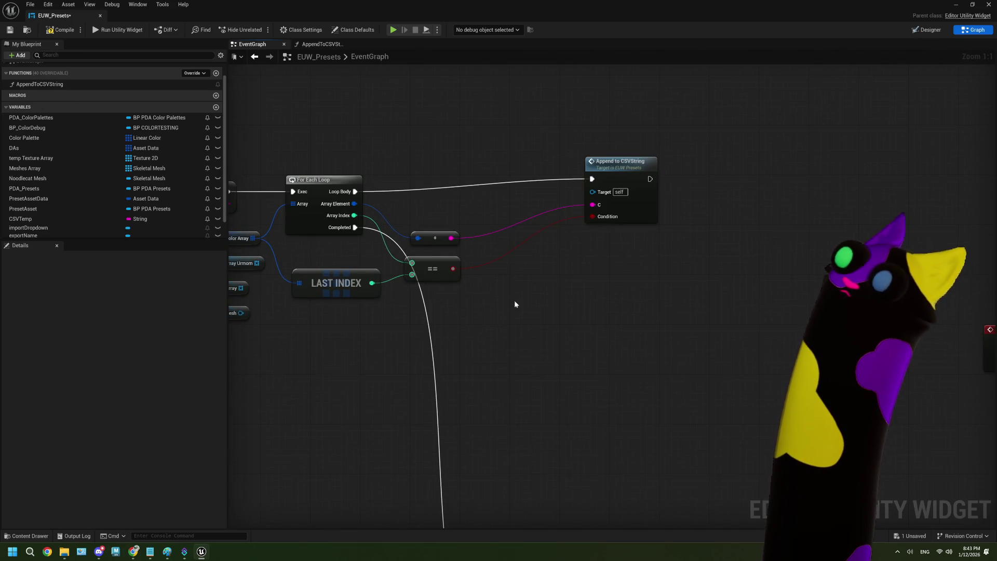
left_click_drag(575, 263, 539, 256)
mouse_move(423, 308)
left_mouse_down()
mouse_move(336, 293)
mouse_move(296, 272)
left_mouse_up()
right_click(298, 274)
left_click_drag(329, 331, 415, 329)
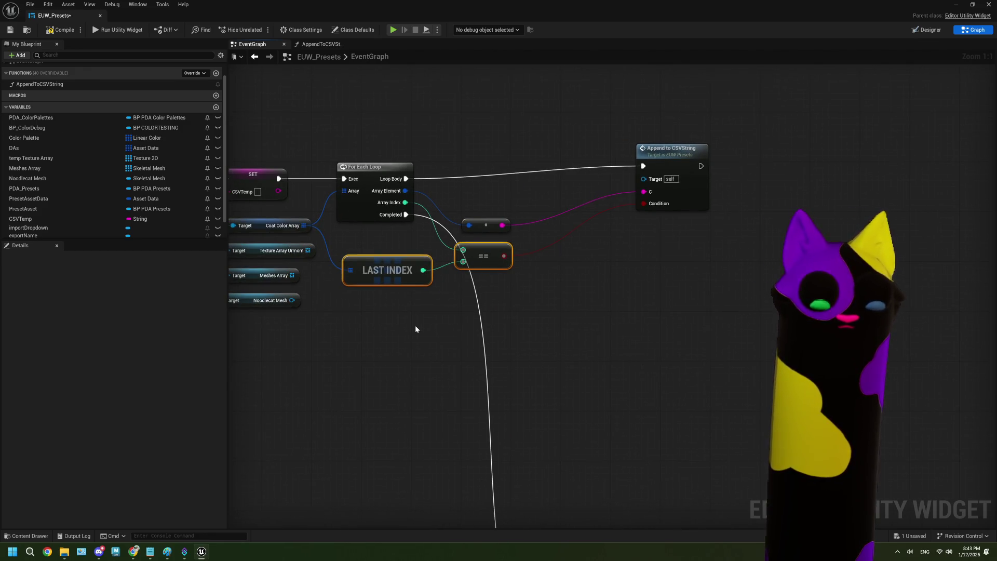
key("Delete")
Open the AppendToCSVString function graph and paste the comparison nodes there.
left_click(688, 206)
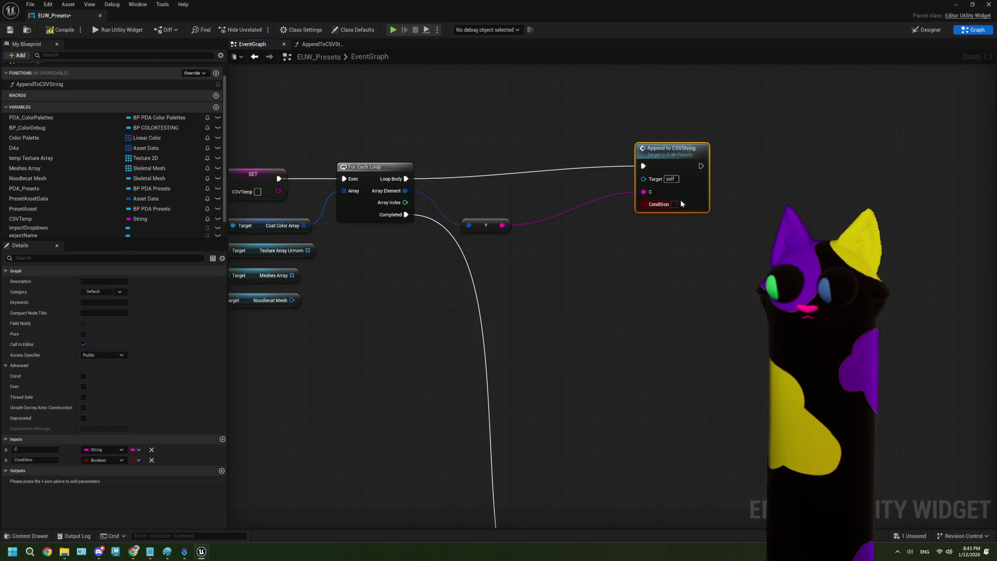
double_click(678, 203)
key("ctrl+v")
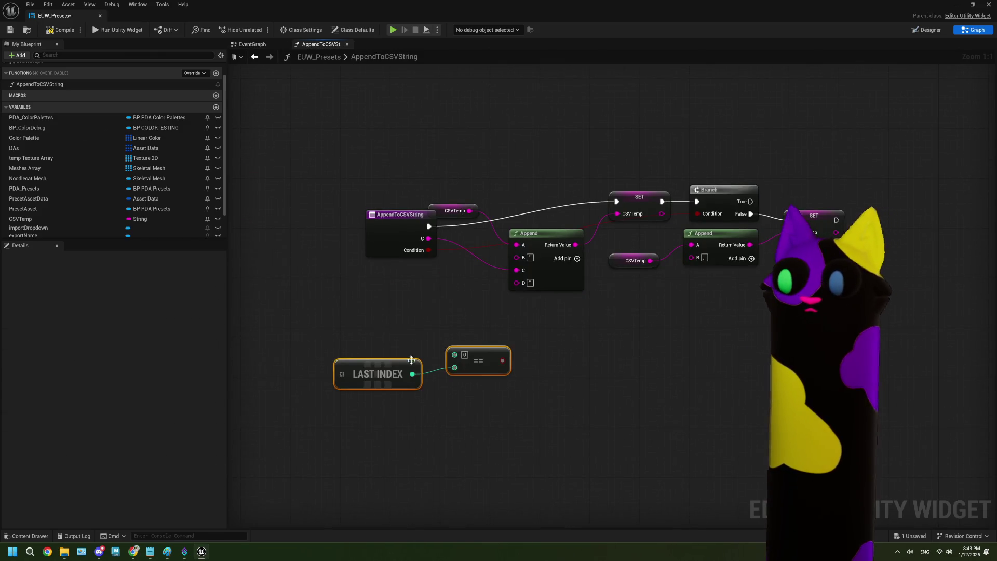
Wire the == result to the Branch condition and rename input C to stringToAppend.
left_click_drag(502, 361, 699, 214)
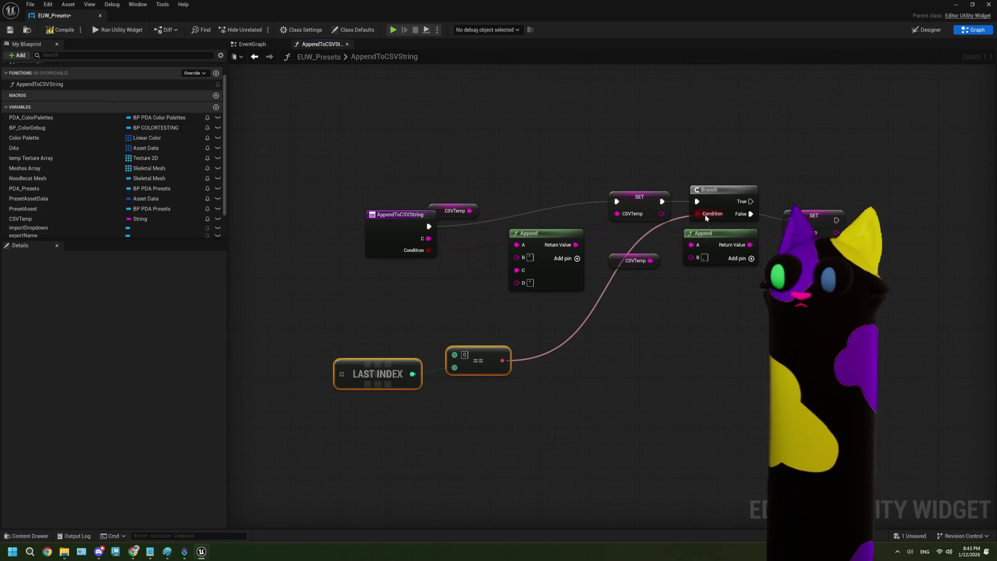
left_click(396, 238)
left_click_drag(383, 241, 339, 247)
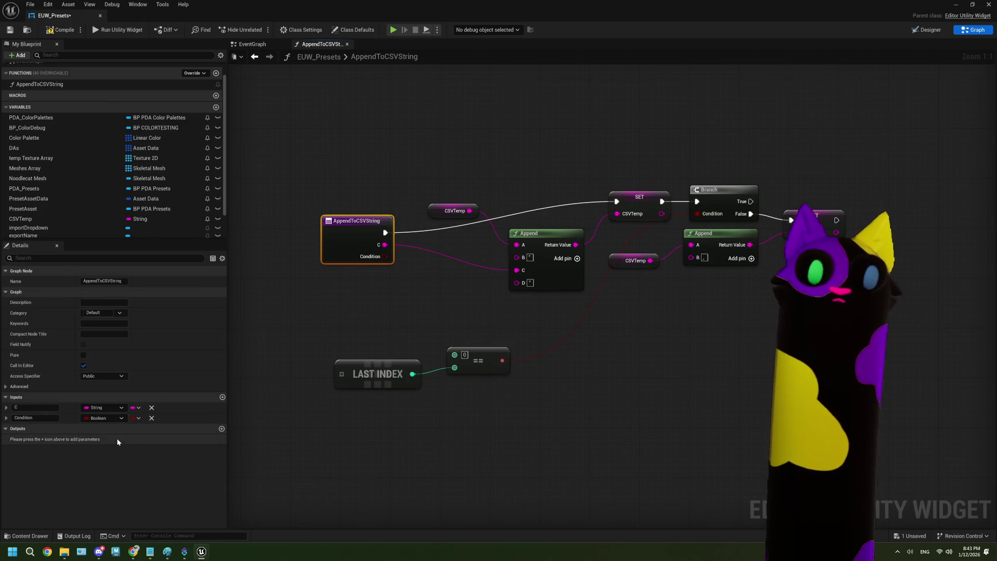
left_click(50, 408)
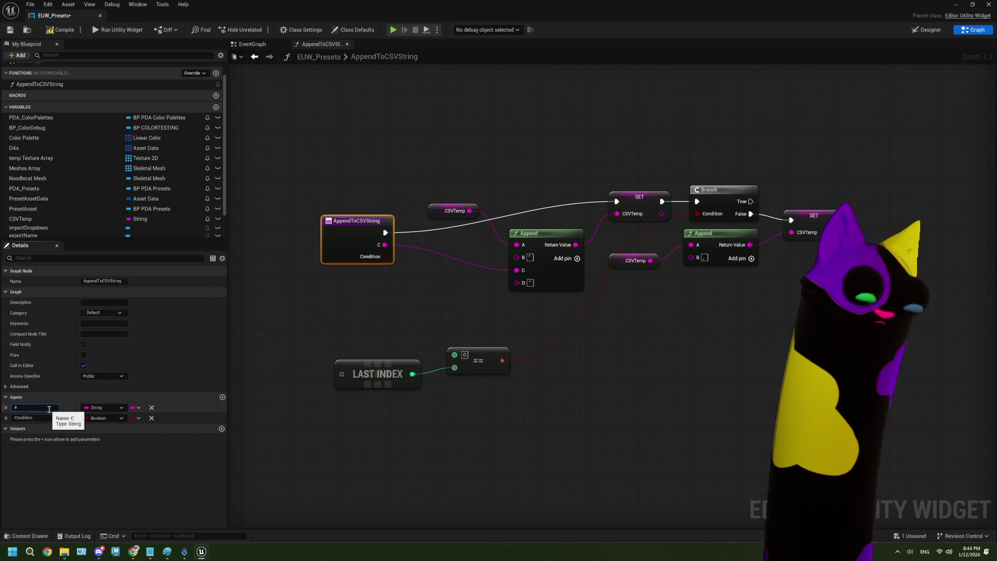
type("tringToAppend")
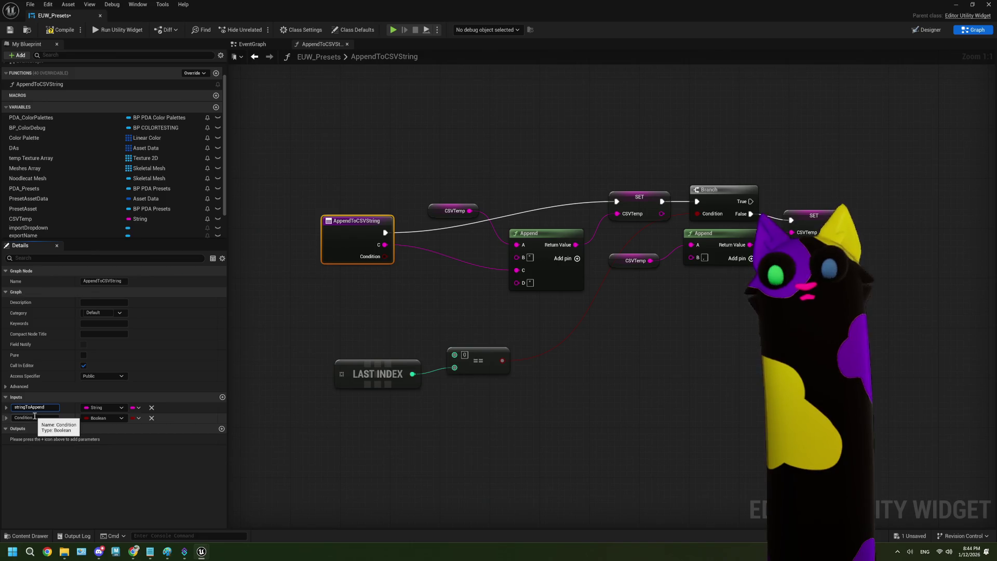
key("Return")
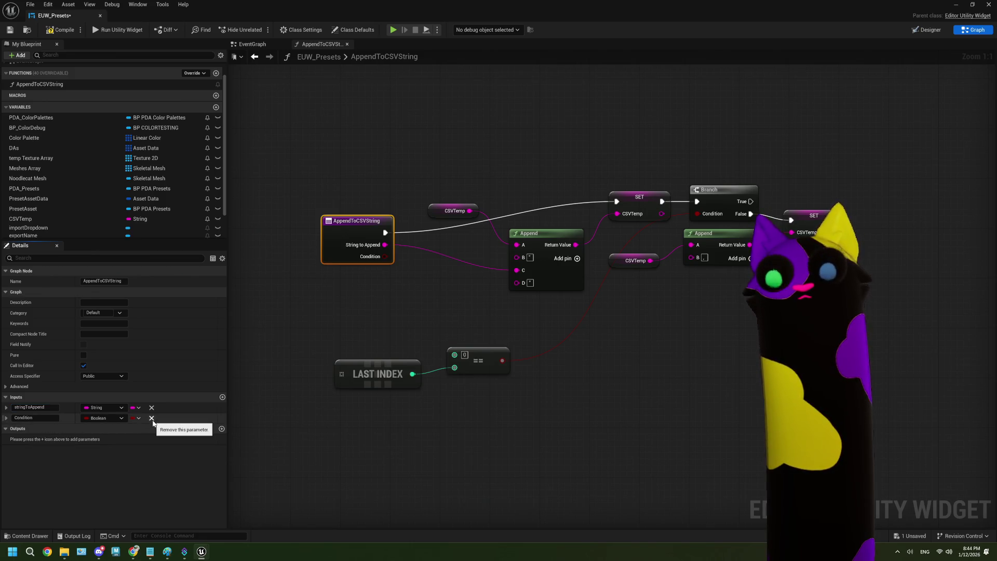
Replace the Condition input with a new Boolean input named LastIndex.
left_click(151, 418)
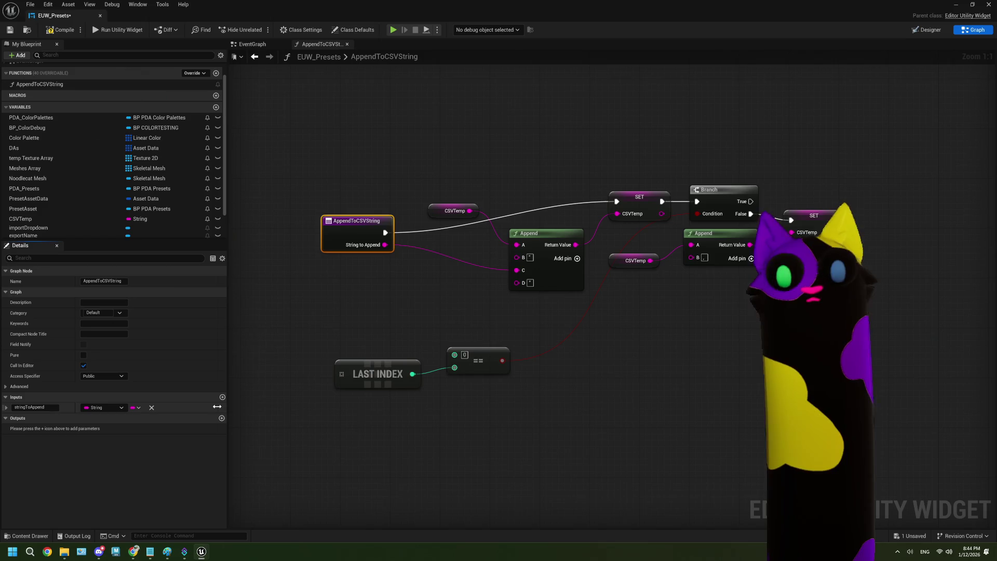
left_click(223, 397)
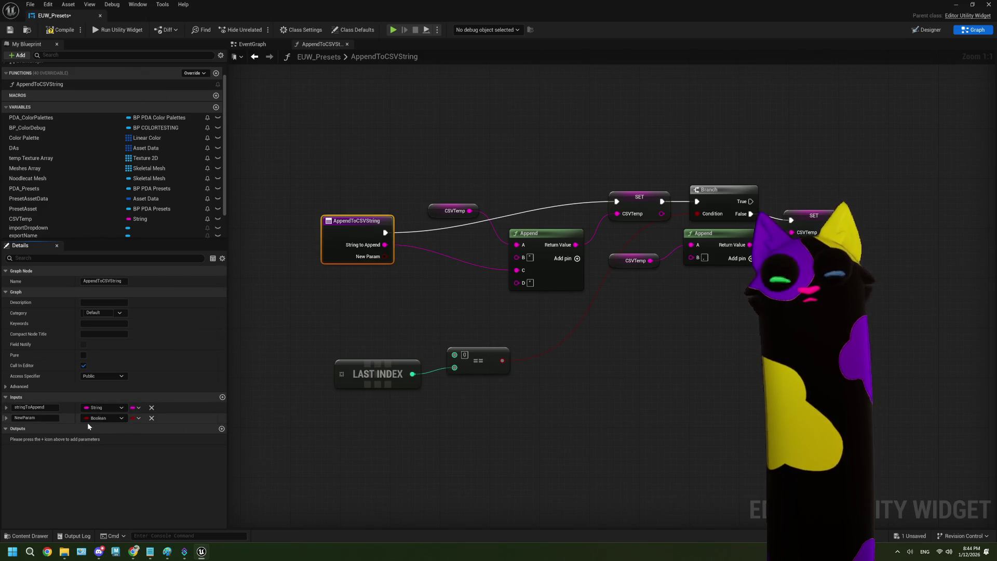
left_click(152, 419)
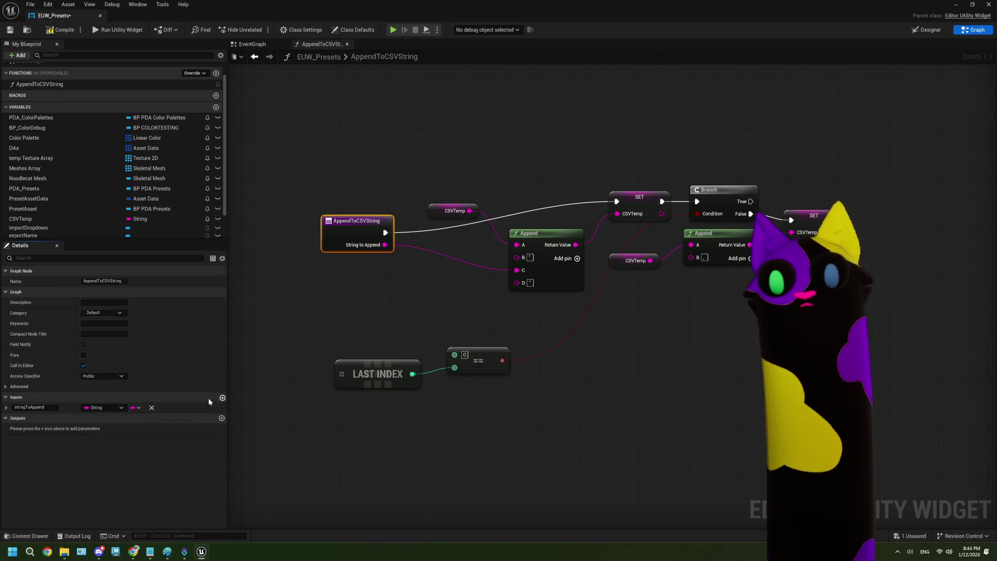
left_click(223, 398)
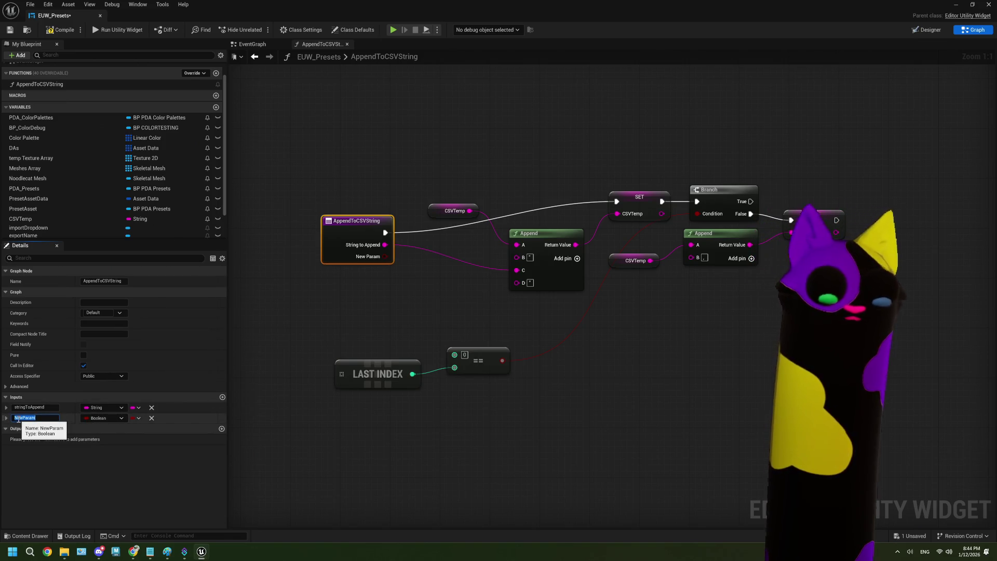
type("LastIndex")
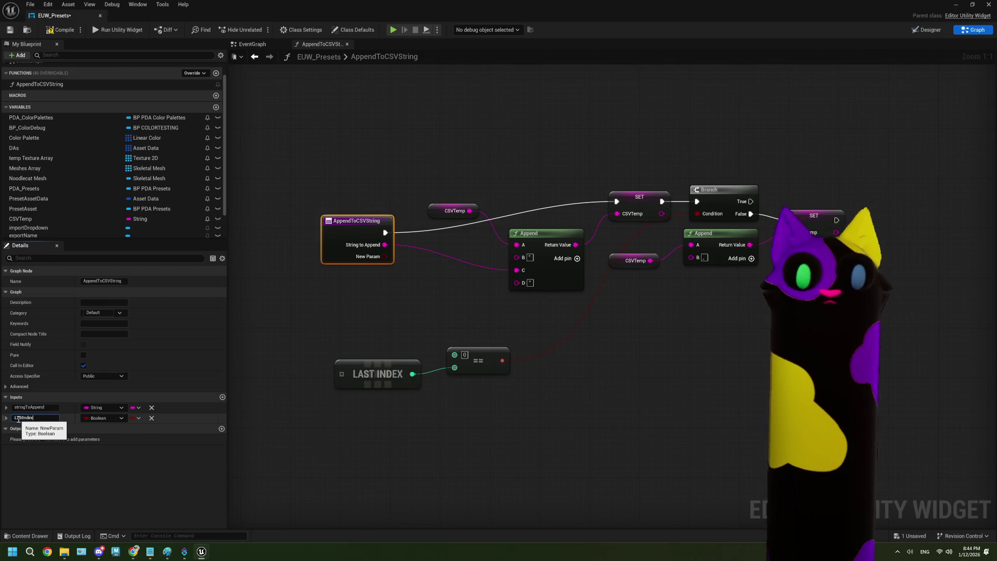
key("Return")
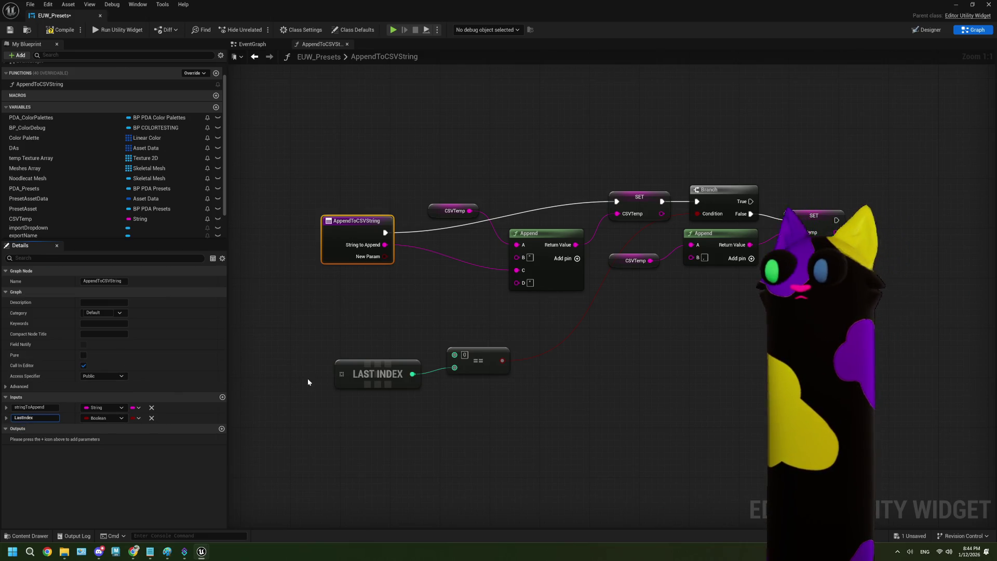
Delete the pasted comparison nodes and wire Last Index into the Branch condition.
left_click_drag(330, 363, 496, 402)
key("Delete")
mouse_move(385, 256)
left_mouse_down()
mouse_move(400, 262)
mouse_move(697, 214)
left_mouse_up()
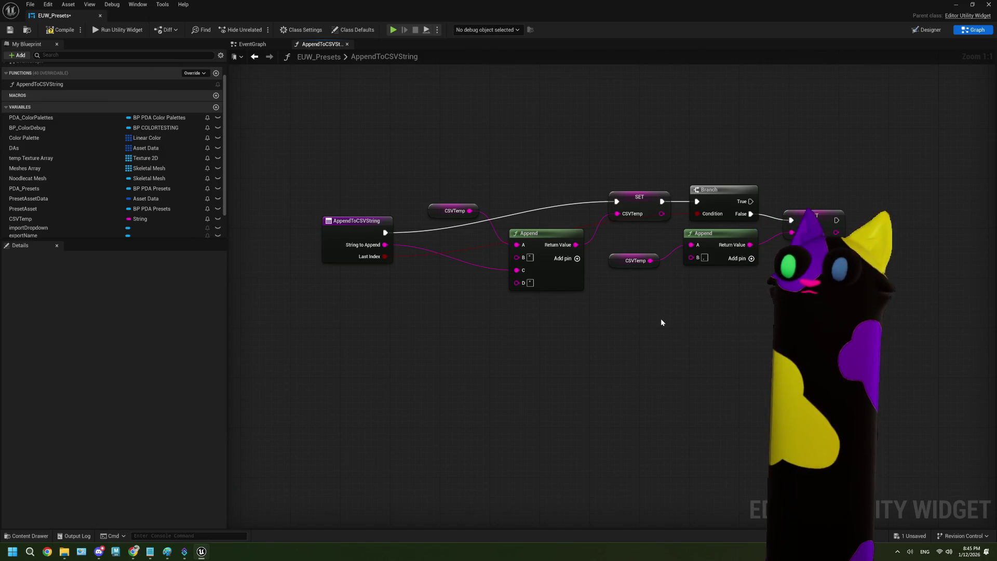
Delete the CSVTemp getter node that feeds the first Append node's A input.
left_click(450, 211)
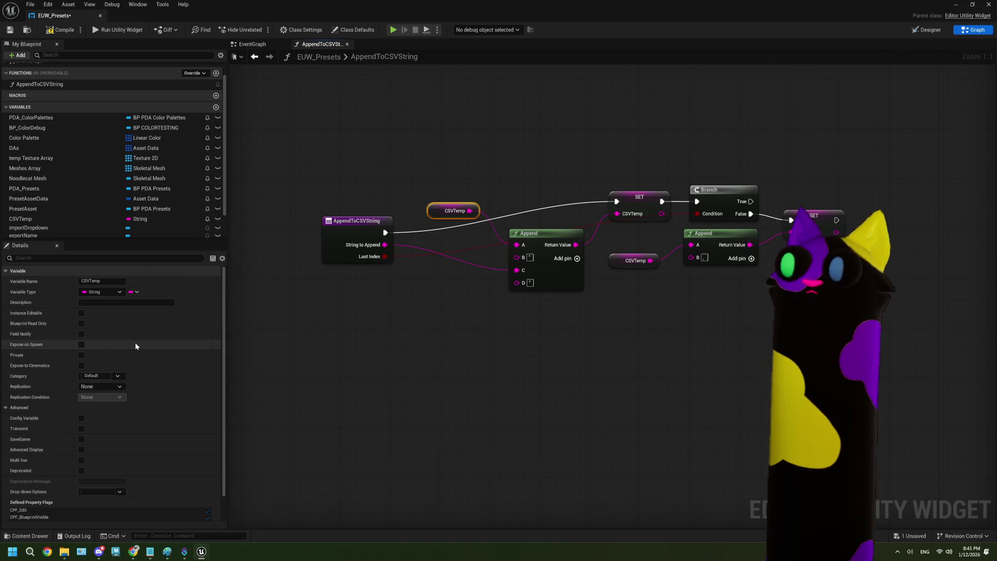
left_click(453, 211)
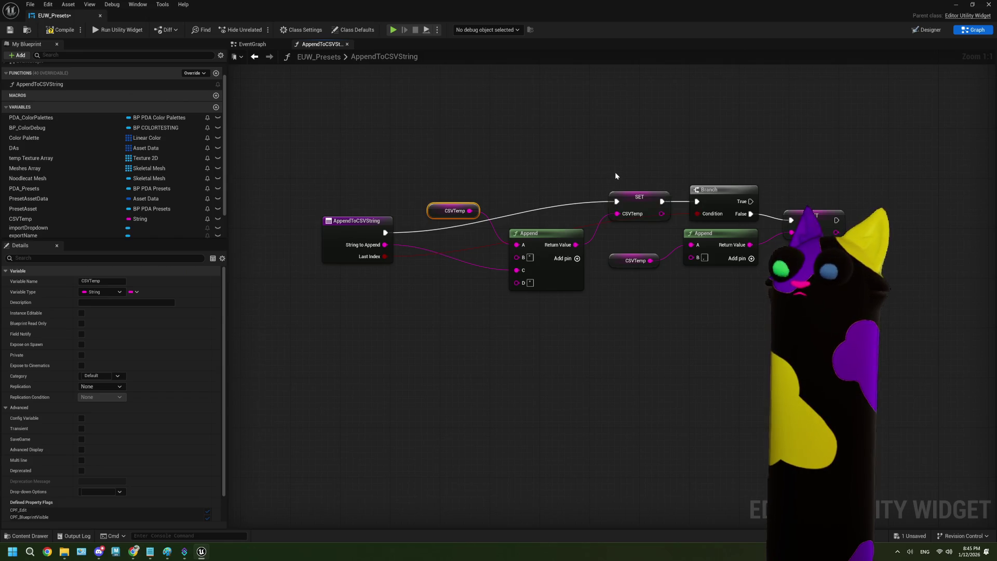
key("Delete")
Delete the SET and lower CSVTemp nodes, add a local string variable TempString, and undo its getter.
left_click_drag(614, 173, 644, 273)
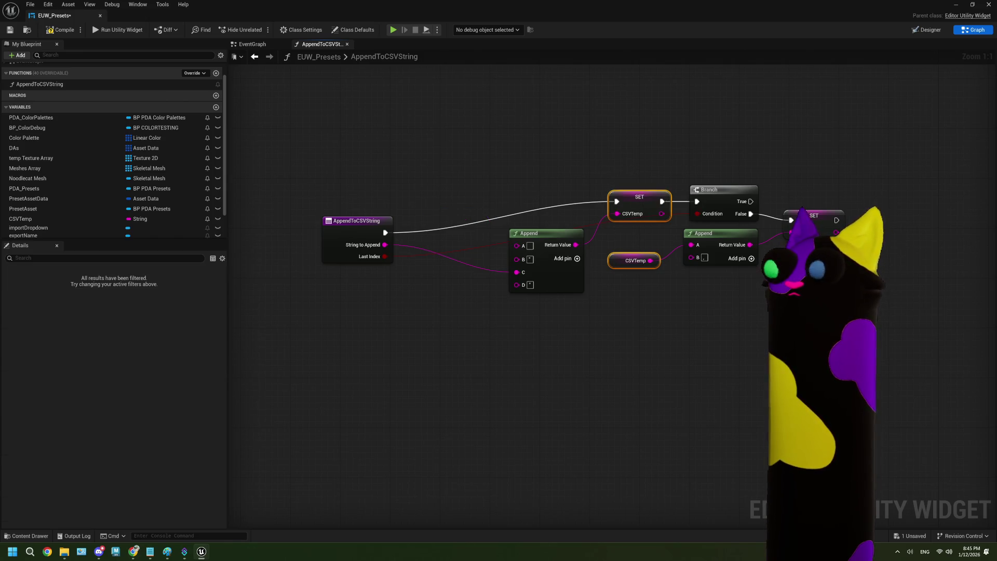
key("Delete")
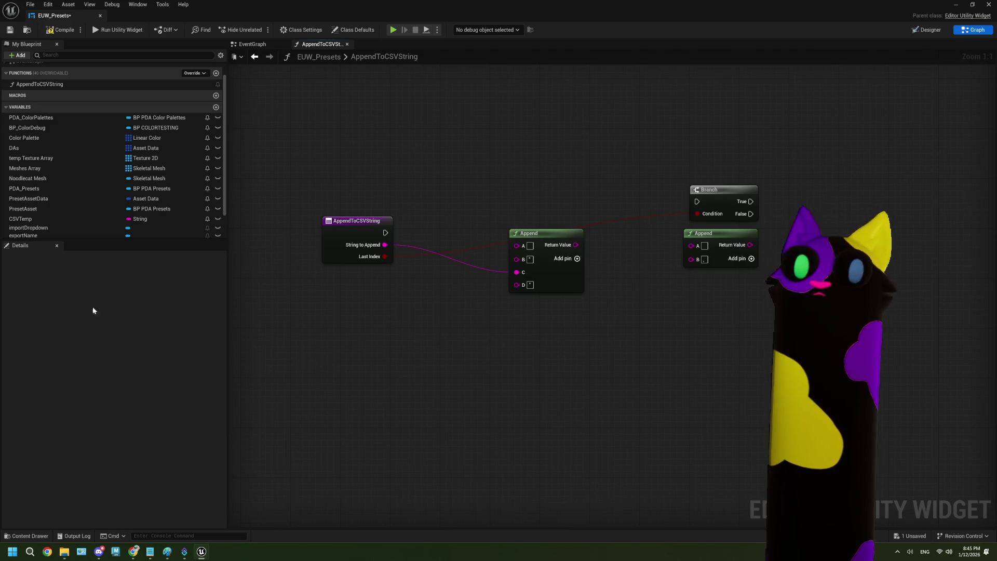
scroll(84, 194, "down", 3)
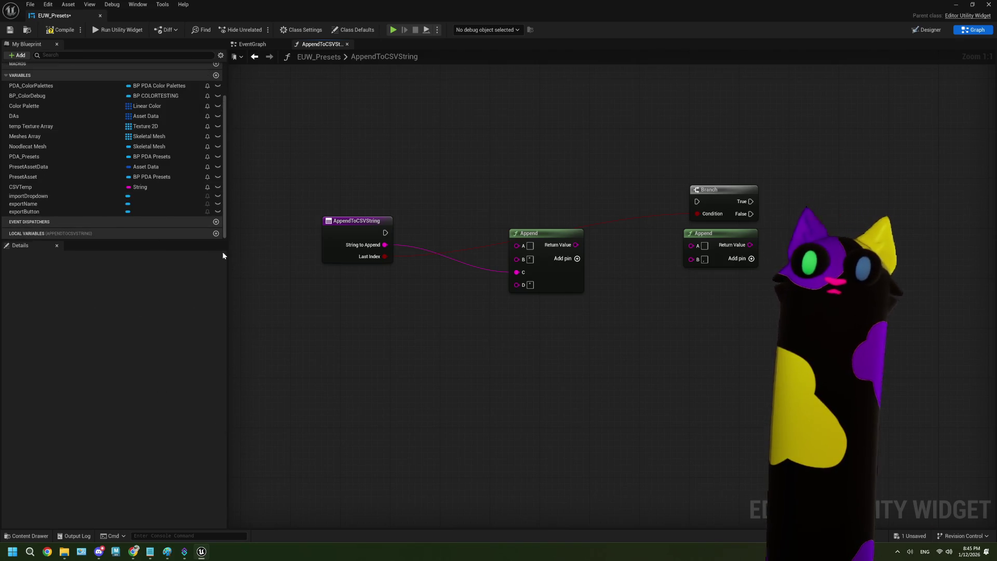
left_click(216, 234)
type("TempString")
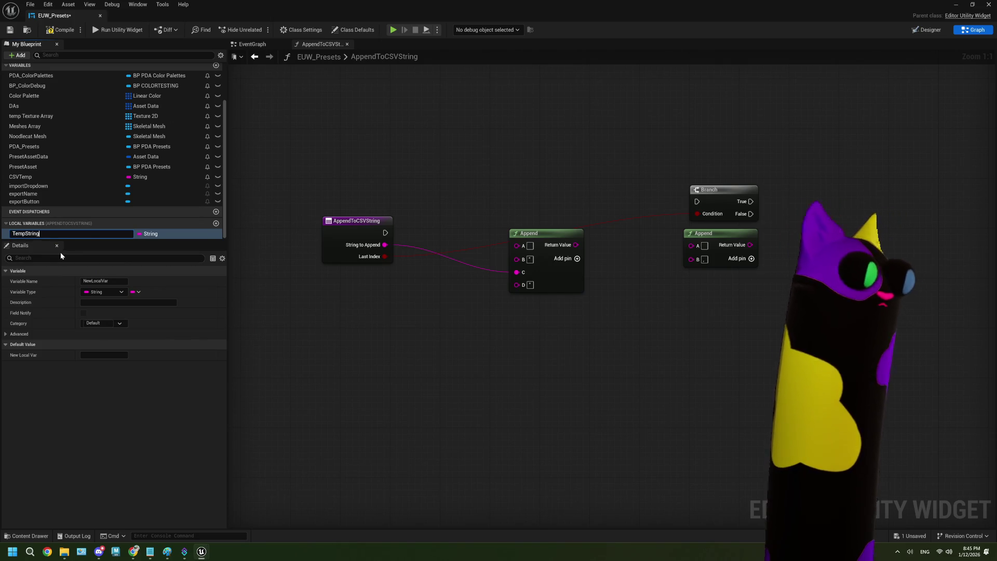
key("Return")
mouse_move(91, 235)
left_mouse_down()
mouse_move(68, 240)
mouse_move(279, 296)
mouse_move(366, 267)
mouse_move(362, 180)
left_mouse_up()
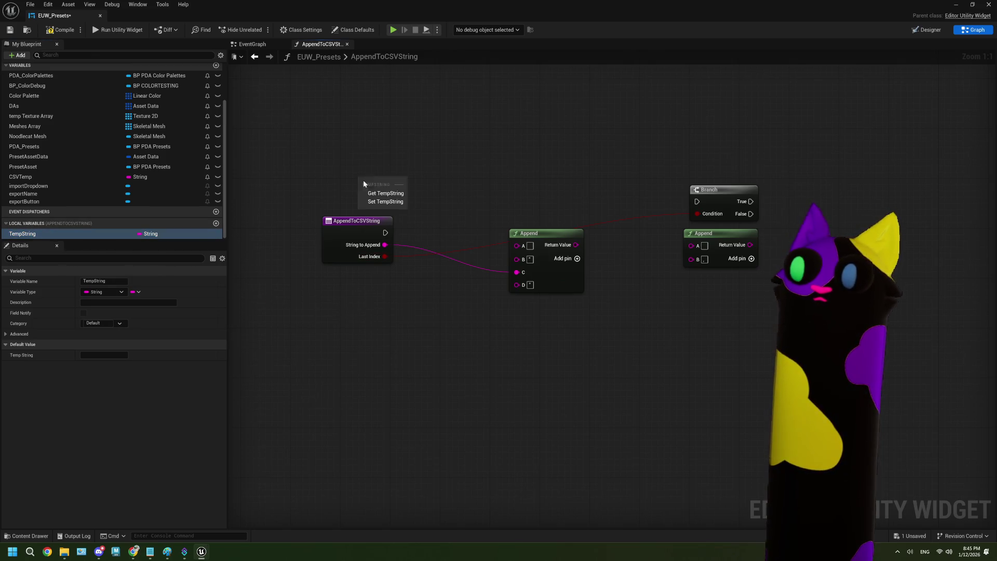
left_click(400, 197)
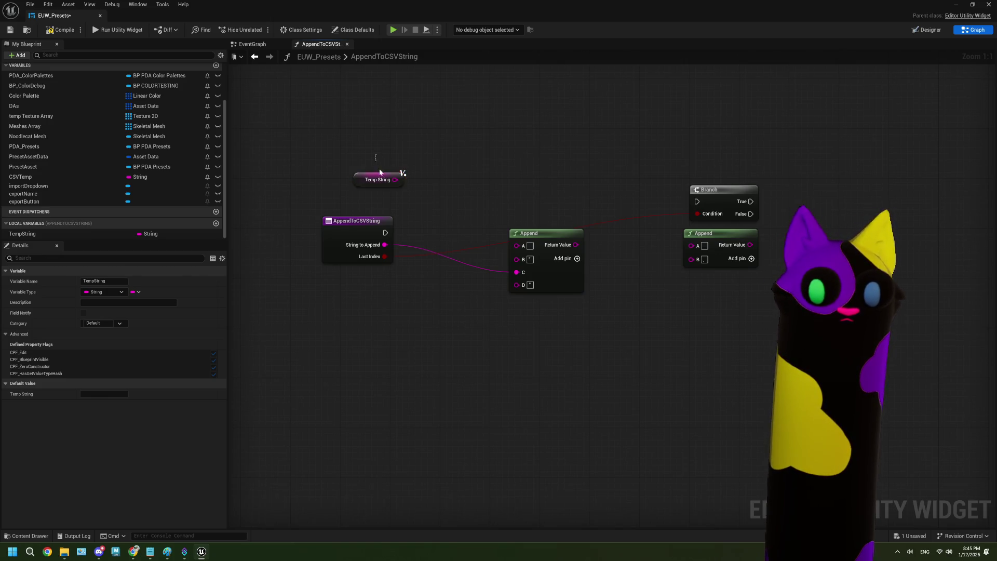
key("ctrl+z")
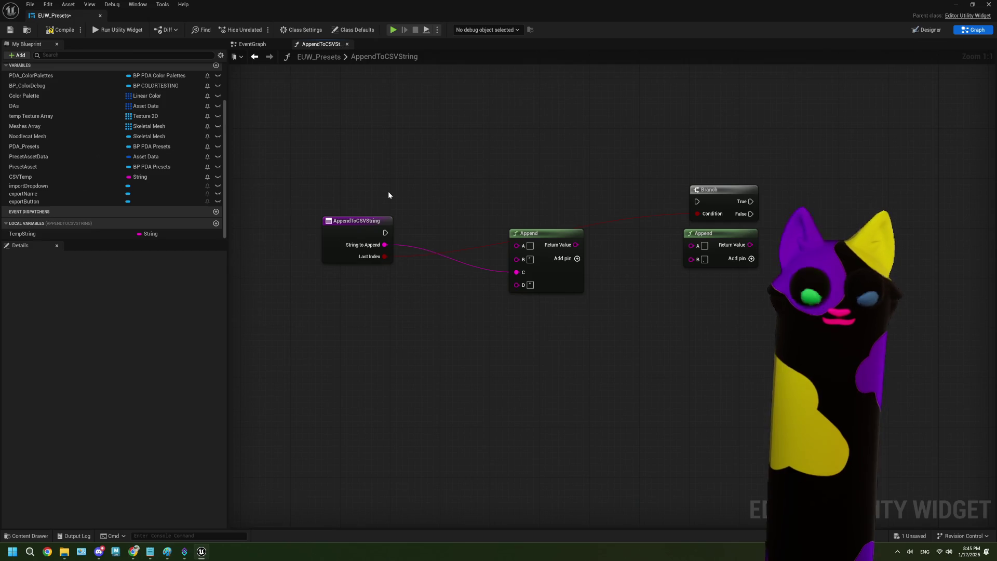
Add another Boolean input parameter on the function entry node and start renaming LastIndex.
left_click(363, 232)
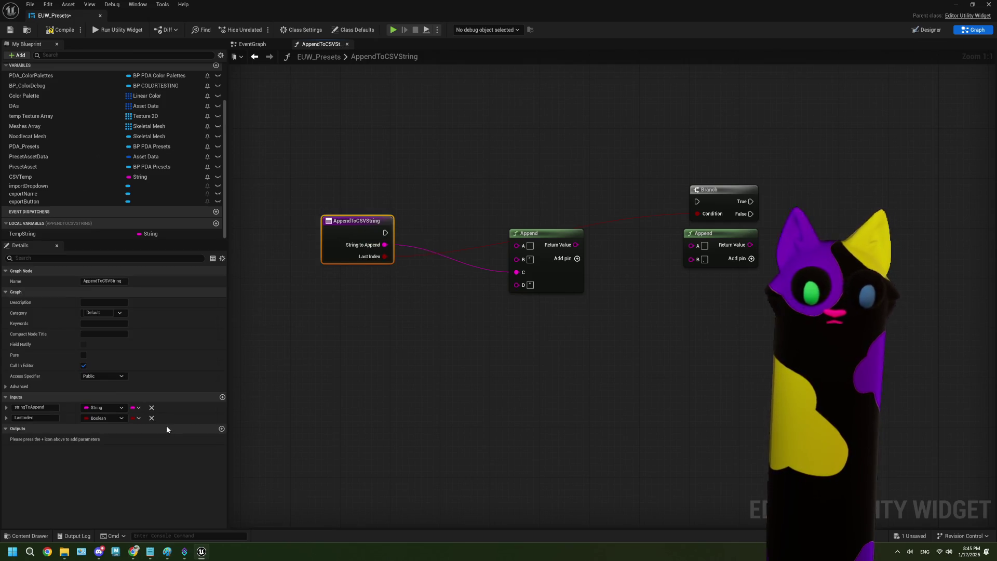
left_click(222, 398)
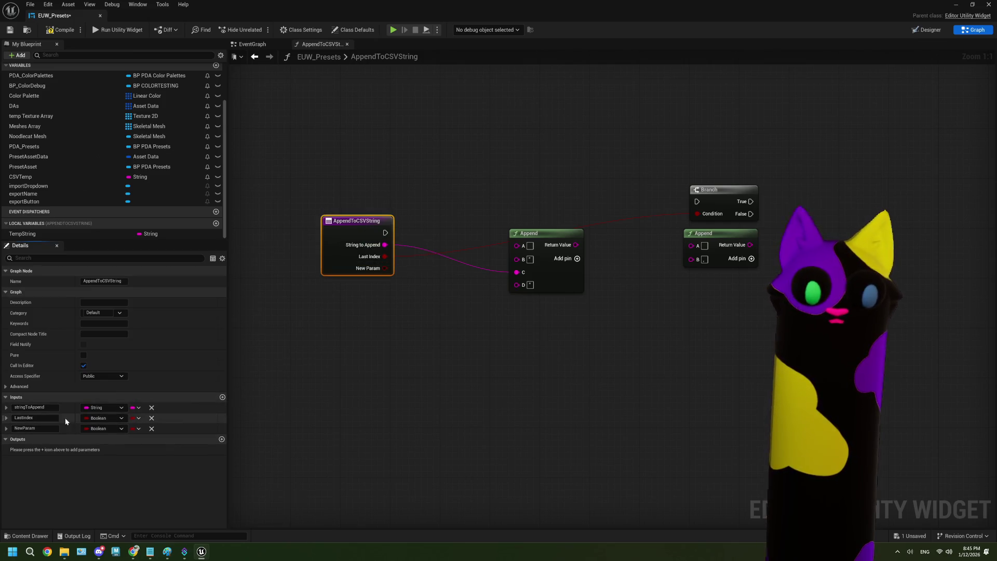
double_click(31, 419)
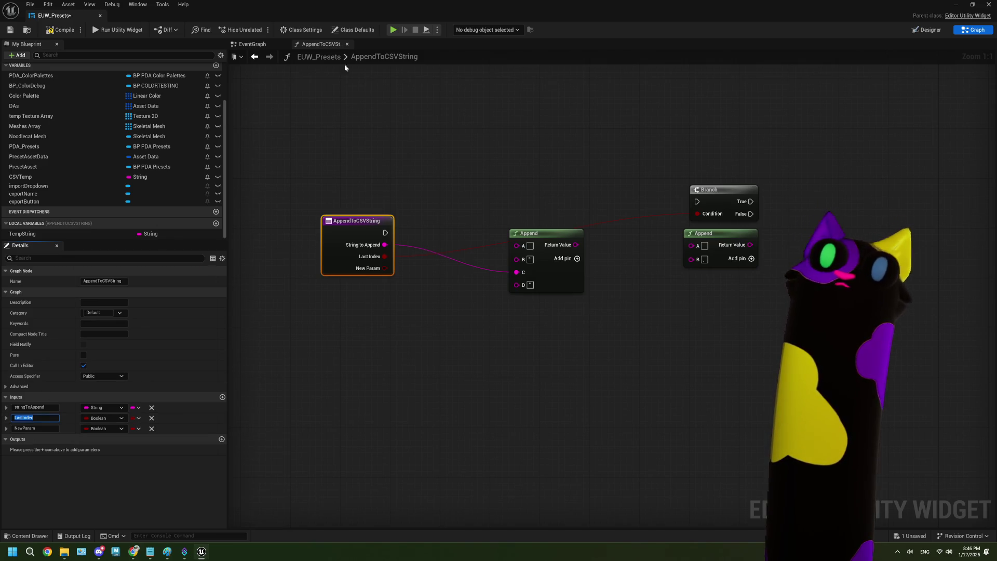
Inspect the Append to CSVString call's inputs in the event graph and the function entry node.
left_click(252, 44)
scroll(473, 349, "down", 2)
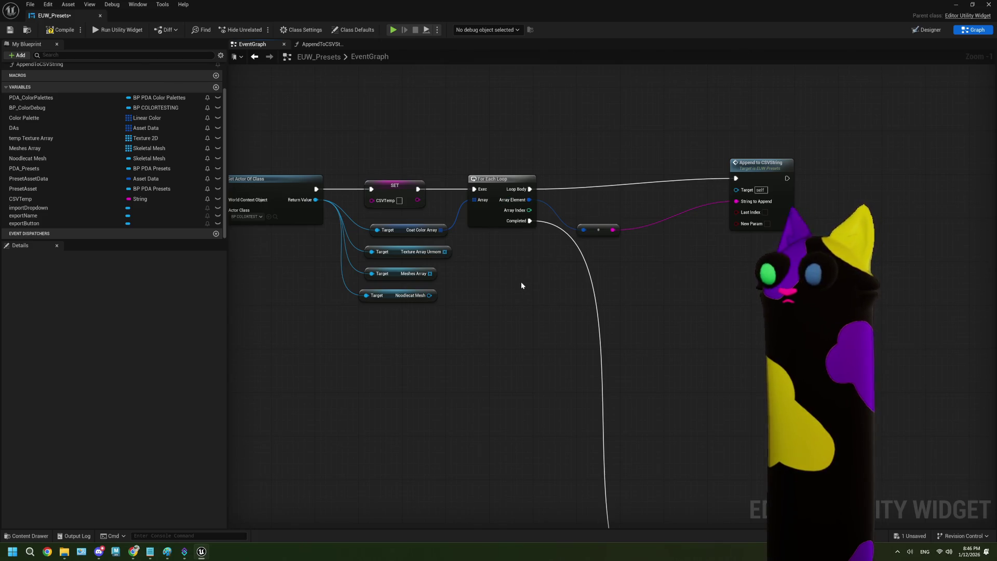
scroll(522, 285, "up", 1)
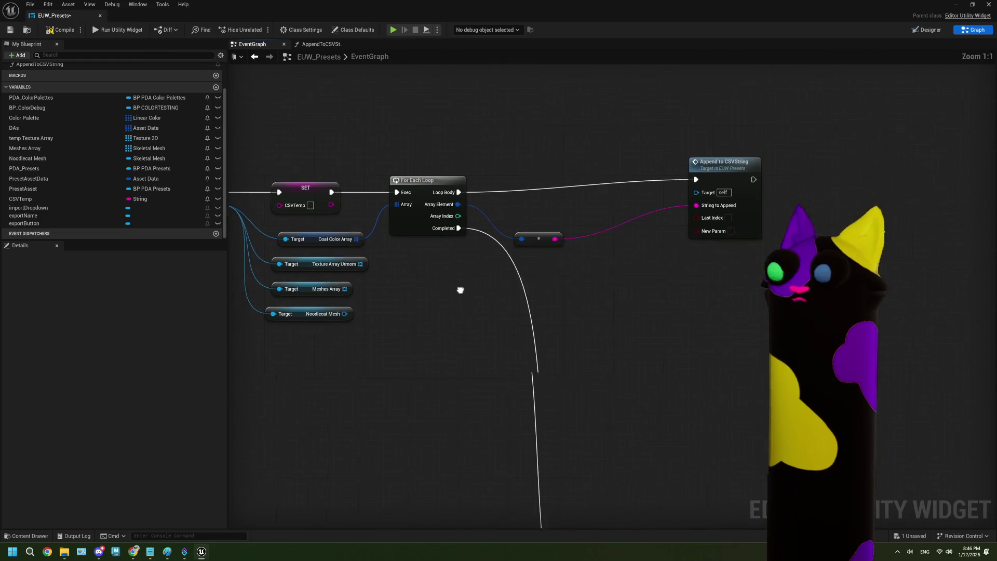
left_click_drag(460, 290, 448, 298)
left_click(740, 231)
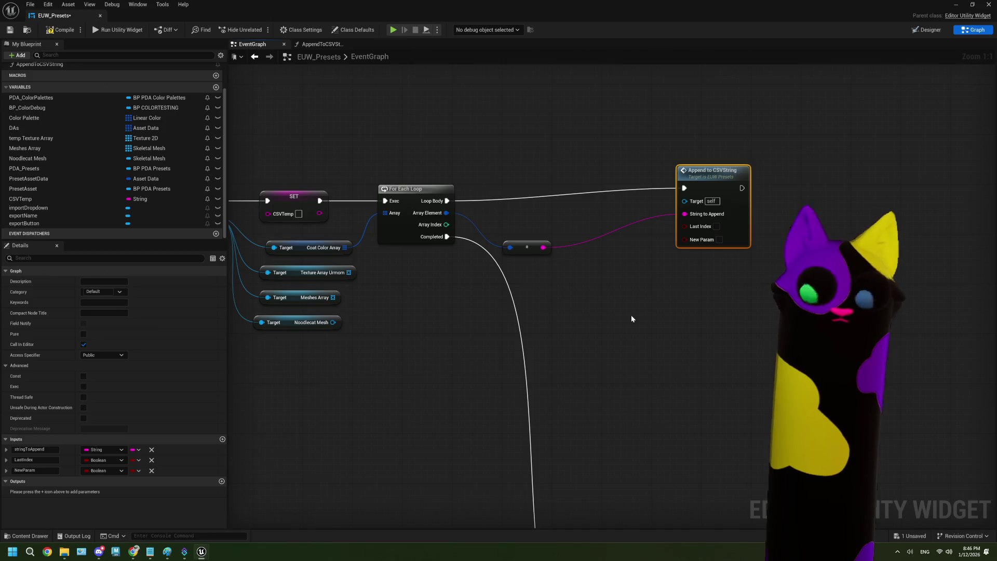
double_click(737, 231)
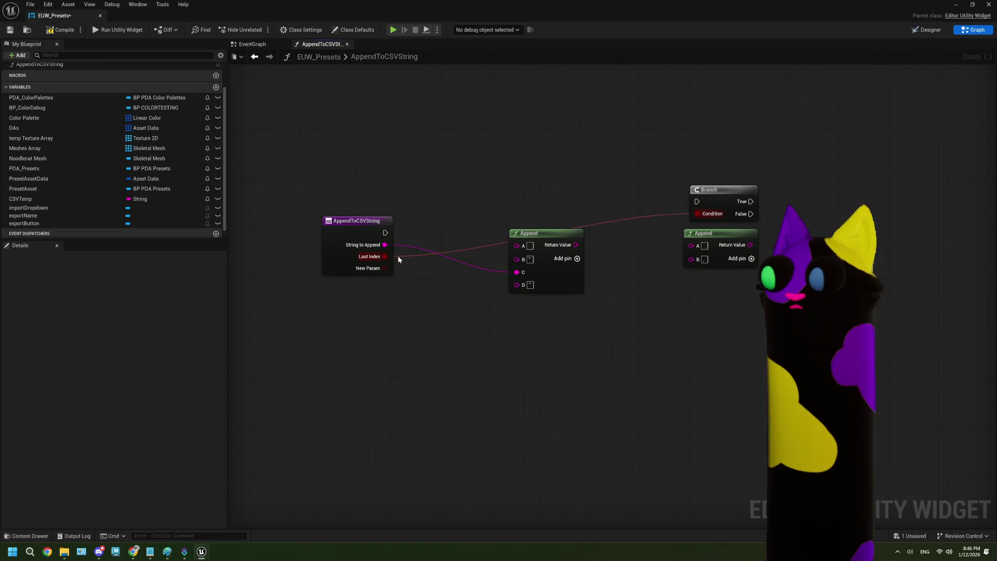
left_click(348, 265)
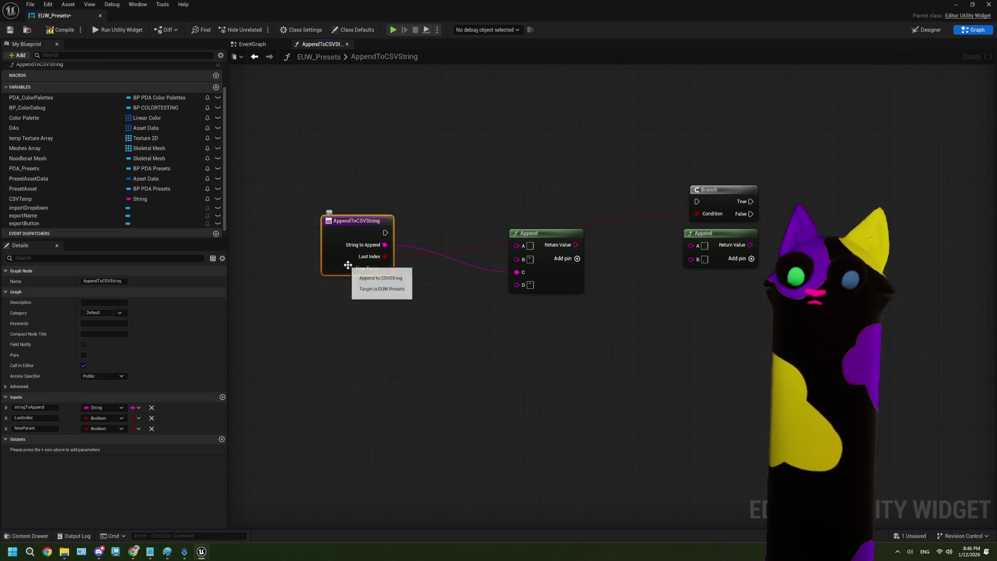
left_click(253, 44)
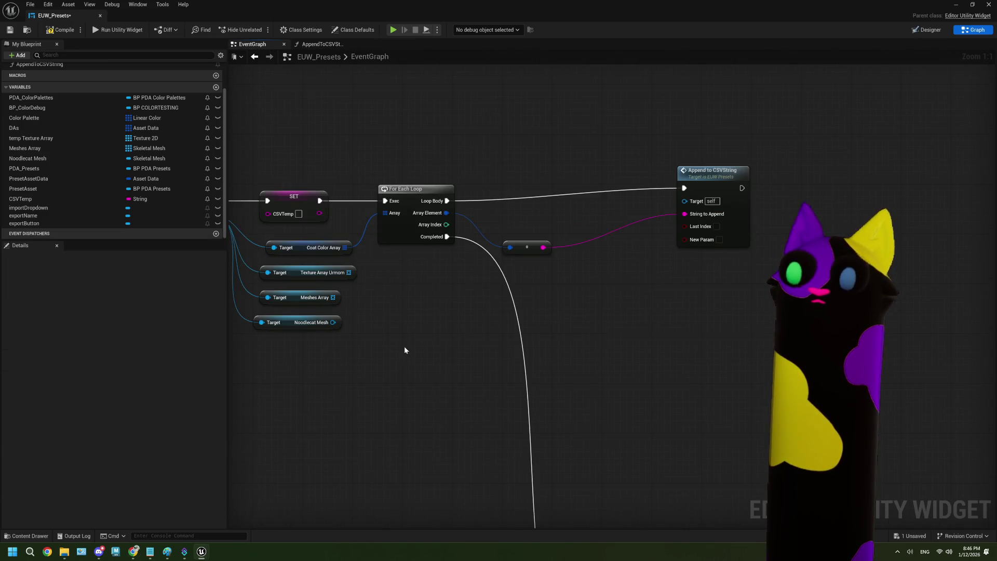
left_click_drag(404, 349, 525, 336)
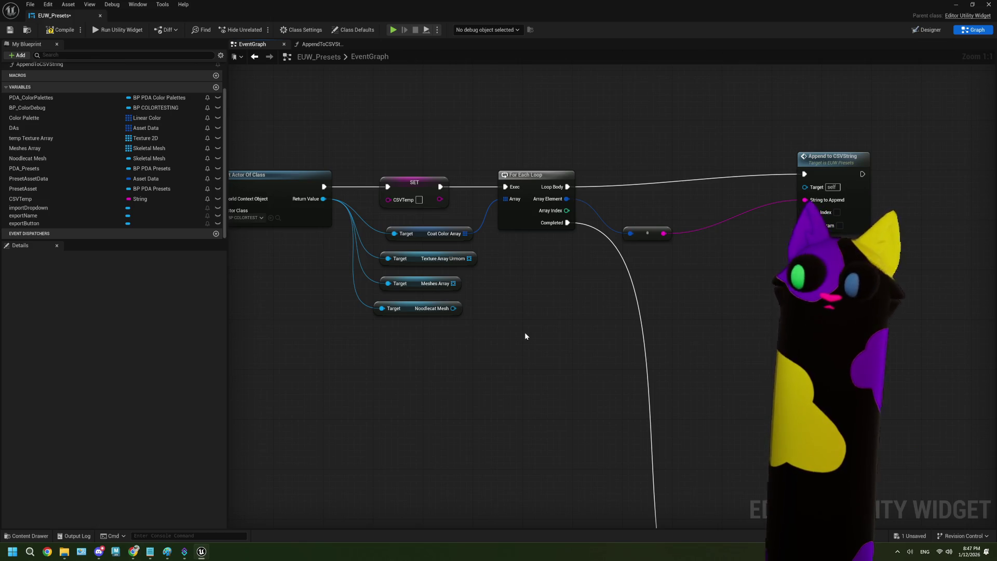
In AppendToCSVString, undo the New Param input and the node deletion, then save EUW_Presets.
double_click(856, 200)
key("ctrl+z")
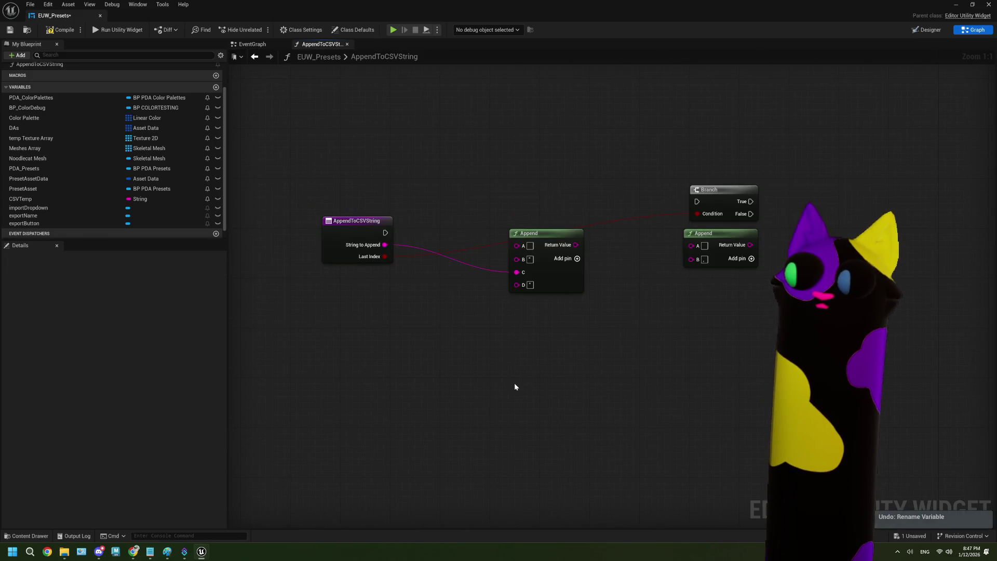
key("ctrl+z")
key("ctrl+z")
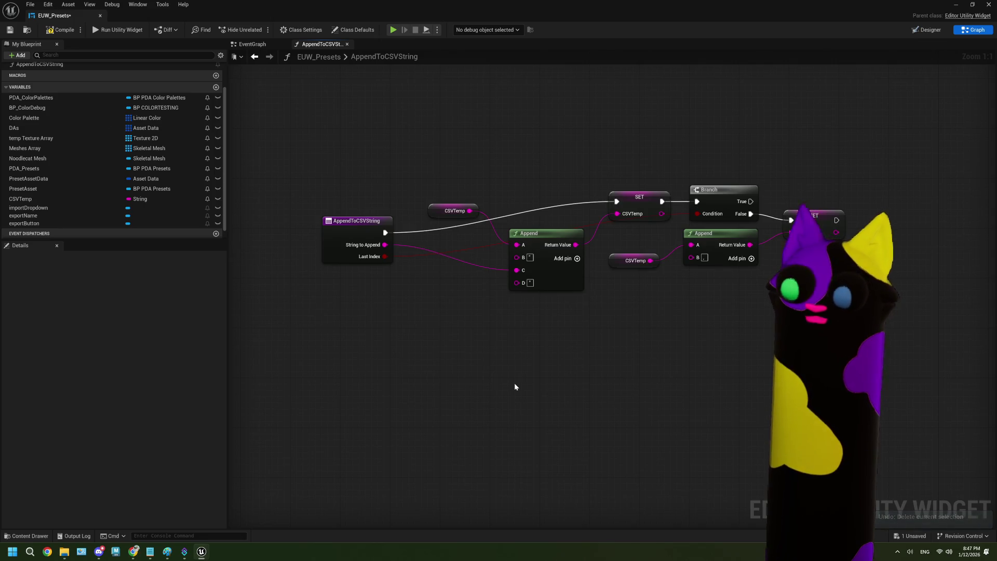
left_click(10, 30)
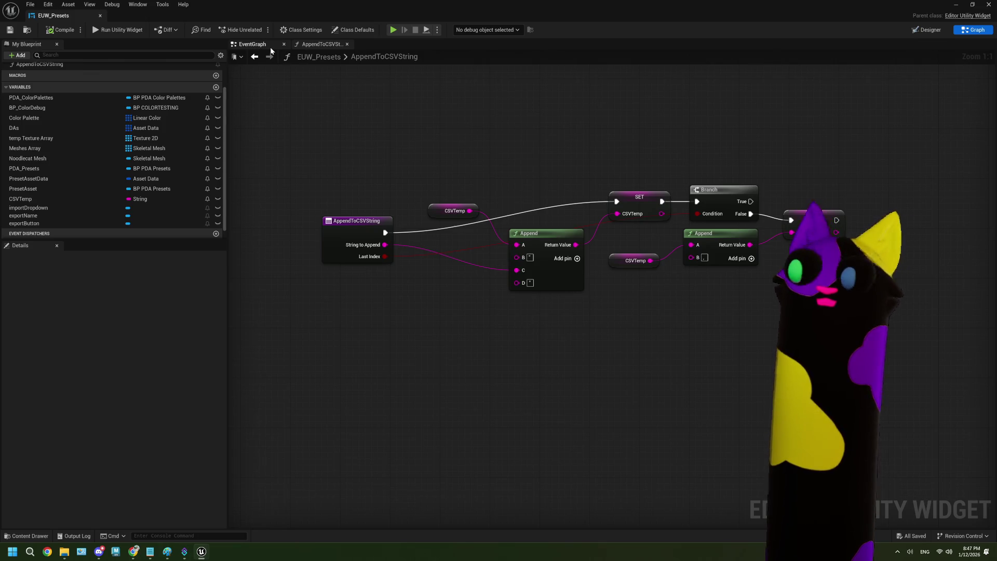
In the EventGraph, add a CSVTemp getter wired into a new string Append node and position them.
left_click(252, 44)
left_click_drag(842, 165, 753, 171)
left_click_drag(672, 337, 613, 316)
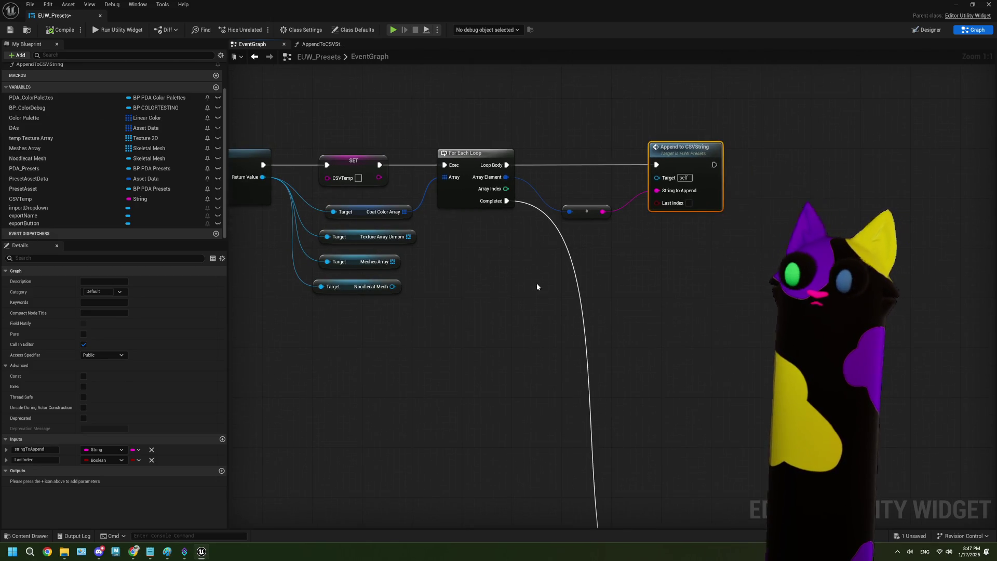
left_click_drag(505, 229, 476, 197)
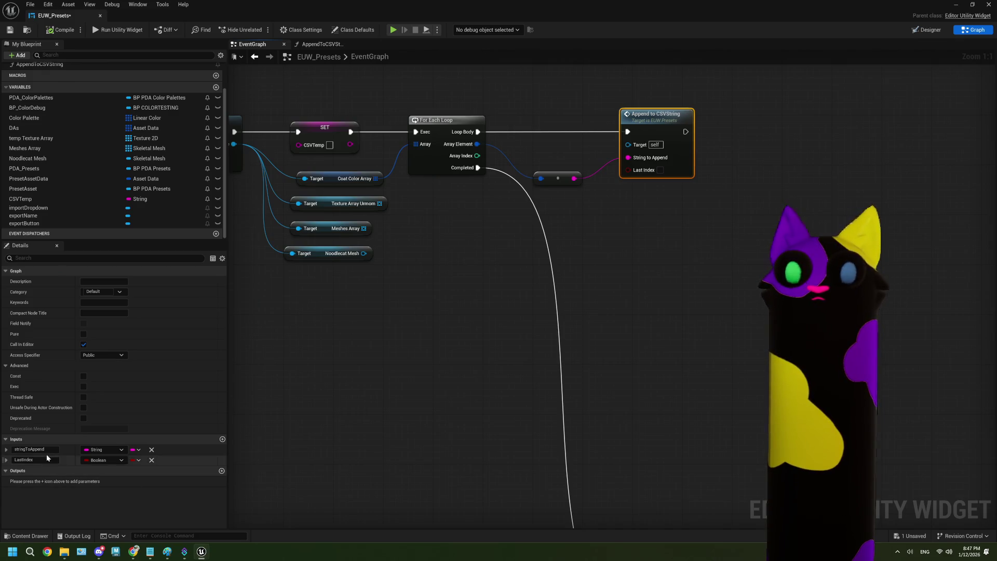
left_click(294, 326)
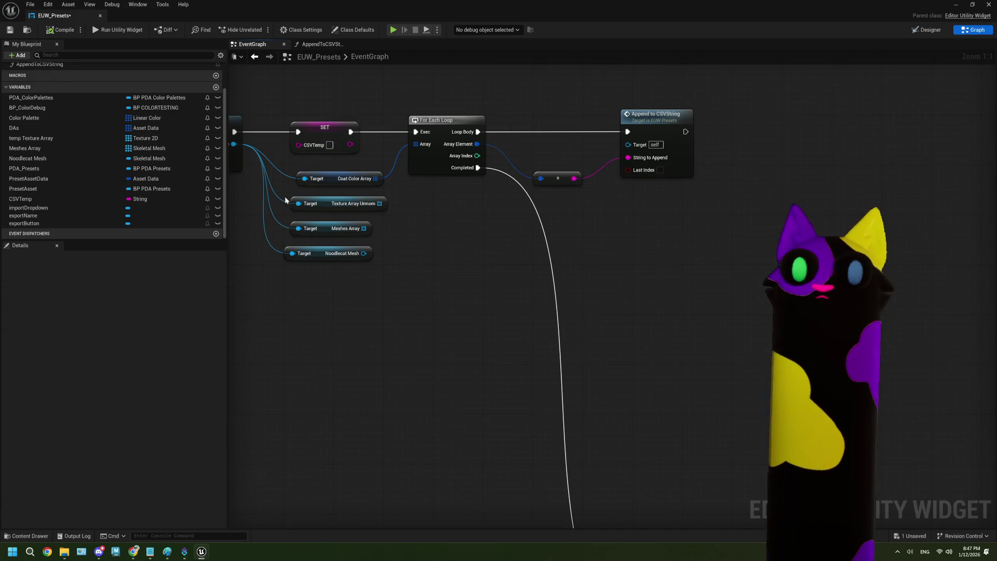
mouse_move(81, 202)
left_mouse_down()
mouse_move(342, 288)
mouse_move(422, 293)
left_mouse_up()
type("append")
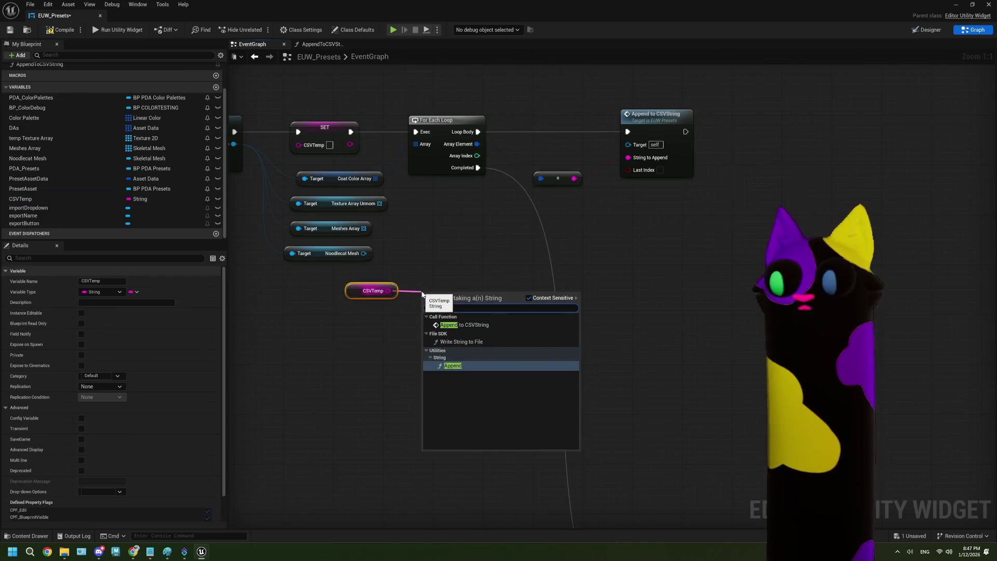
left_click(453, 365)
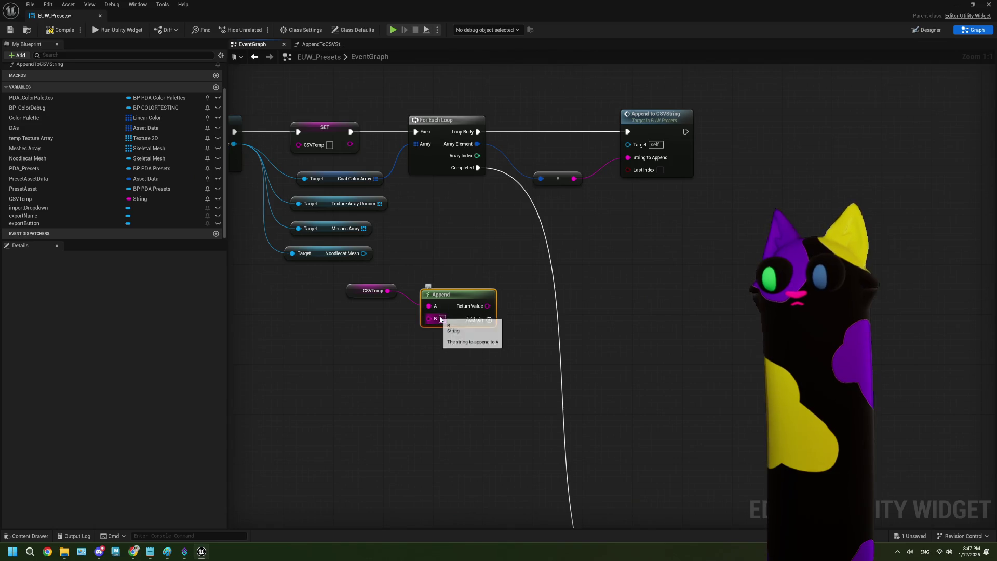
left_click(442, 321)
left_click_drag(459, 320, 447, 292)
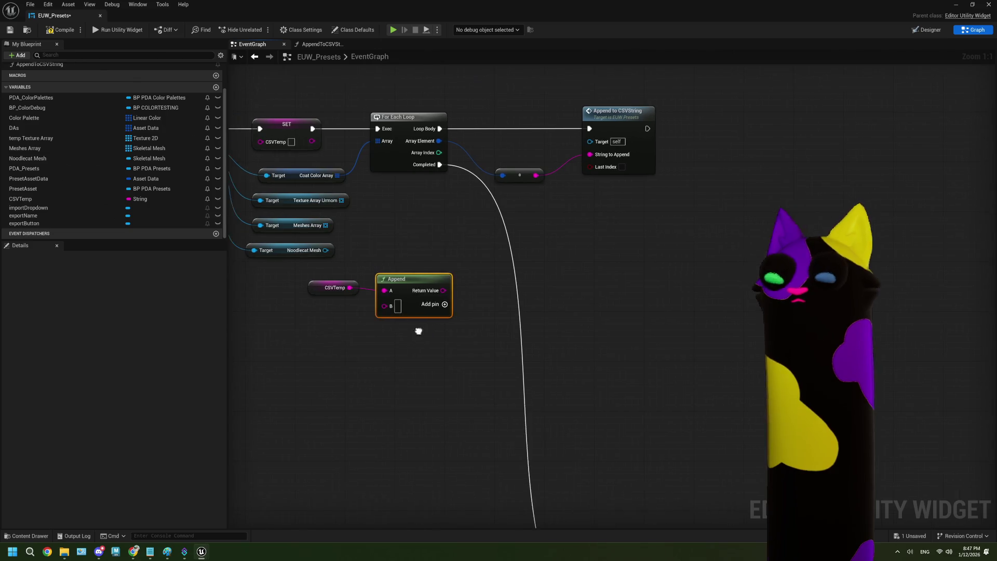
left_click_drag(431, 338, 306, 267)
mouse_move(409, 289)
left_mouse_down()
mouse_move(371, 283)
mouse_move(329, 301)
left_mouse_up()
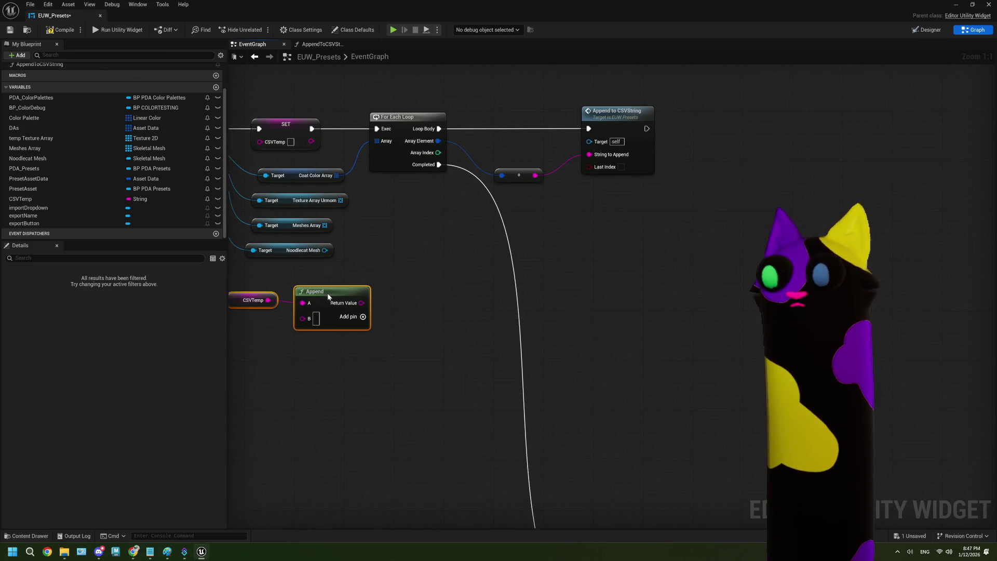
Duplicate the For Each Loop node and place the copy below the original.
left_click(382, 138)
key("ctrl+c")
key("ctrl+v")
left_click_drag(436, 225, 412, 257)
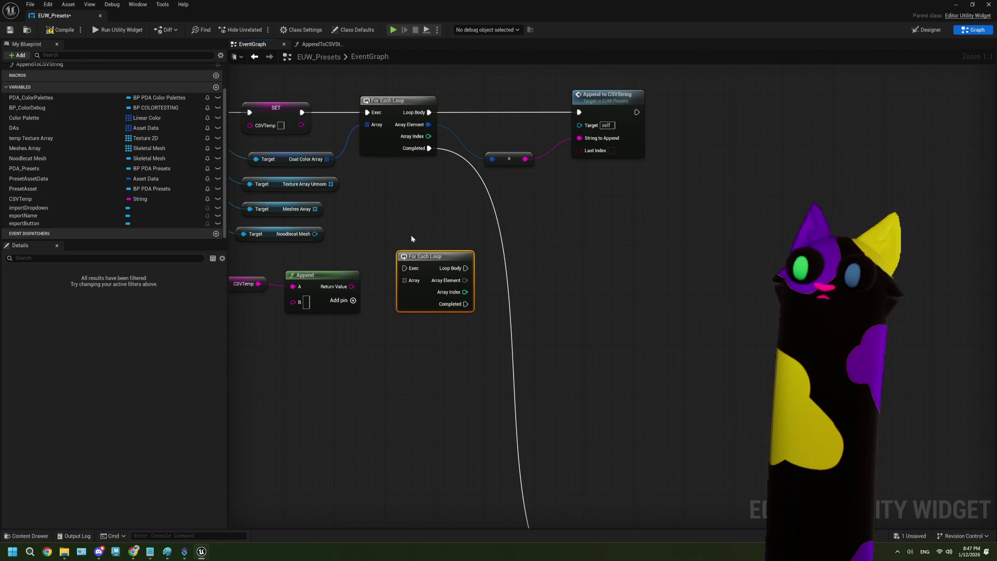
Wire Texture Array Urmom into the second loop's Array and the first loop's Completed to its Exec.
mouse_move(331, 184)
left_mouse_down()
mouse_move(403, 280)
mouse_move(419, 255)
left_mouse_up()
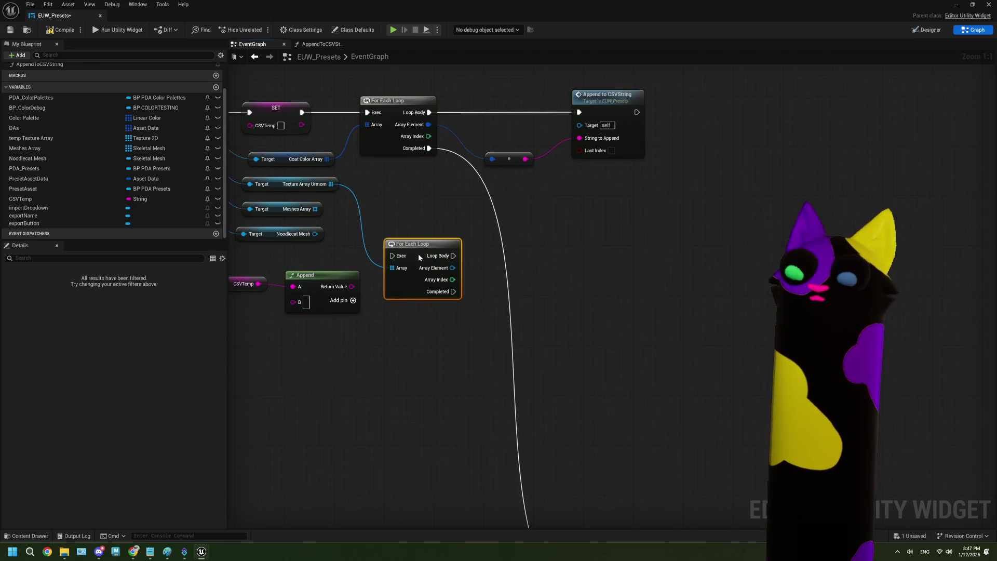
mouse_move(327, 356)
left_mouse_down()
mouse_move(231, 259)
mouse_move(284, 260)
left_mouse_up()
mouse_move(365, 294)
left_mouse_down()
mouse_move(379, 319)
mouse_move(359, 323)
left_mouse_up()
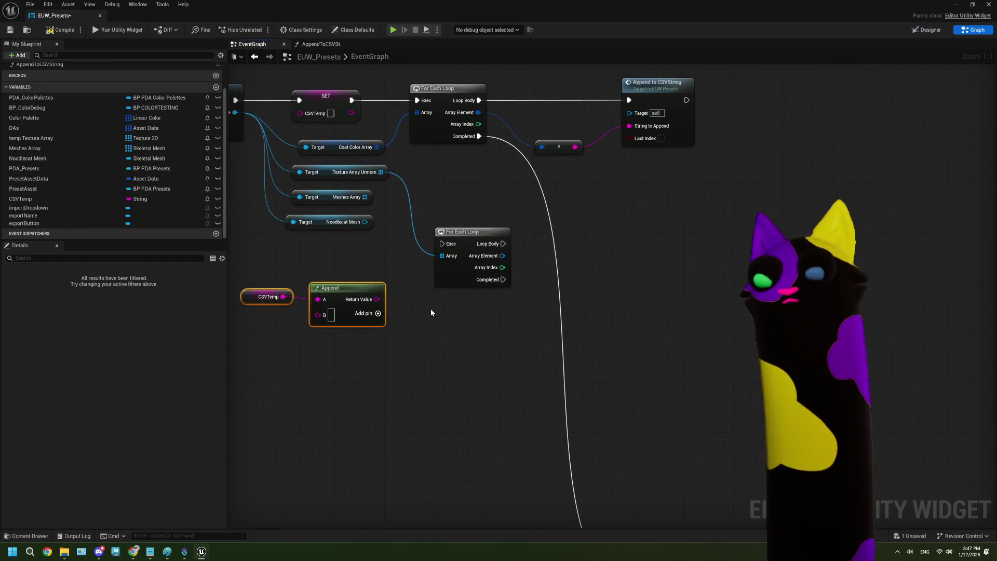
left_click_drag(478, 136, 443, 244)
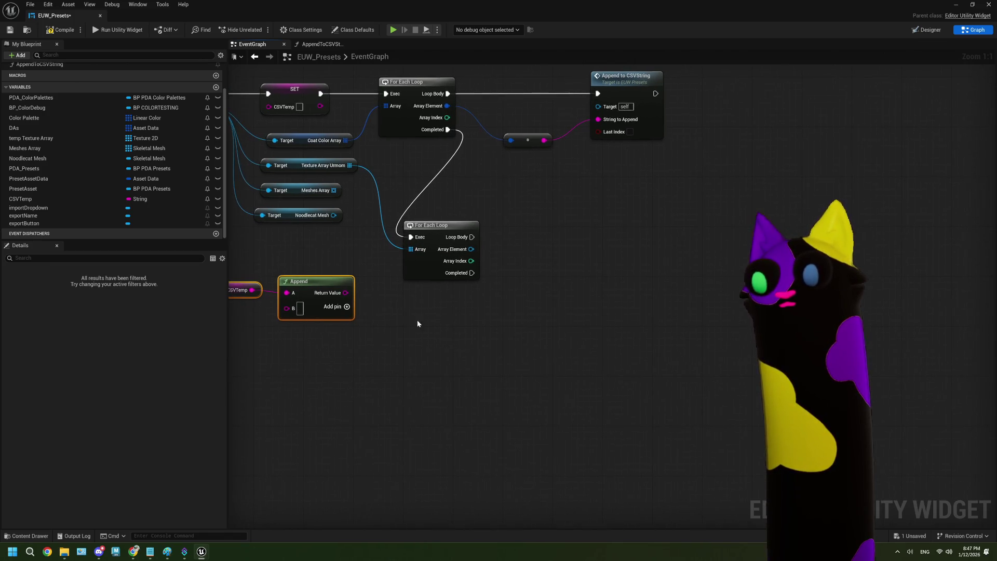
left_click_drag(361, 356, 286, 301)
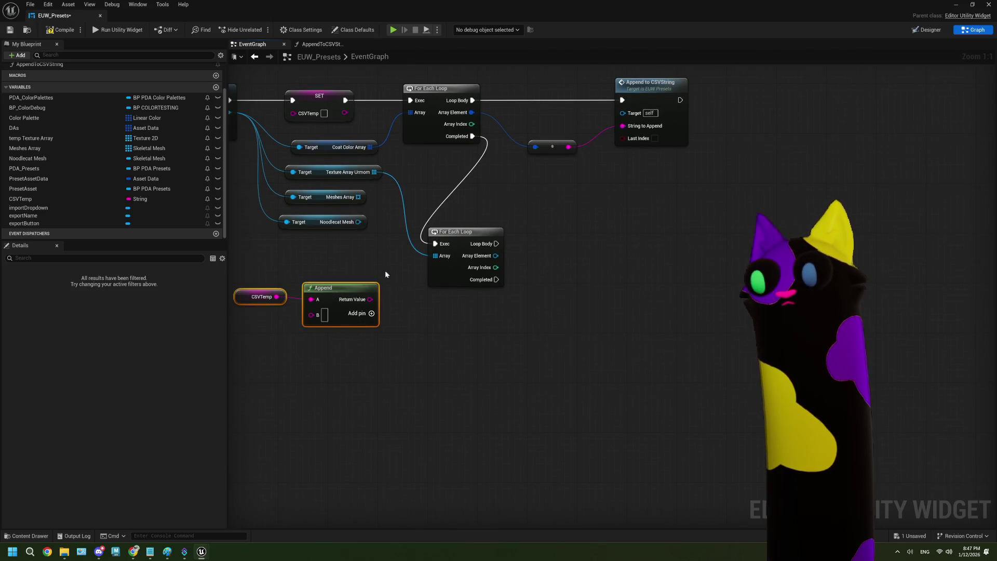
left_click(402, 273)
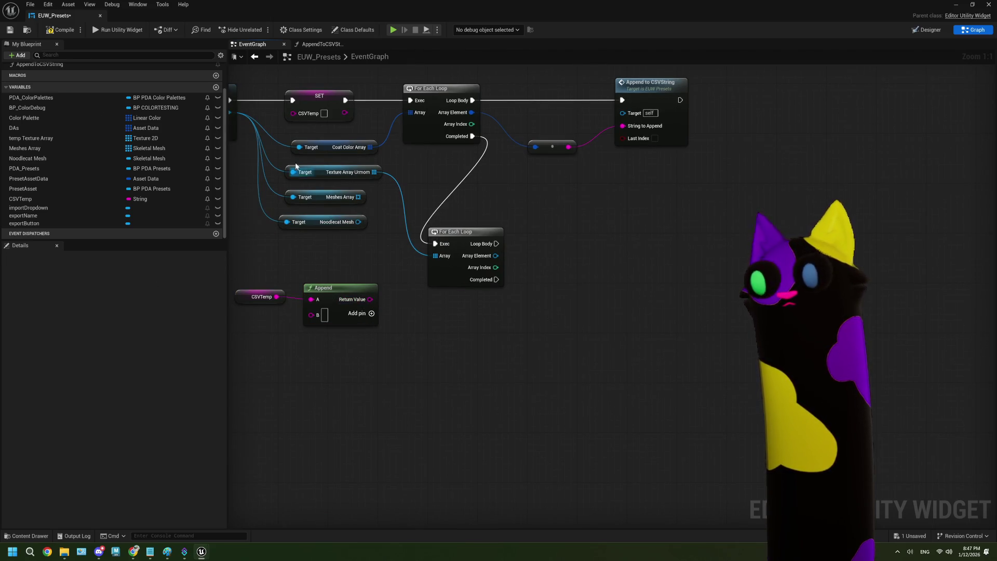
Duplicate SET CSVTemp, feed it Append's Return Value, and trigger it from the first loop's Completed.
left_click(330, 117)
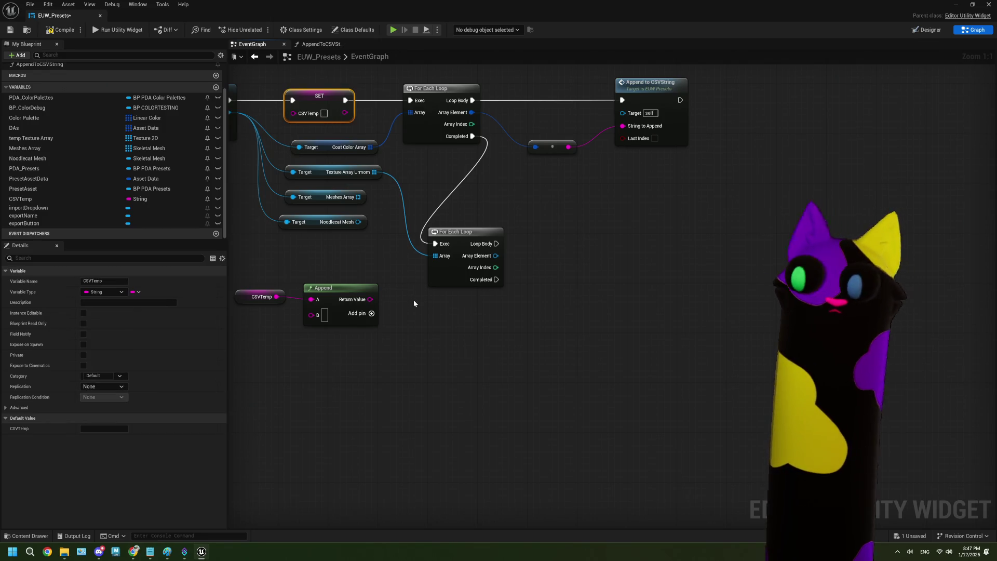
key("ctrl+c")
key("ctrl+v")
left_click_drag(370, 299, 417, 318)
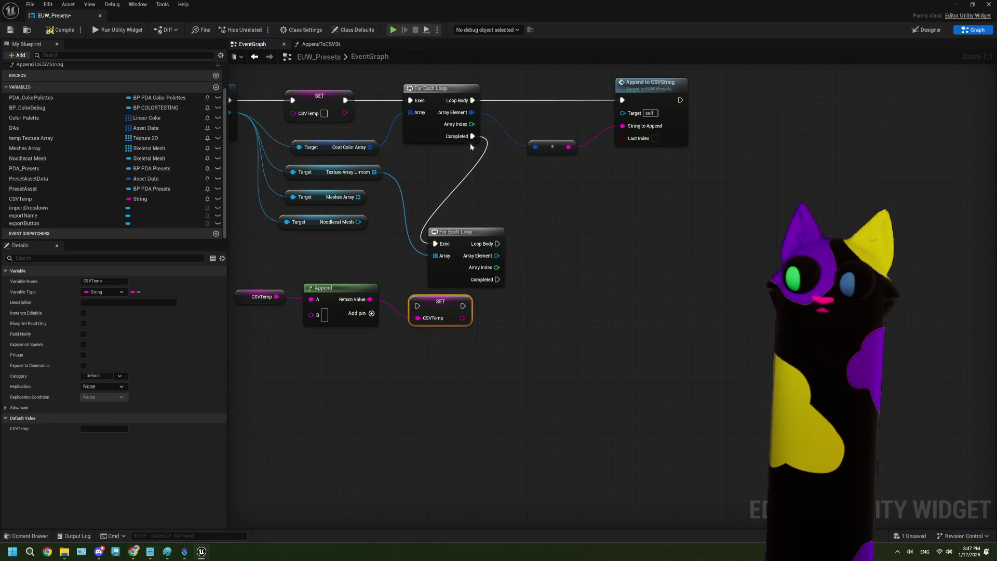
mouse_move(472, 136)
left_mouse_down()
mouse_move(411, 306)
mouse_move(429, 306)
mouse_move(470, 177)
mouse_move(475, 185)
left_mouse_up()
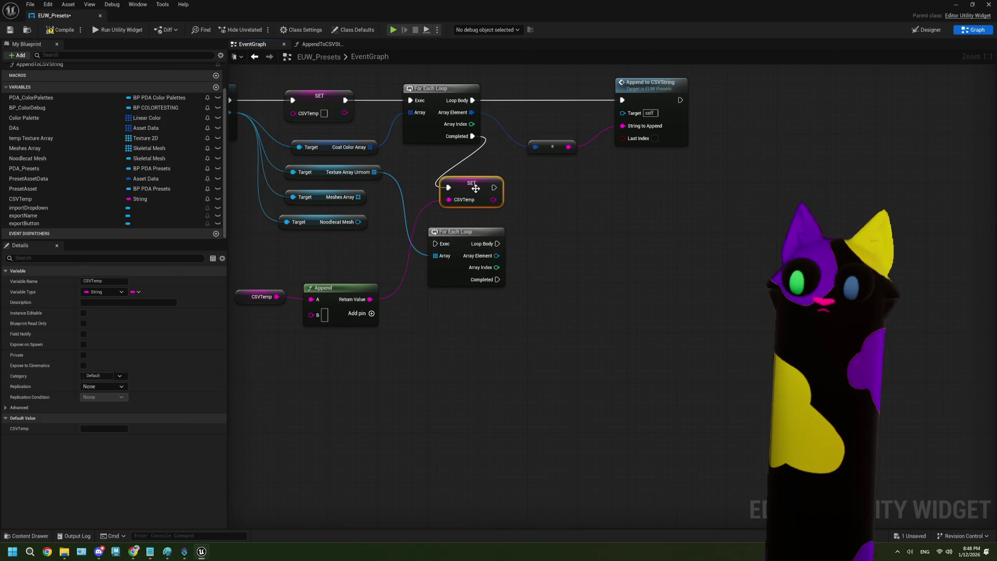
left_click_drag(439, 306, 293, 273)
left_click_drag(405, 282, 405, 246)
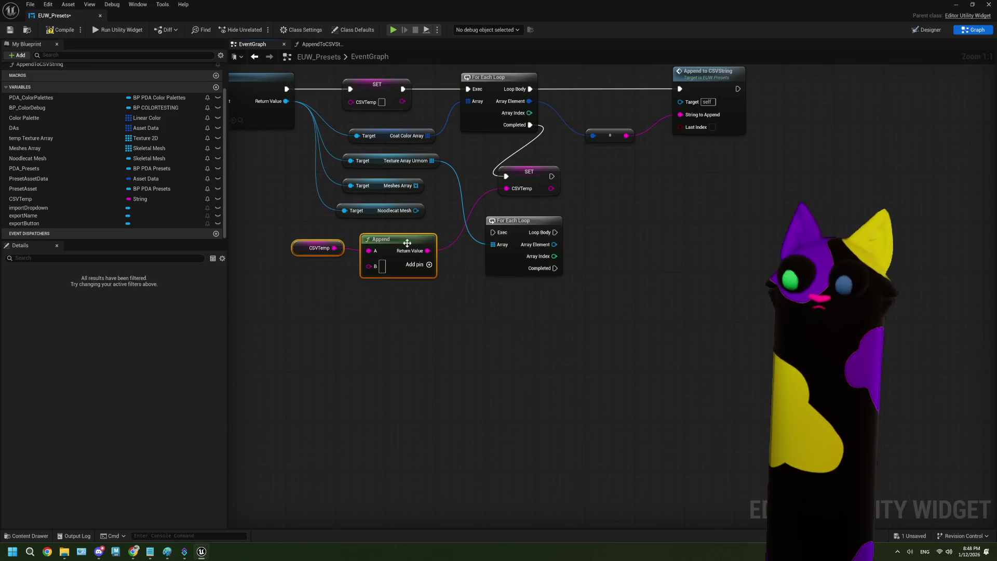
mouse_move(516, 194)
left_mouse_down()
mouse_move(483, 224)
mouse_move(502, 187)
mouse_move(449, 243)
mouse_move(437, 277)
left_mouse_up()
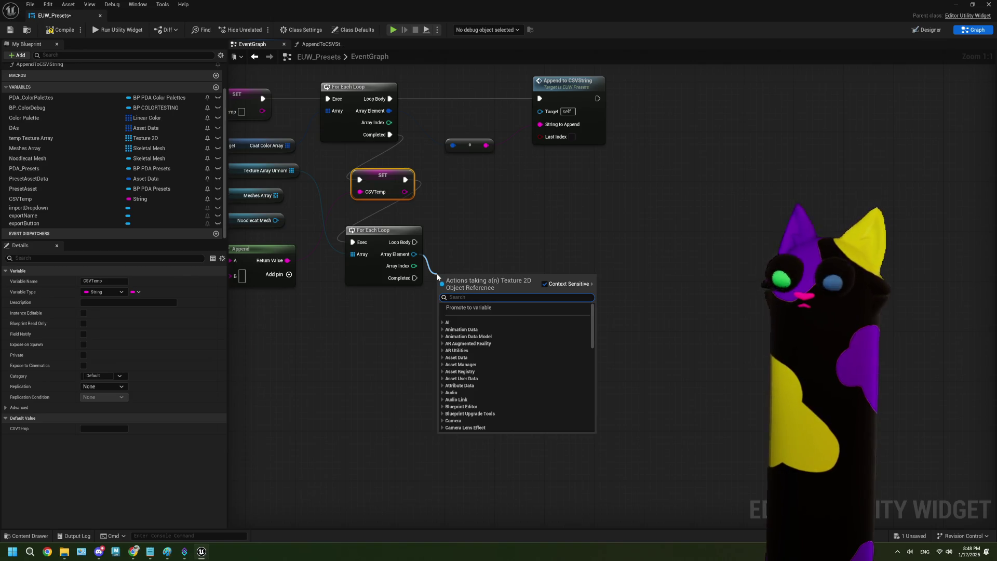
left_click(388, 318)
left_click_drag(396, 349, 367, 338)
right_click(368, 338)
type("string to d")
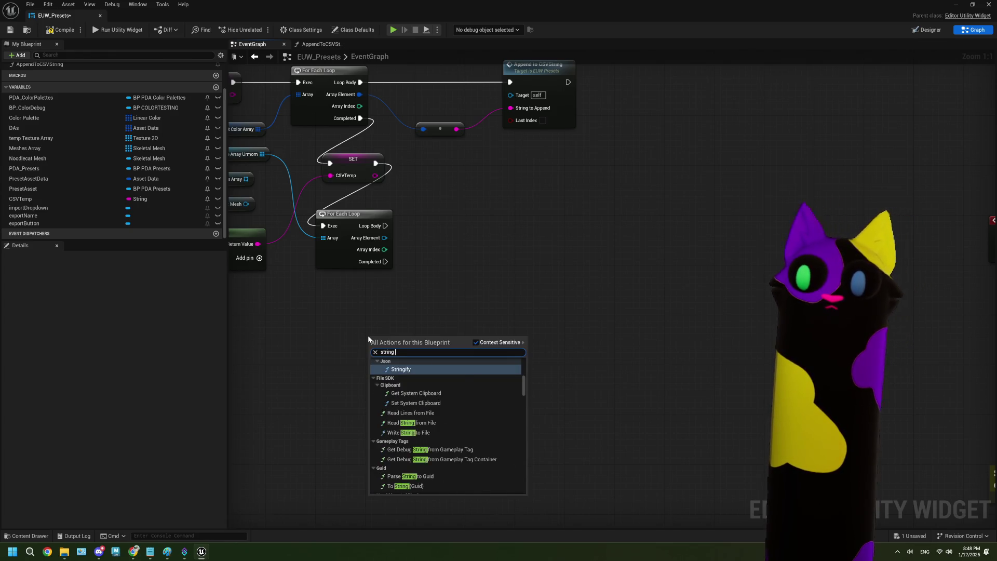
type("ispl")
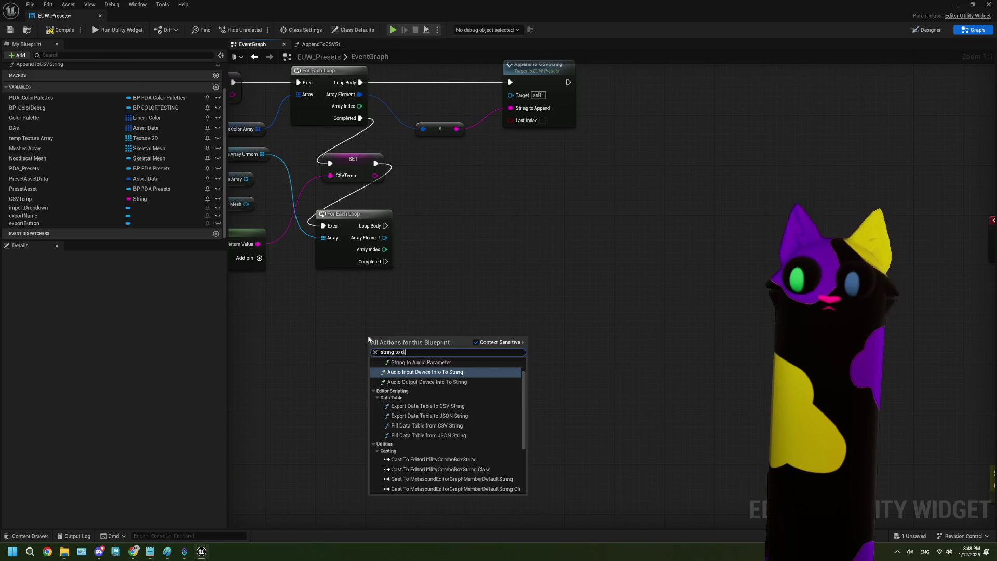
key("Escape")
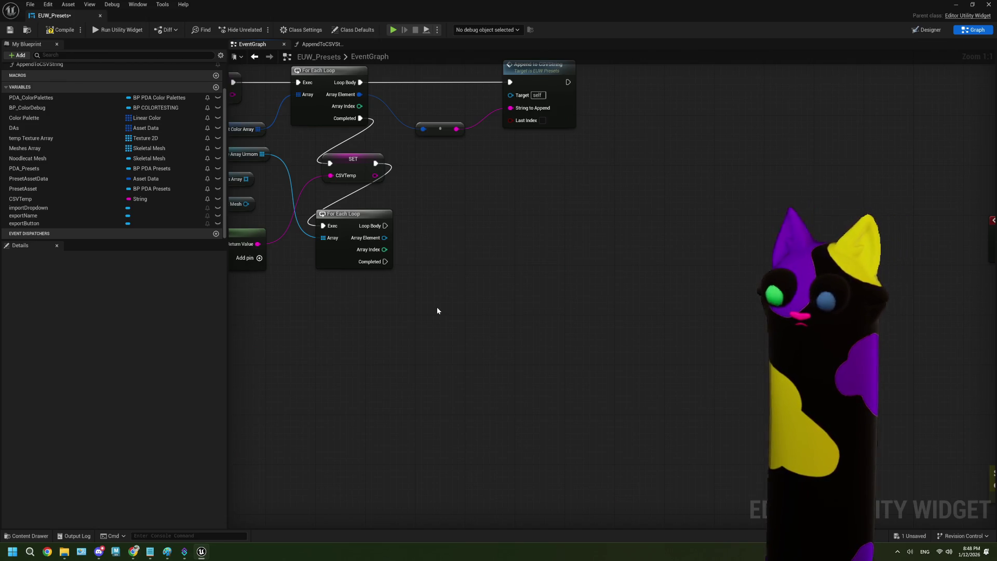
Add a Get Display Name node from the inner loop's Array Element and try a 'string' search from its Object pin.
mouse_move(384, 238)
left_mouse_down()
mouse_move(468, 273)
mouse_move(459, 268)
left_mouse_up()
type("gett")
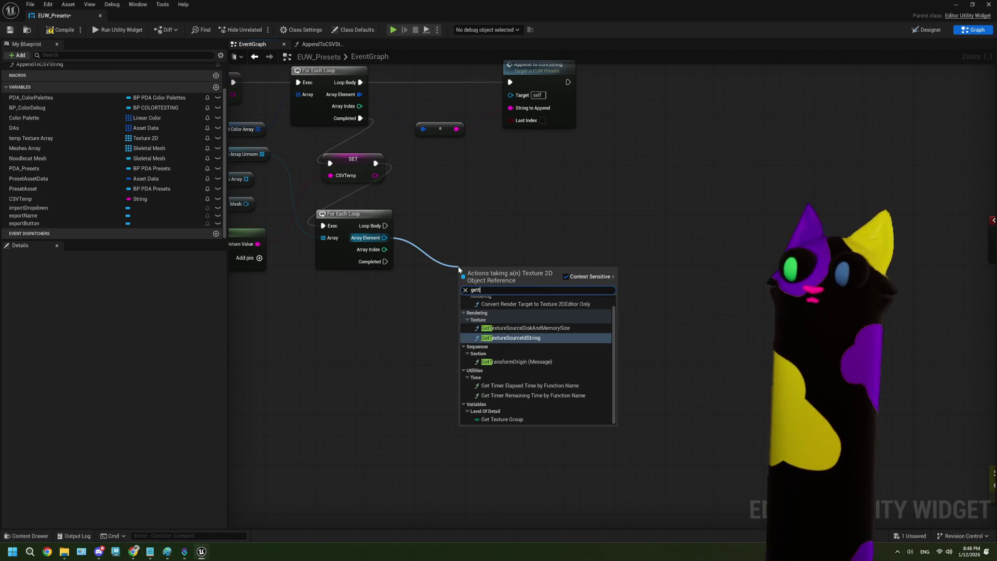
key("BackSpace")
type("displa")
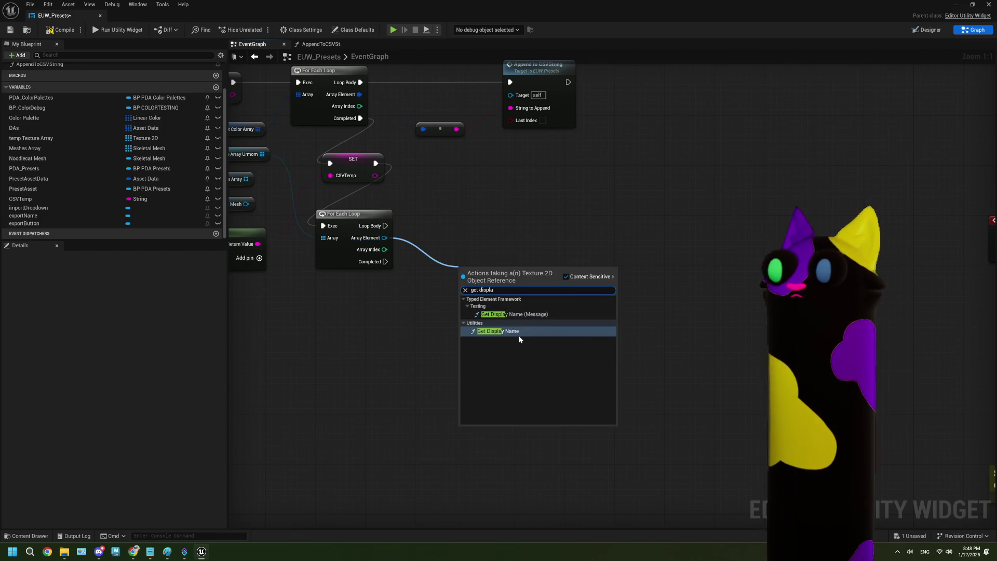
left_click(517, 333)
left_click(483, 288)
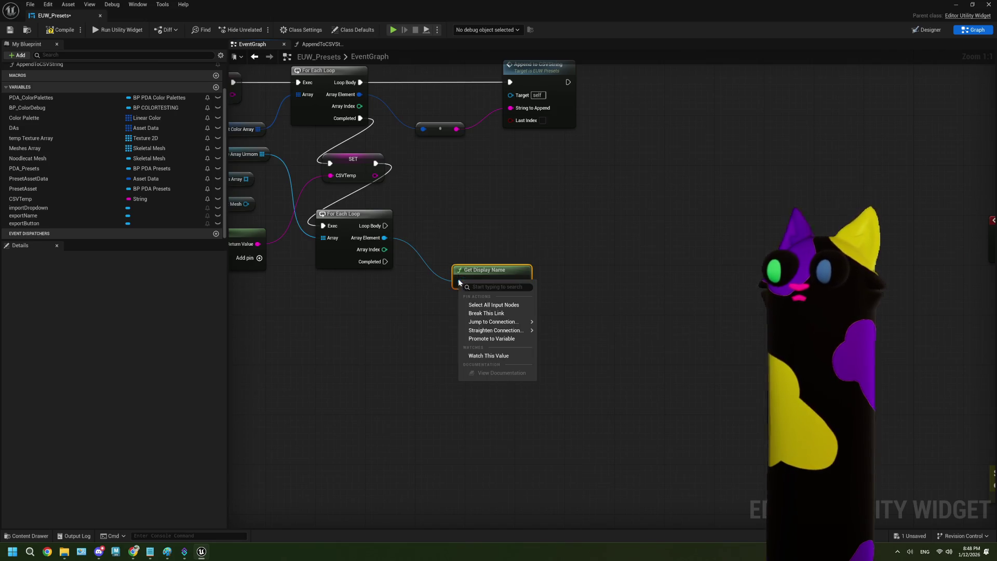
left_click(481, 270)
mouse_move(481, 270)
left_mouse_down()
mouse_move(507, 270)
mouse_move(417, 358)
left_mouse_up()
type("strinig")
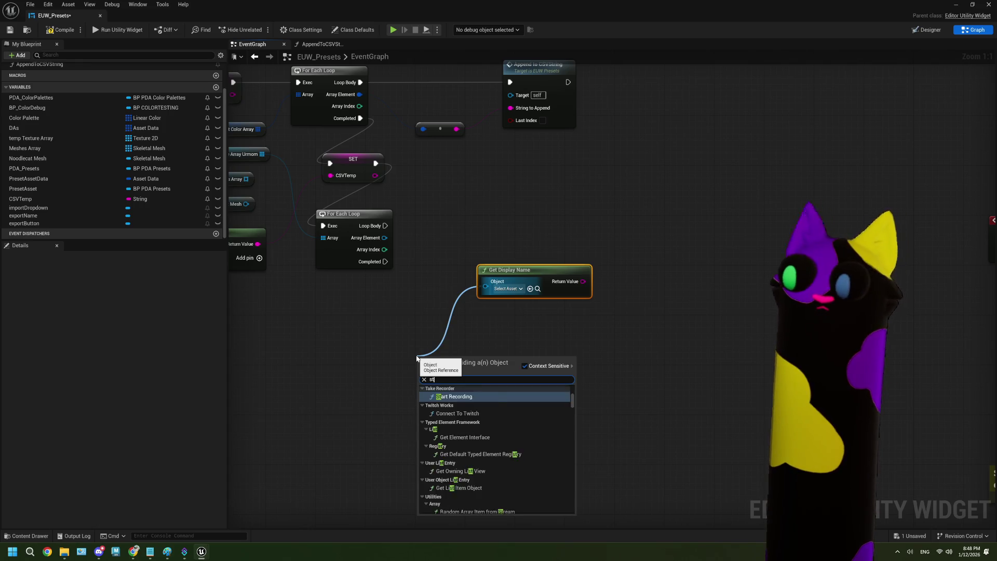
key("BackSpace")
key("BackSpace")
type("g")
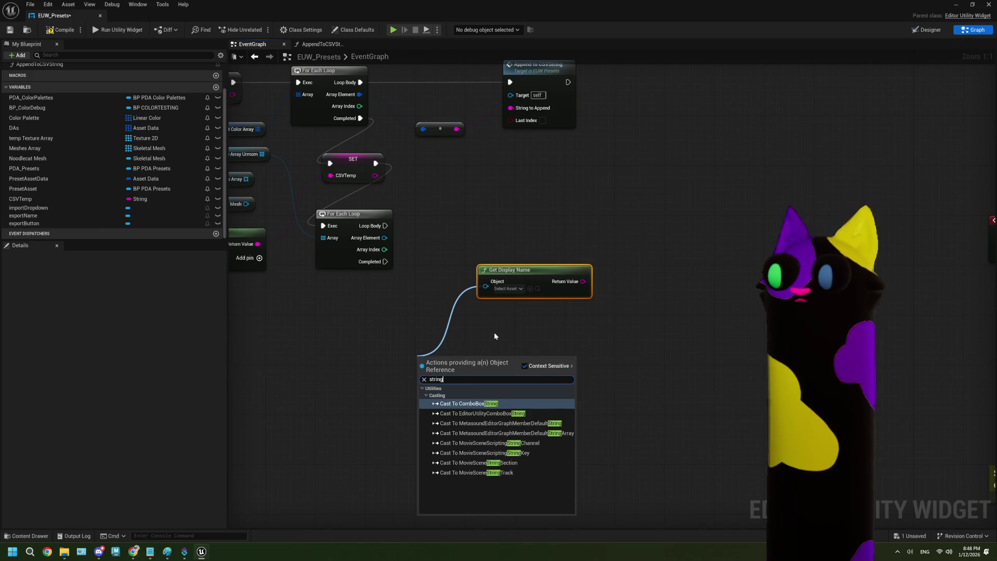
mouse_move(493, 332)
left_mouse_down()
mouse_move(494, 345)
mouse_move(533, 345)
left_mouse_up()
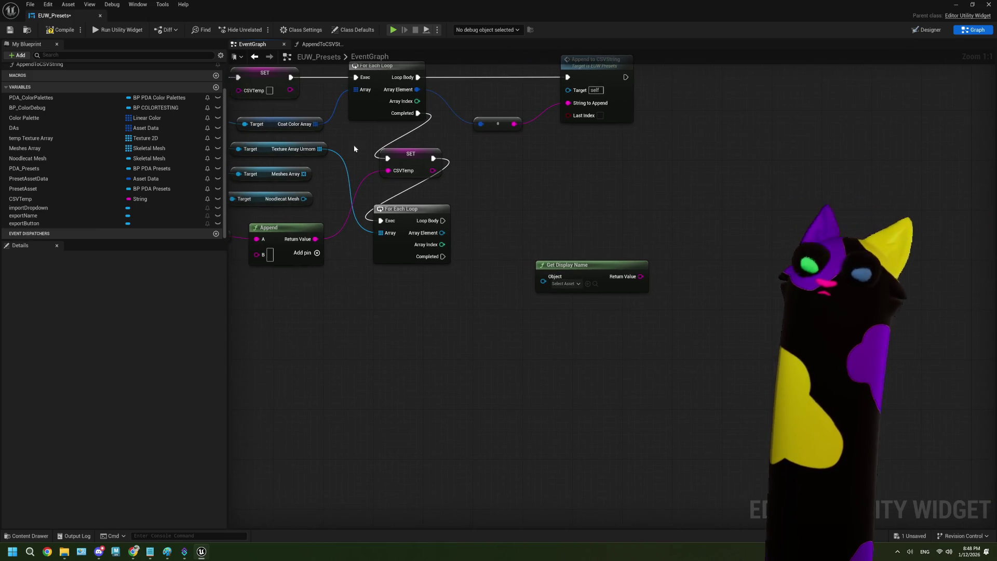
Delete the unconnected Get Display Name node.
left_click(317, 151)
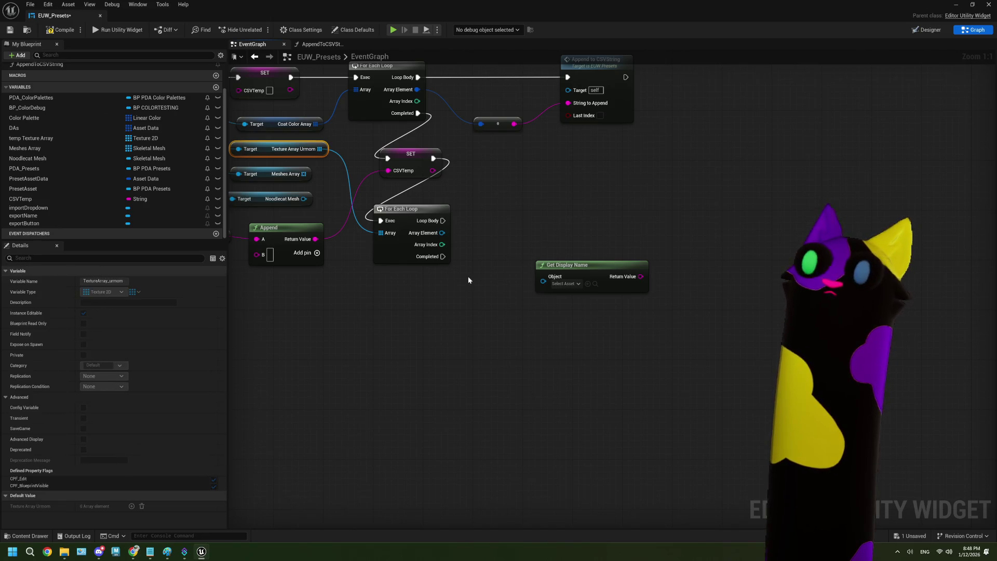
left_click_drag(490, 281, 588, 290)
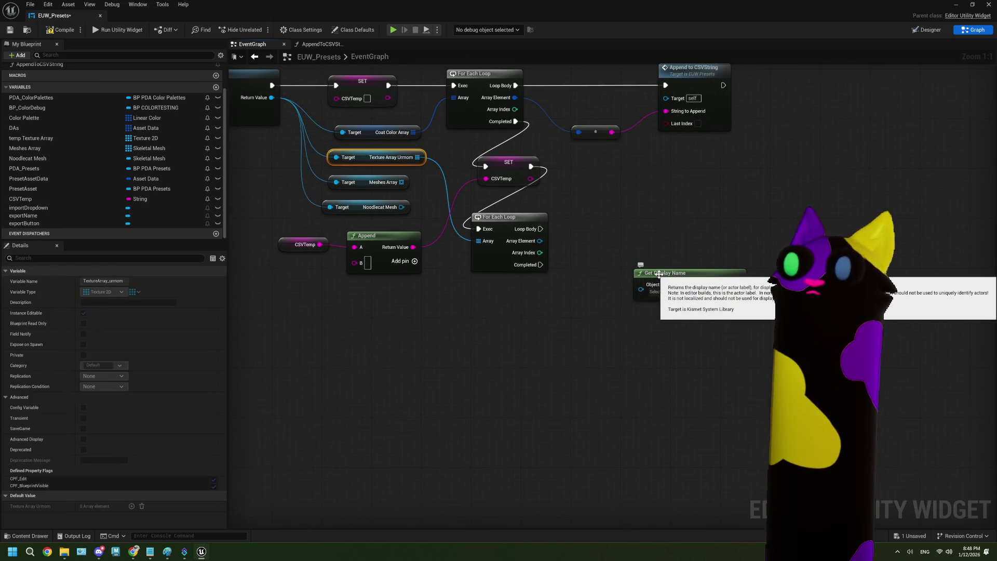
left_click_drag(658, 273, 544, 298)
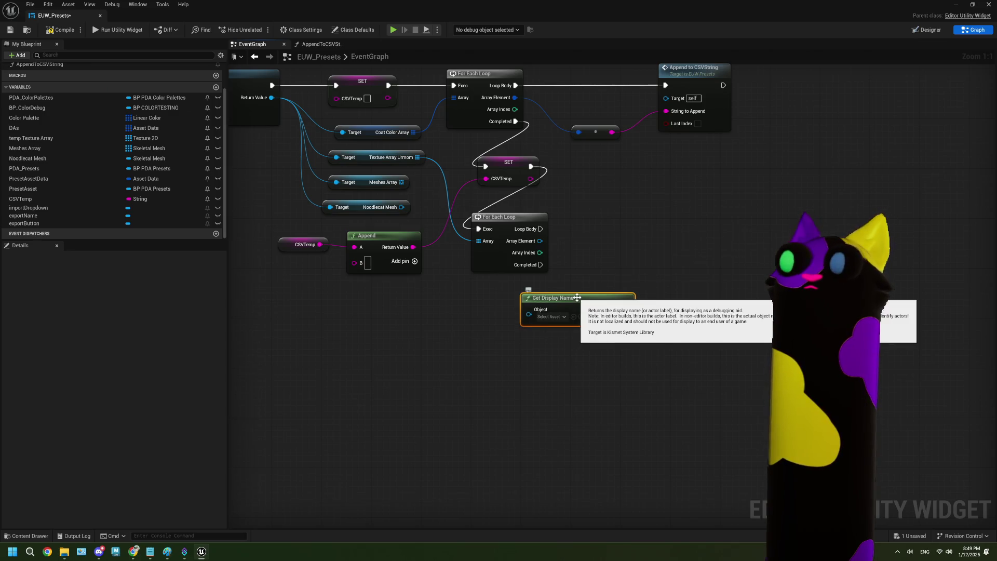
key("Delete")
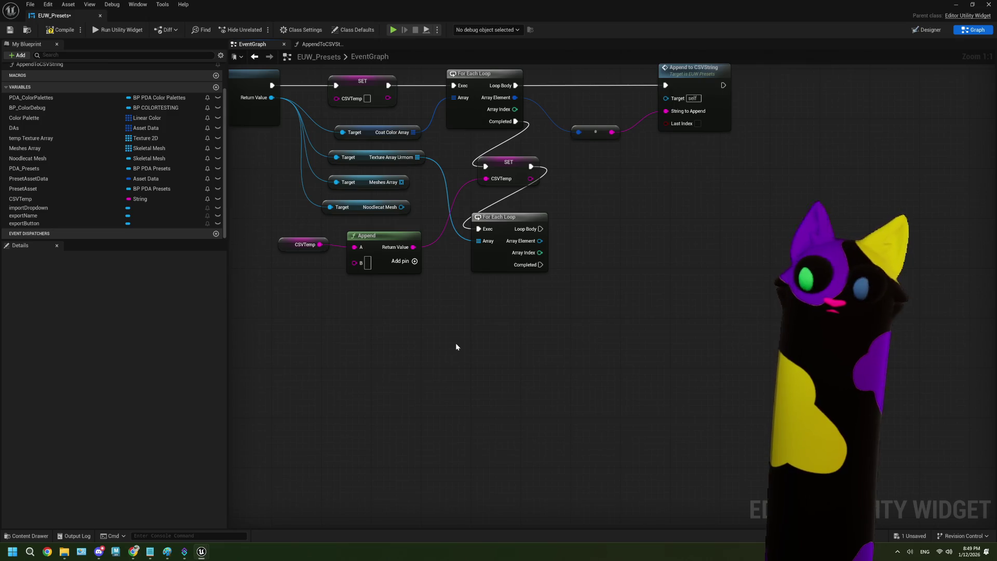
Add a Get Display Name node wired to the inner loop's Array Element.
mouse_move(551, 304)
left_mouse_down()
mouse_move(434, 307)
mouse_move(522, 289)
left_mouse_up()
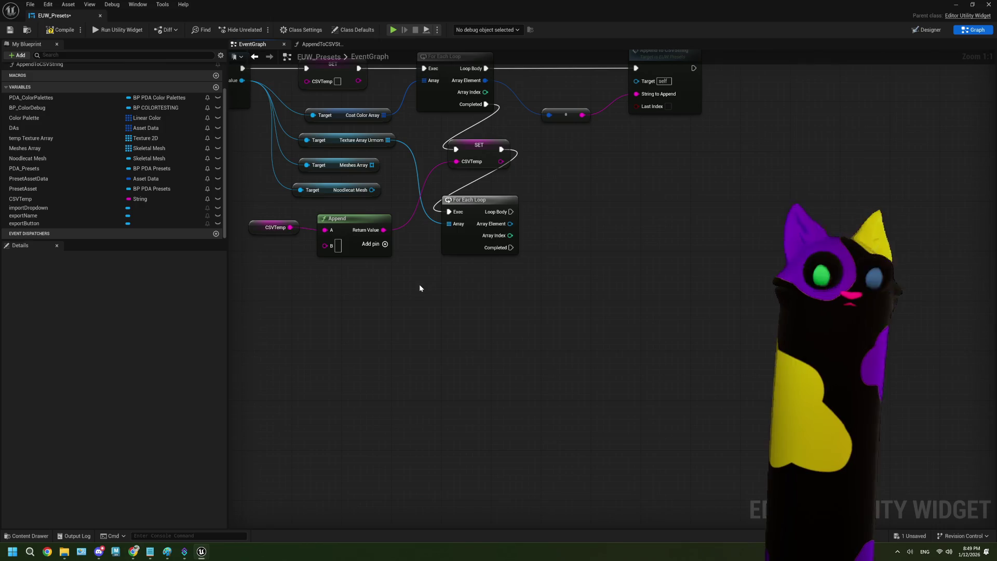
left_click_drag(512, 300, 464, 300)
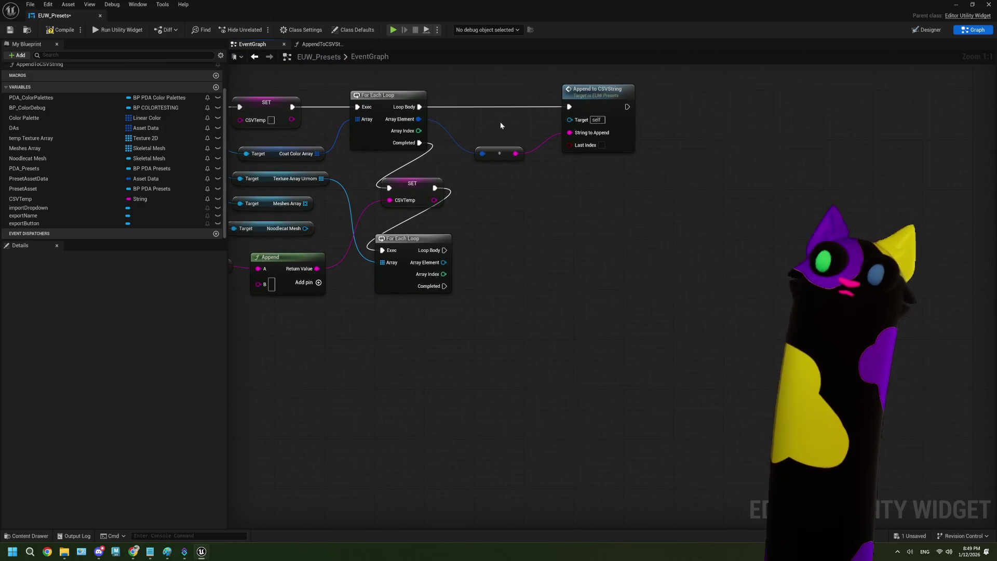
left_click_drag(532, 210, 492, 211)
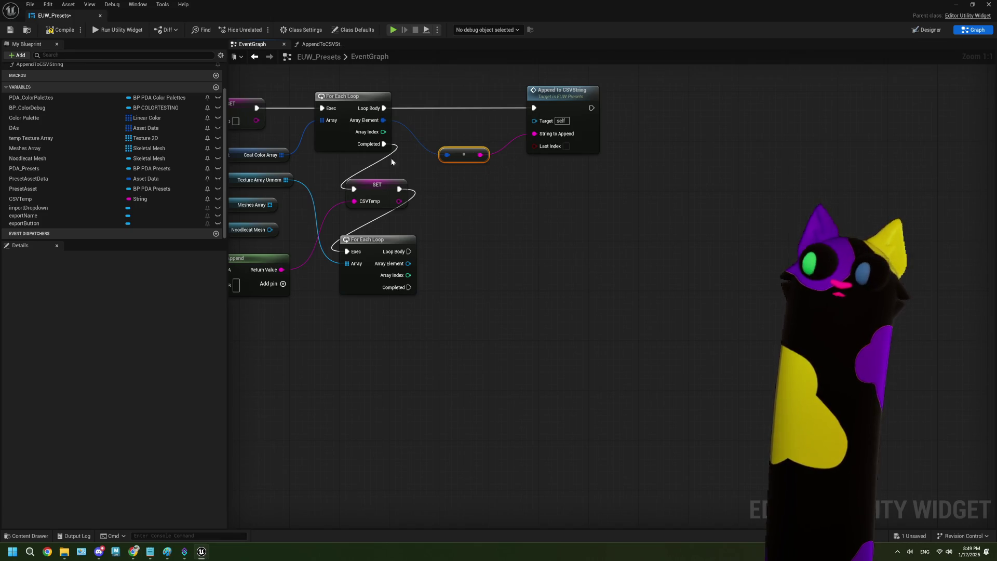
mouse_move(441, 269)
left_mouse_down()
mouse_move(472, 250)
mouse_move(389, 233)
mouse_move(433, 260)
left_mouse_up()
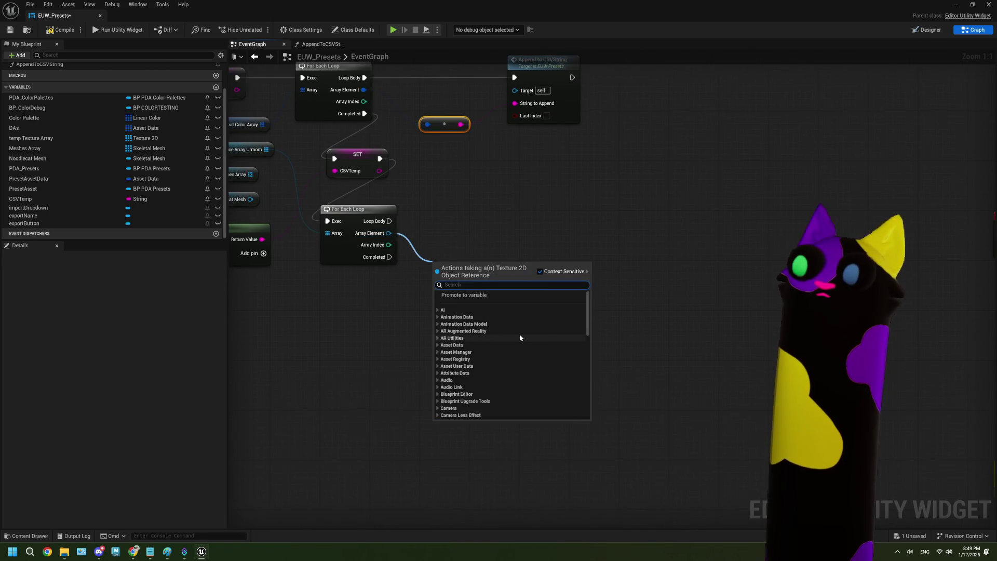
type("displ")
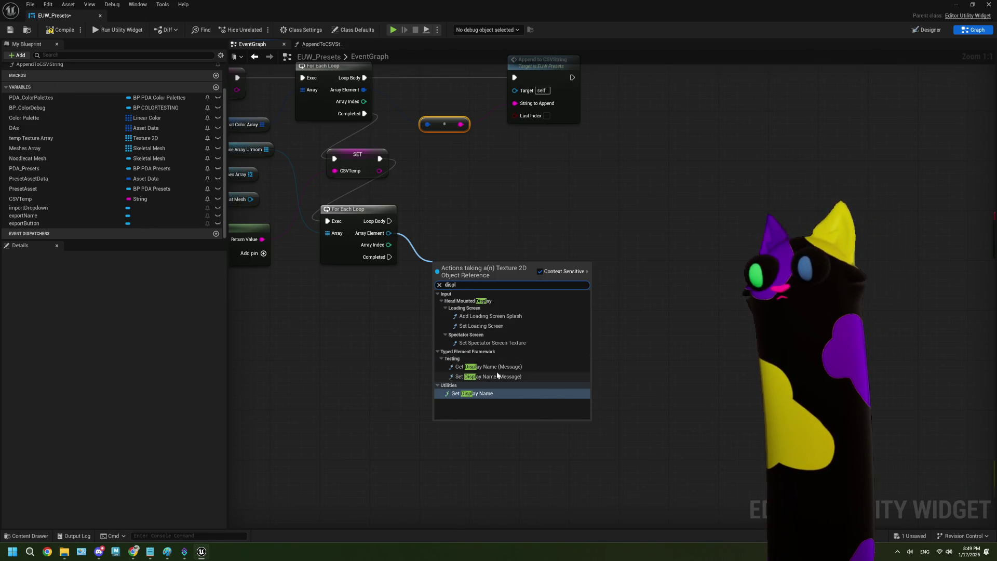
left_click(473, 393)
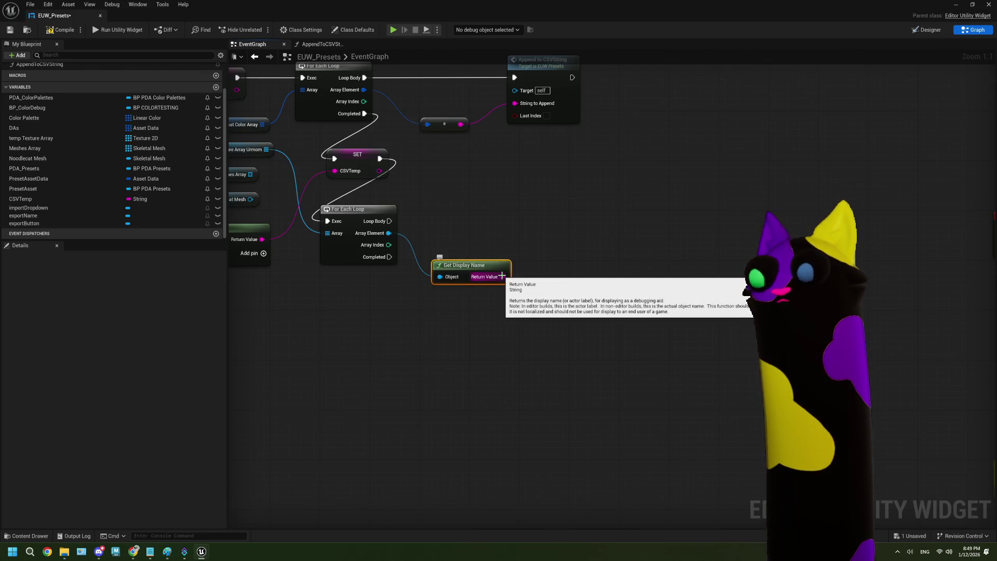
Search 'displa' from the display name output, then dismiss the action list.
left_click_drag(502, 276, 544, 285)
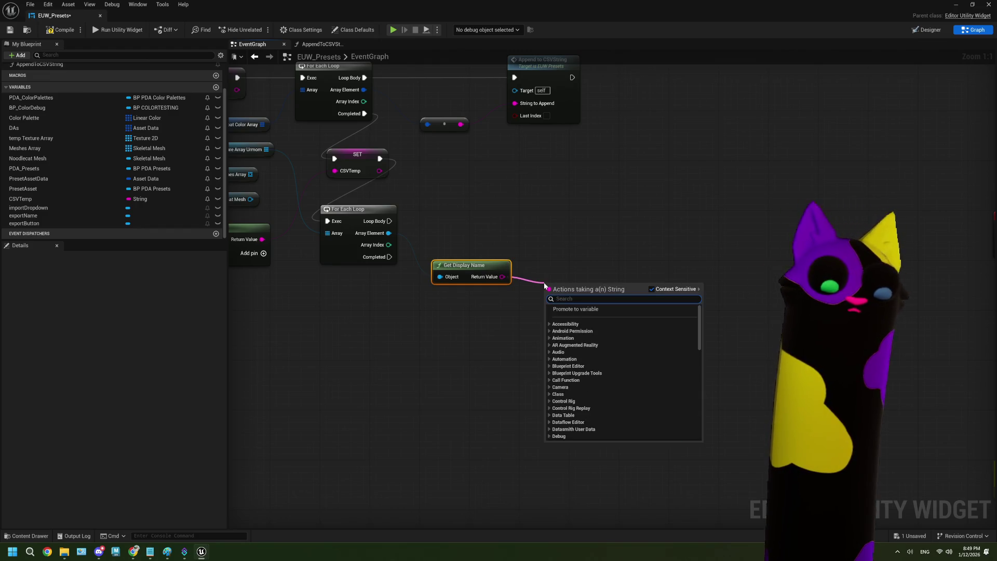
type("displa")
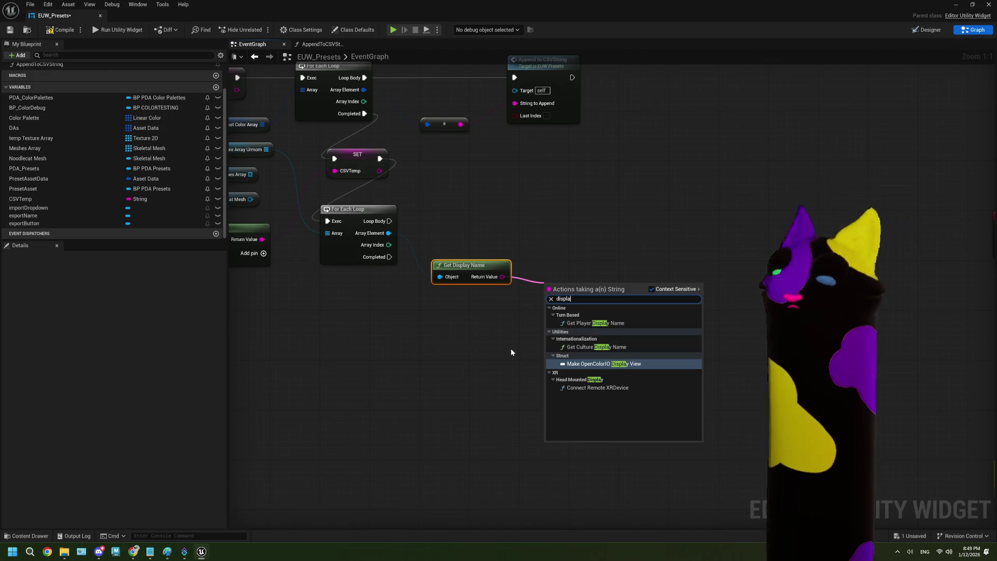
key("BackSpace")
key("BackSpace")
key("BackSpace")
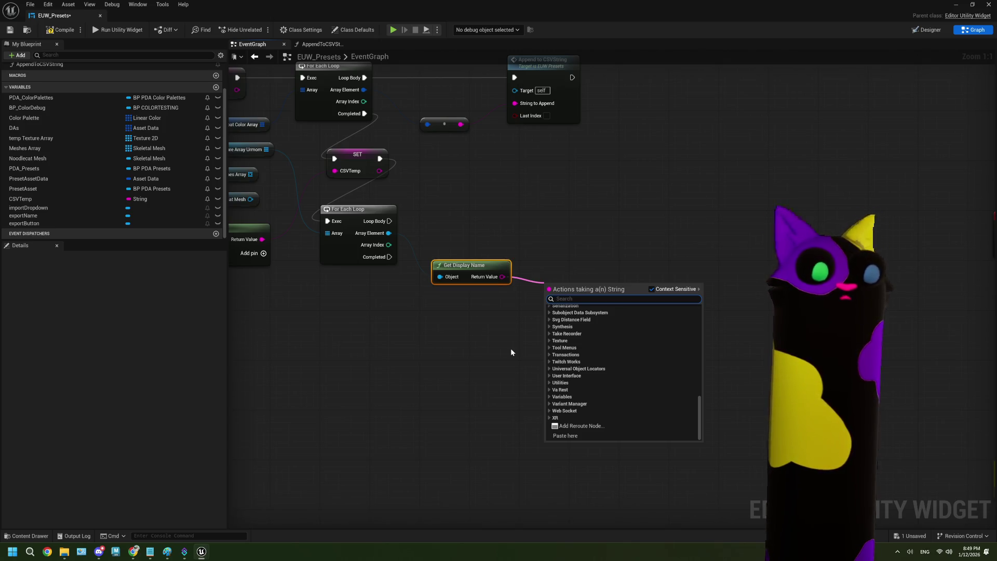
mouse_move(406, 358)
left_mouse_down()
mouse_move(430, 354)
mouse_move(432, 377)
mouse_move(405, 371)
left_mouse_up()
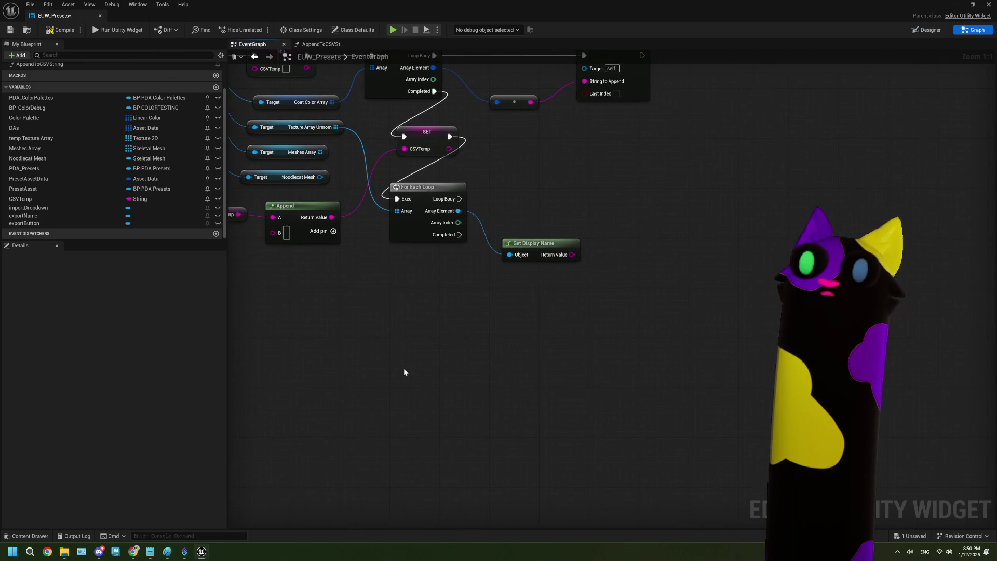
left_click(216, 87)
type("tTe")
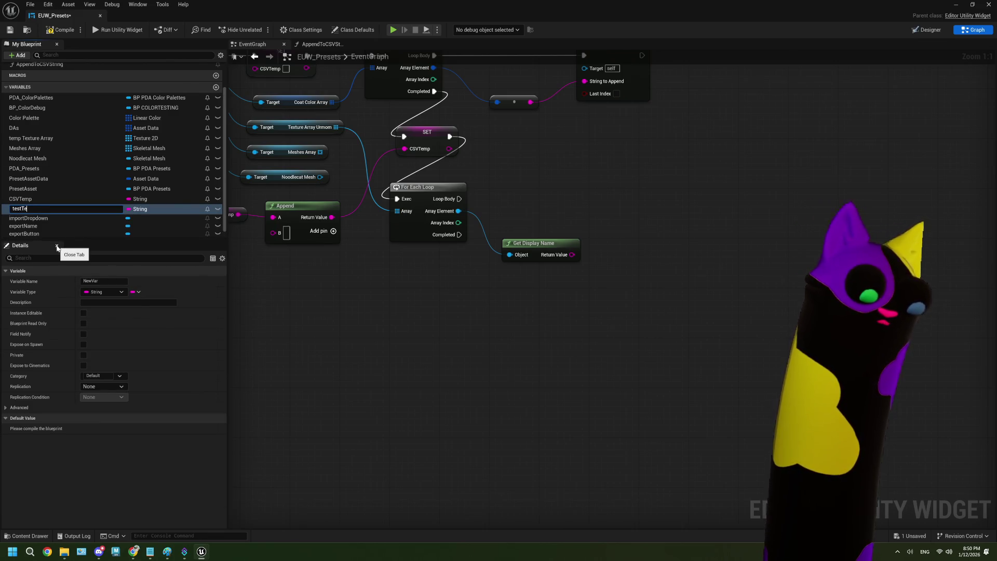
type("xture")
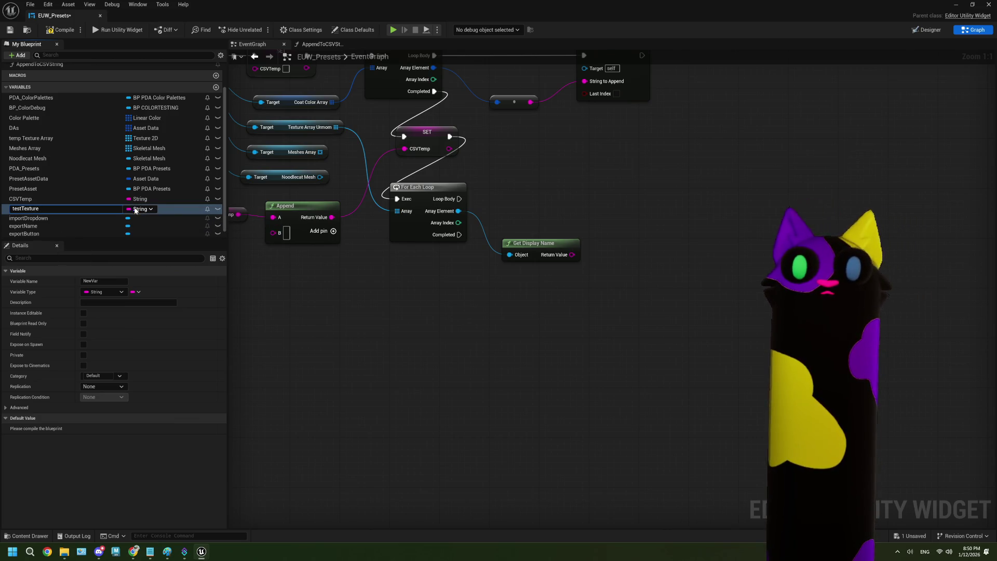
left_click(139, 209)
type("tex")
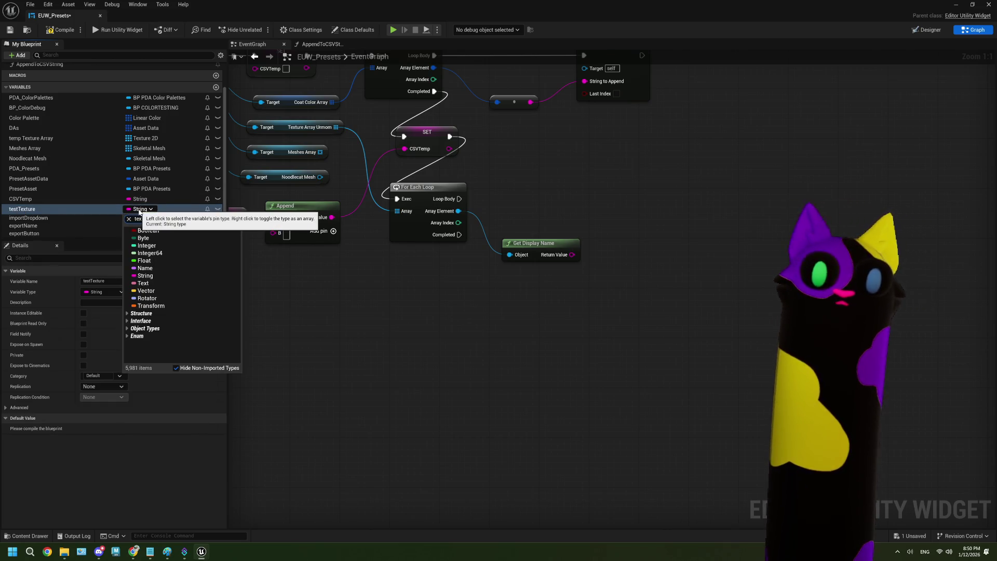
type("ture")
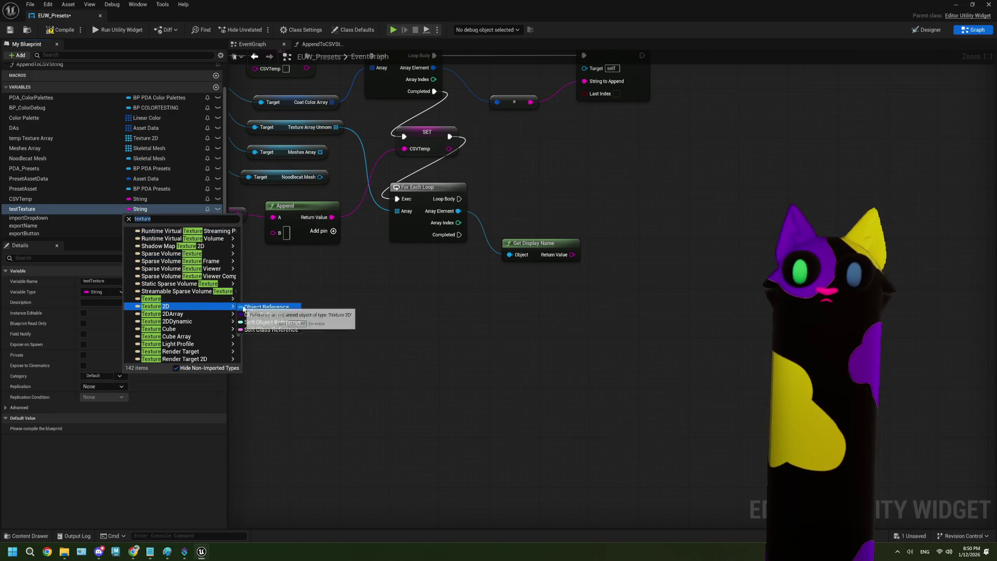
left_click(243, 307)
mouse_move(479, 316)
left_mouse_down()
mouse_move(522, 319)
mouse_move(478, 372)
left_mouse_up()
left_click(535, 337)
type("displ")
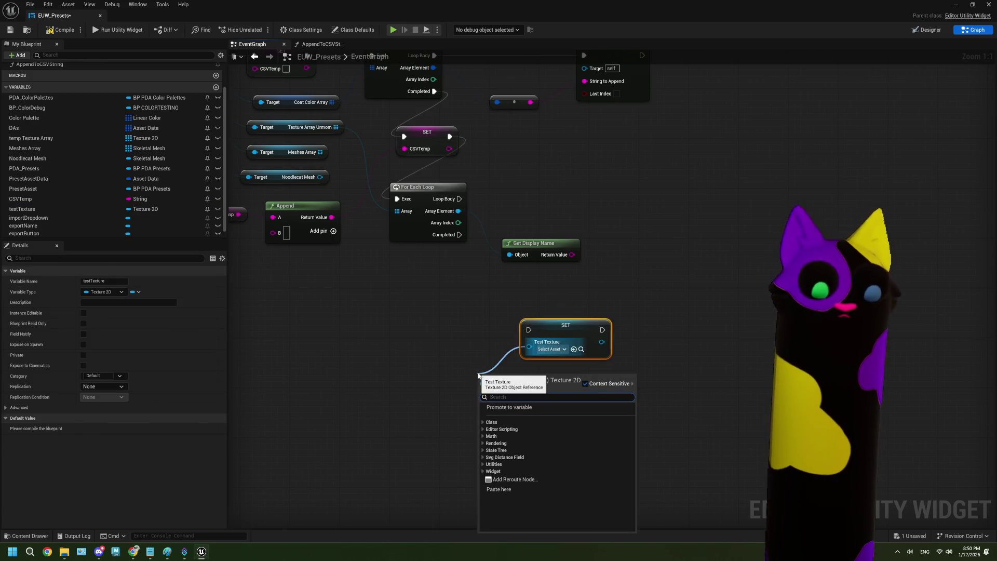
key("BackSpace")
key("BackSpace")
key("BackSpace")
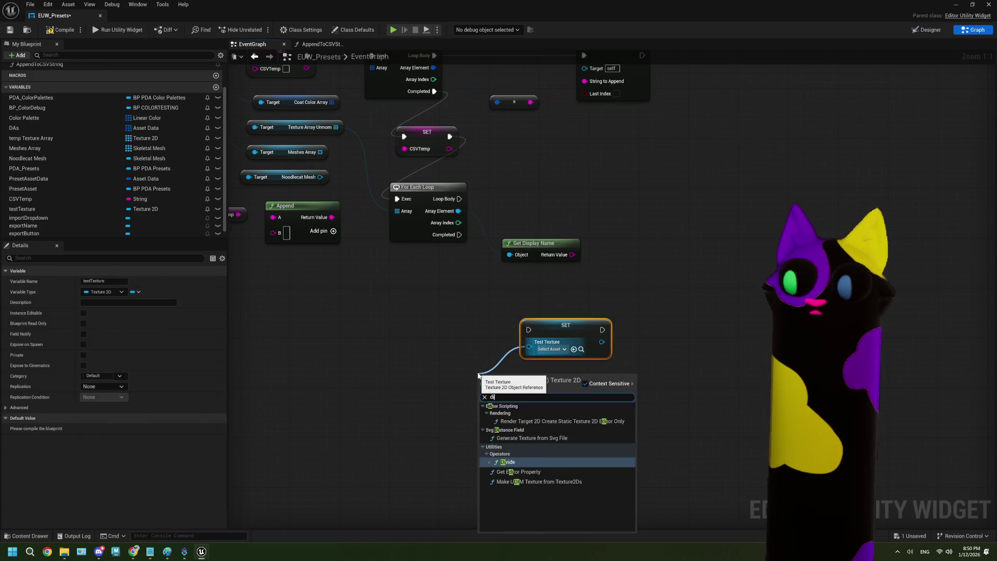
left_click(564, 302)
mouse_move(575, 254)
left_mouse_down()
mouse_move(524, 335)
mouse_move(528, 347)
left_mouse_up()
left_click(505, 368)
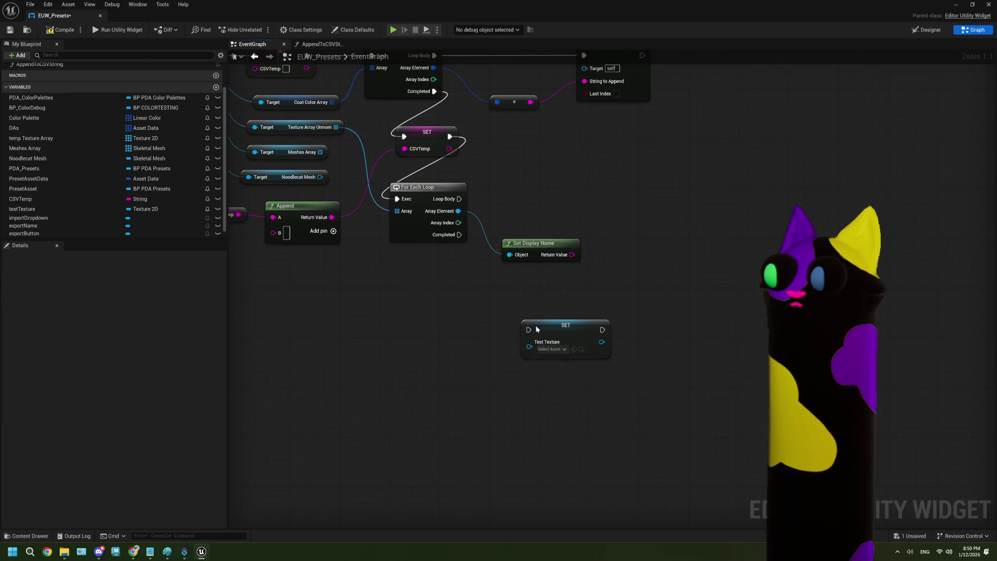
left_click_drag(572, 255, 529, 346)
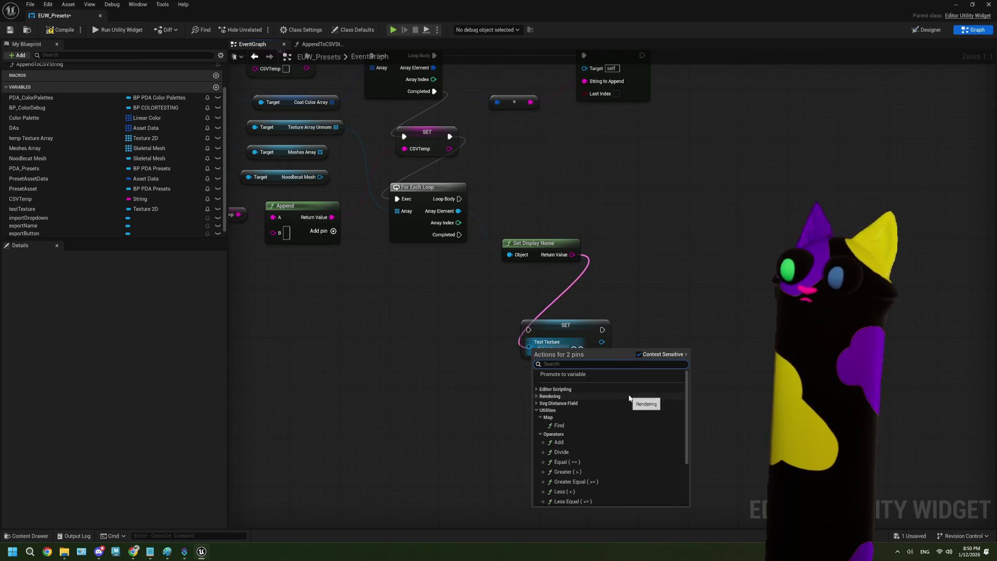
scroll(598, 423, "down", 3)
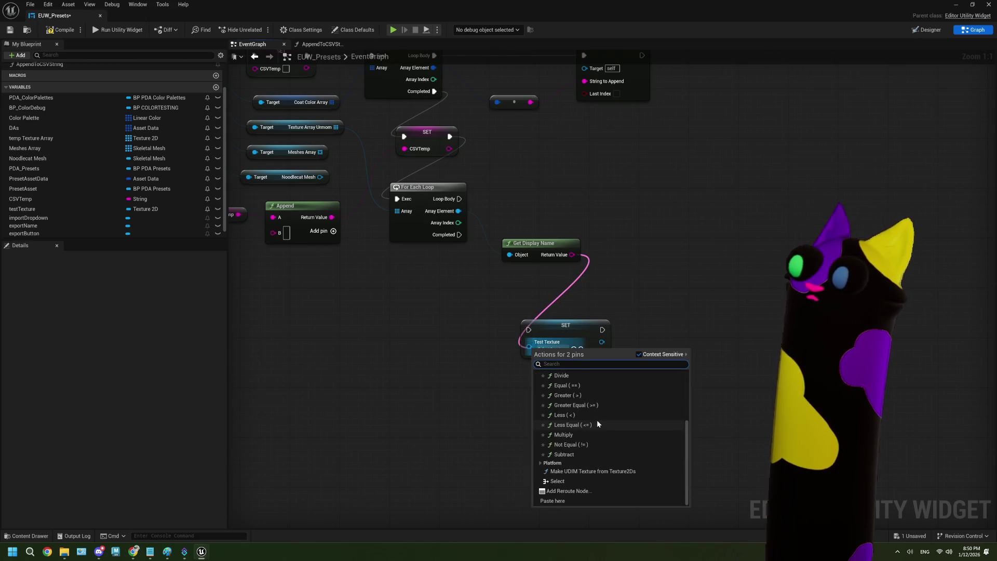
scroll(571, 457, "up", 5)
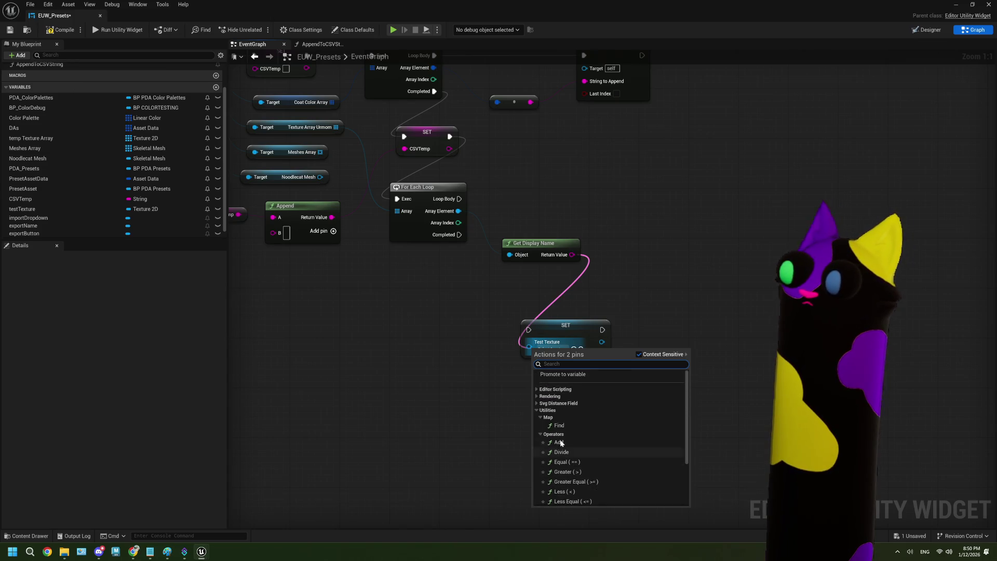
left_click(535, 391)
left_click(539, 397)
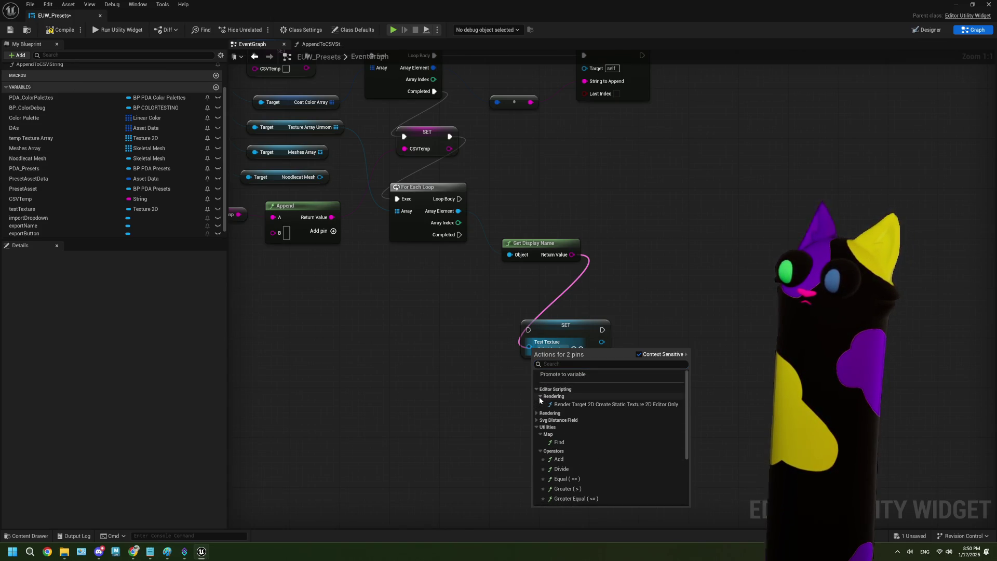
left_click(537, 420)
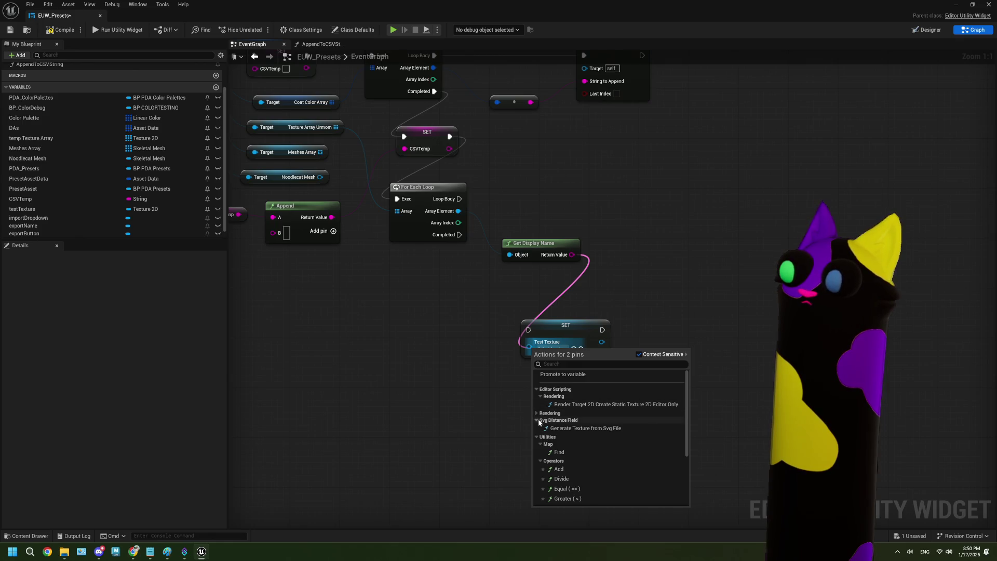
left_click(538, 418)
scroll(542, 435, "down", 3)
scroll(542, 435, "up", 3)
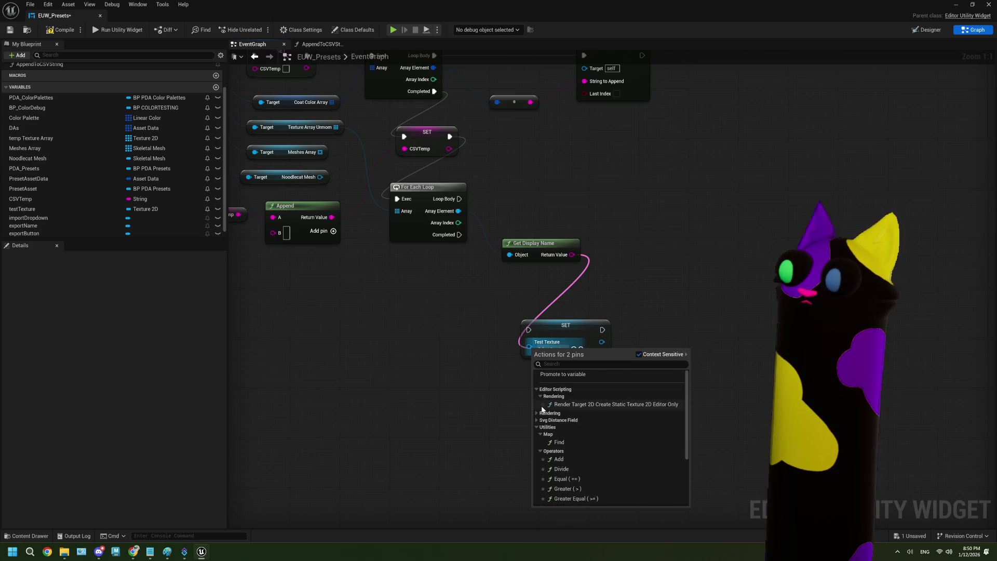
left_click(536, 389)
left_click(537, 397)
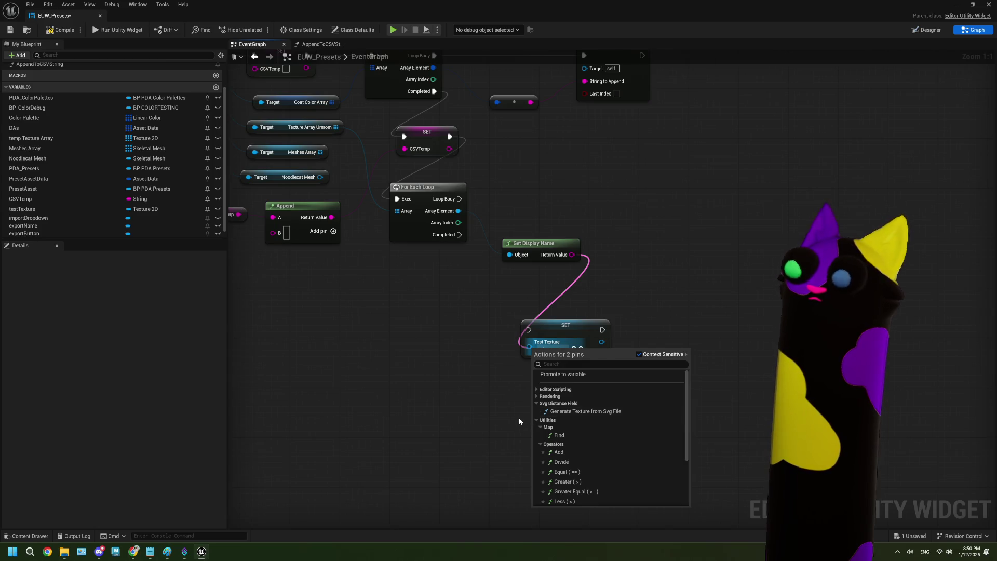
left_click(465, 422)
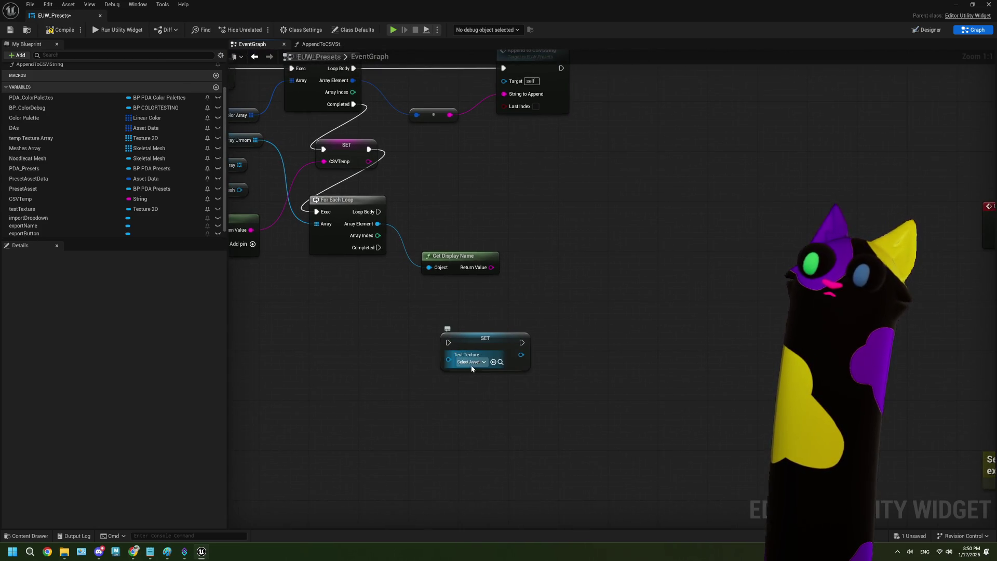
Check the Test Texture asset choices and move the SET Test Texture node up and right.
left_click(470, 362)
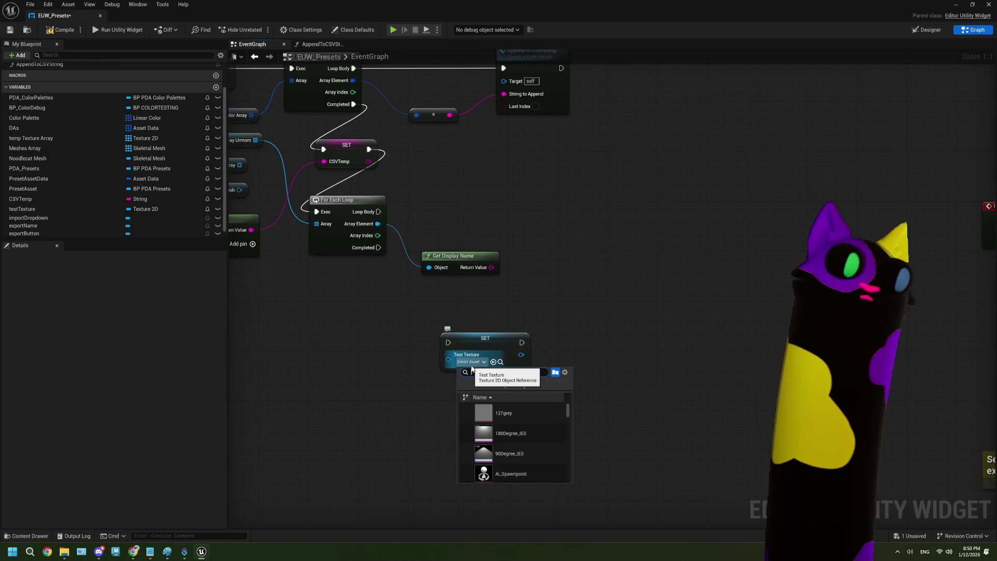
left_click_drag(486, 344, 554, 294)
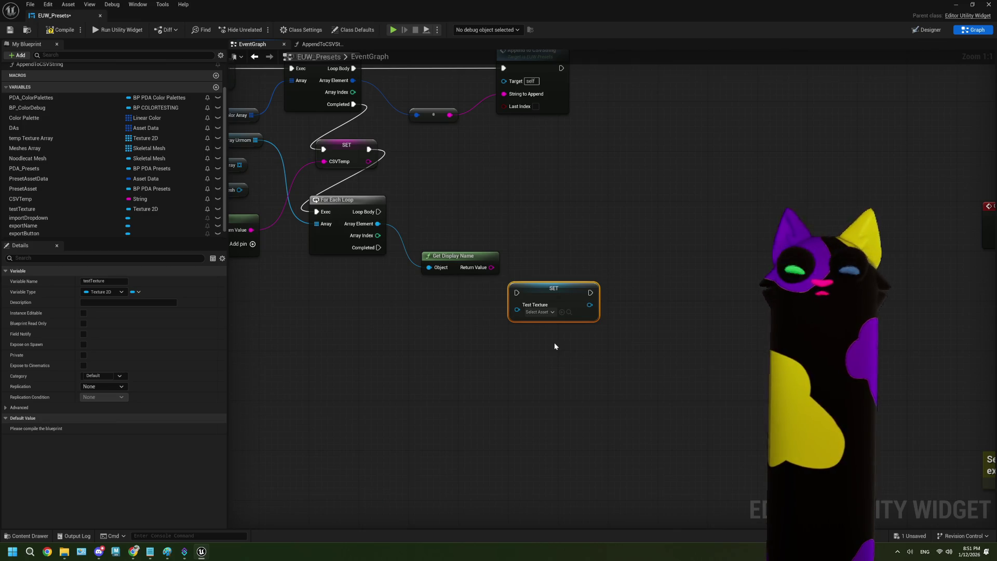
left_click(339, 382)
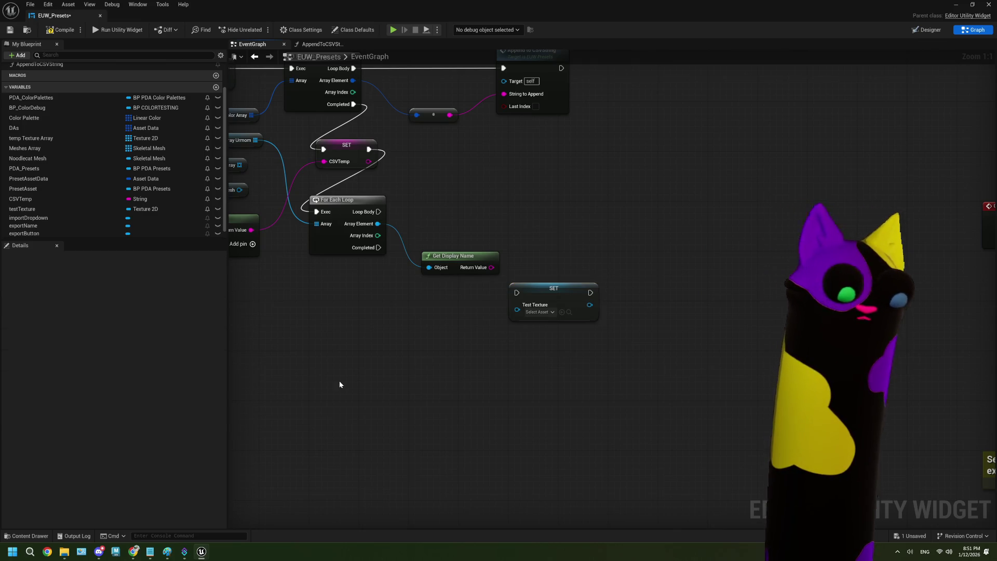
Search 'display' in the canvas action menu, scroll through results, then close it.
right_click(339, 381)
type("g")
key("BackSpace")
type("siapl")
key("BackSpace")
key("BackSpace")
key("BackSpace")
type("display")
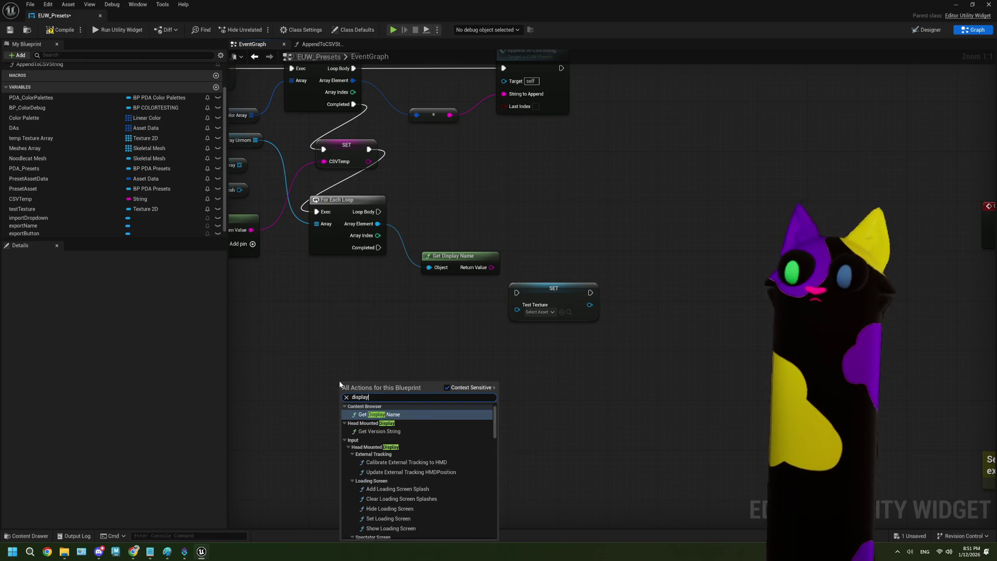
scroll(406, 462, "down", 10)
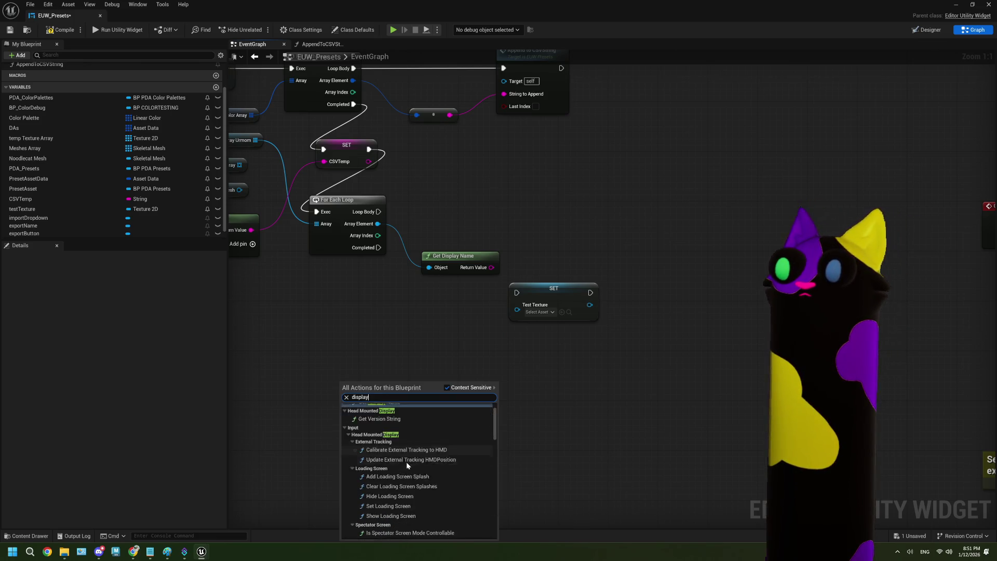
scroll(408, 465, "down", 3)
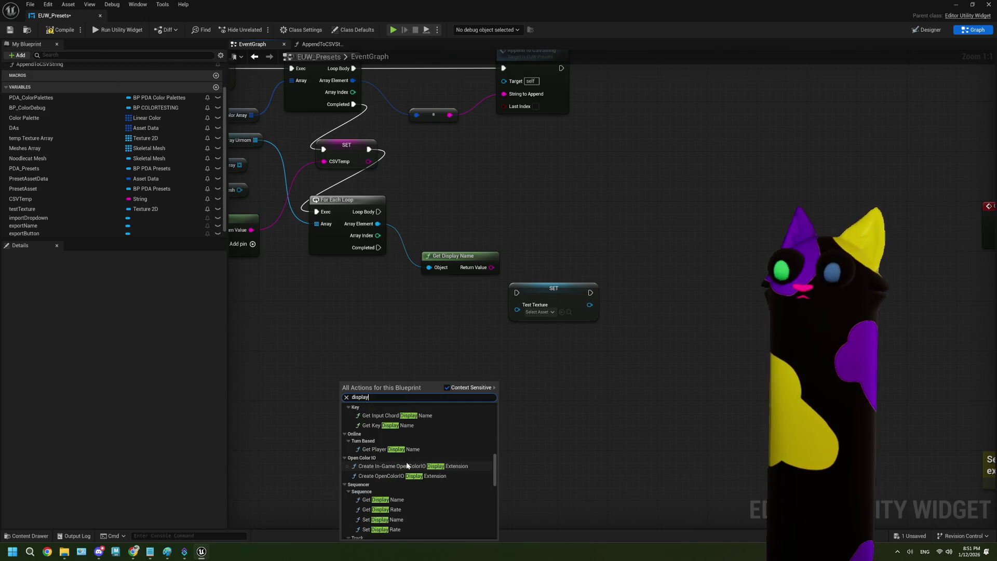
scroll(408, 466, "down", 2)
scroll(407, 465, "down", 10)
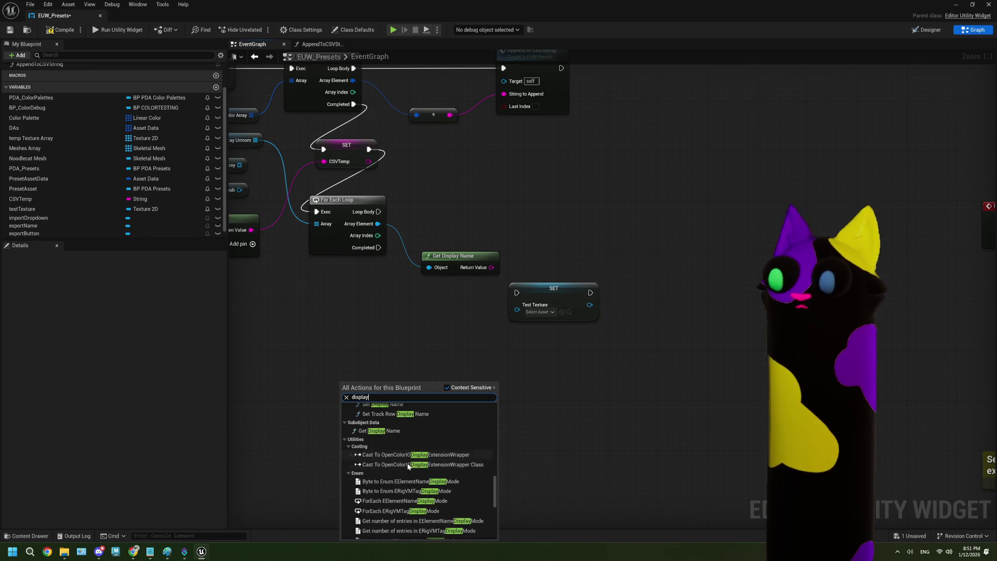
scroll(408, 466, "down", 12)
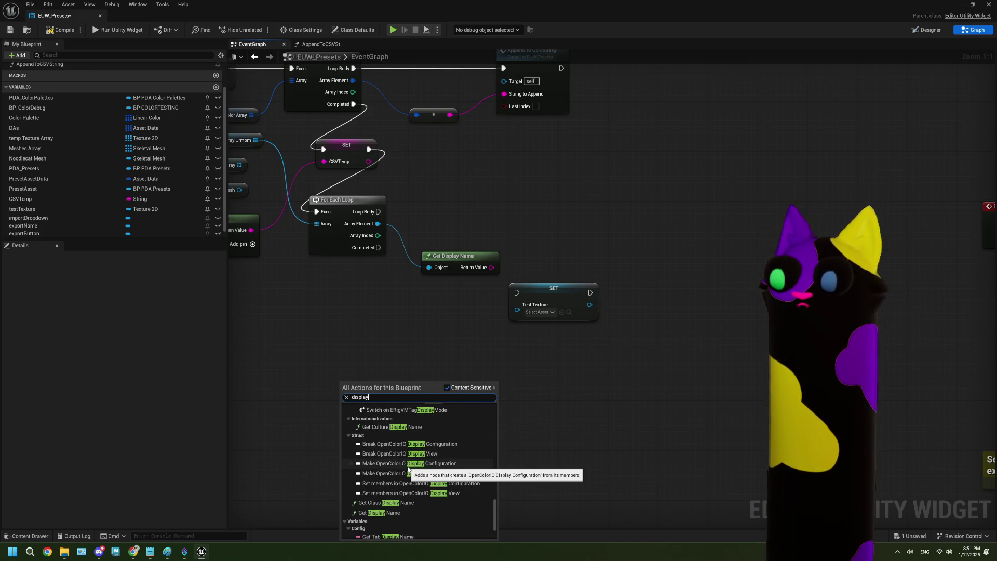
scroll(408, 467, "down", 3)
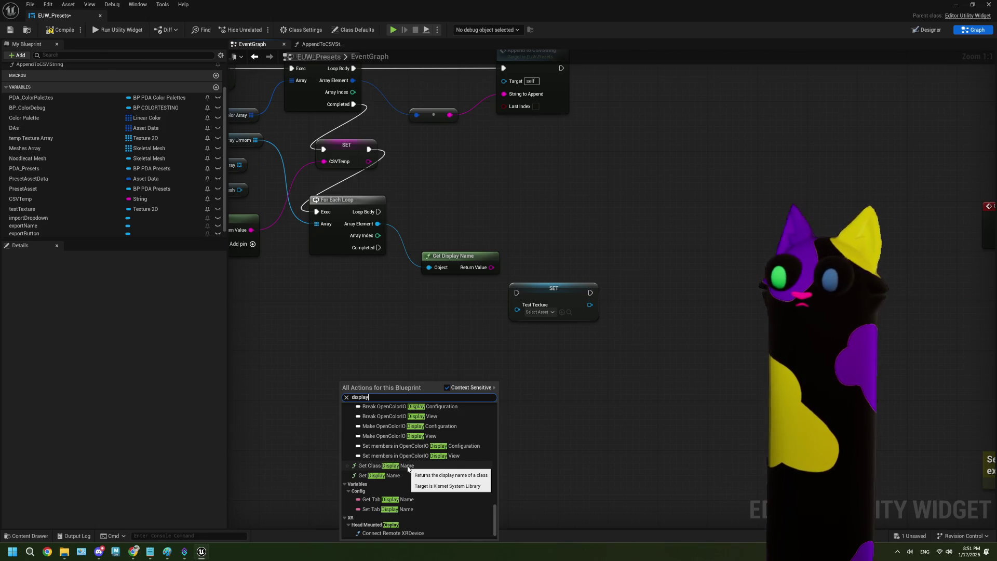
scroll(403, 470, "down", 2)
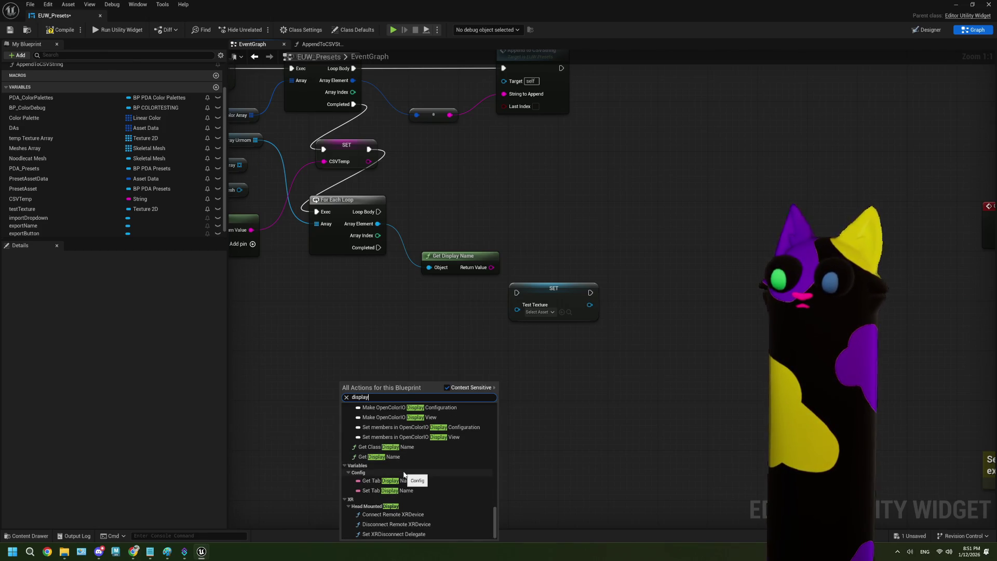
left_click(588, 396)
left_click_drag(505, 409, 488, 409)
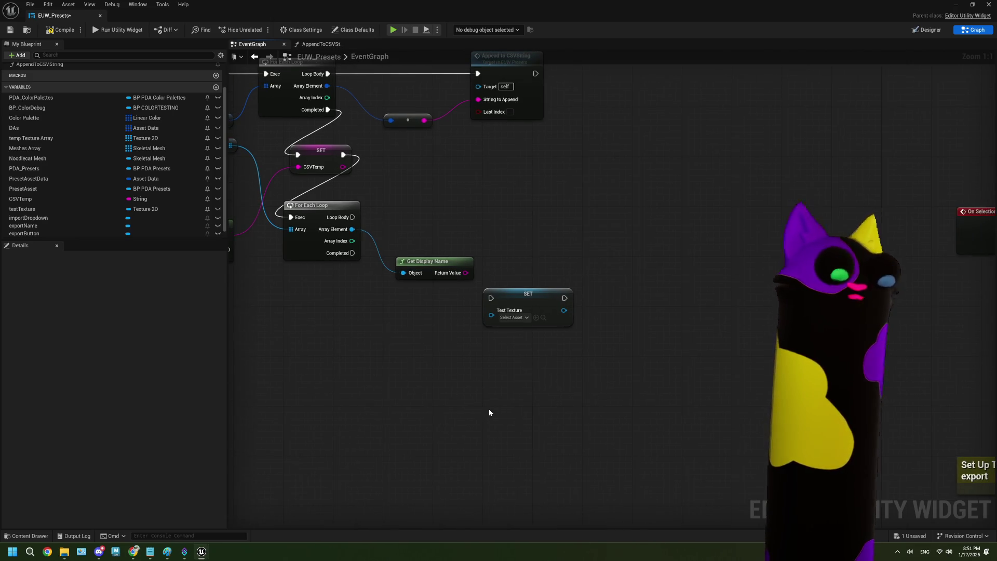
Compile and save the widget, then delete the SET Test Texture node.
left_click_drag(534, 351, 503, 375)
left_click(501, 323)
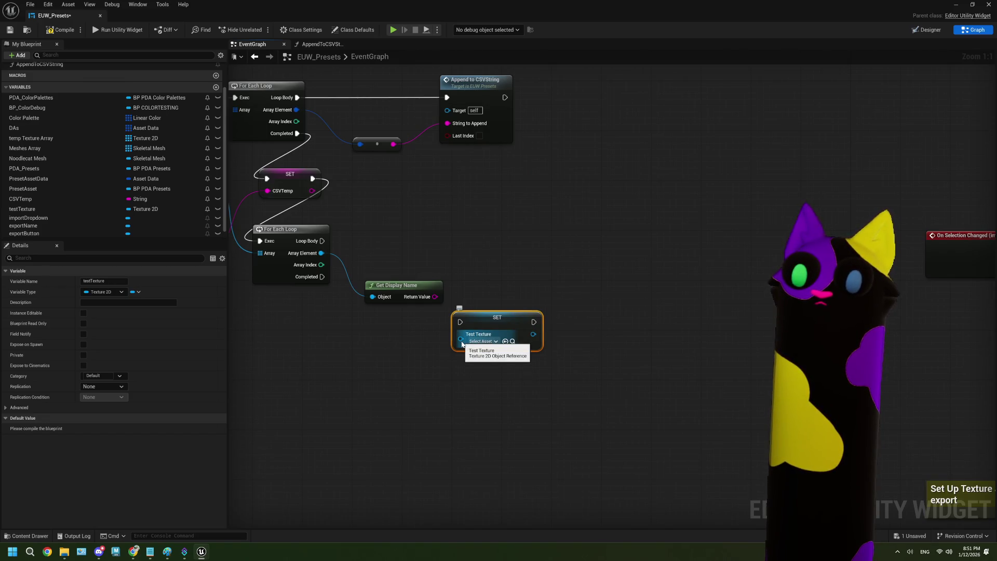
left_click(61, 29)
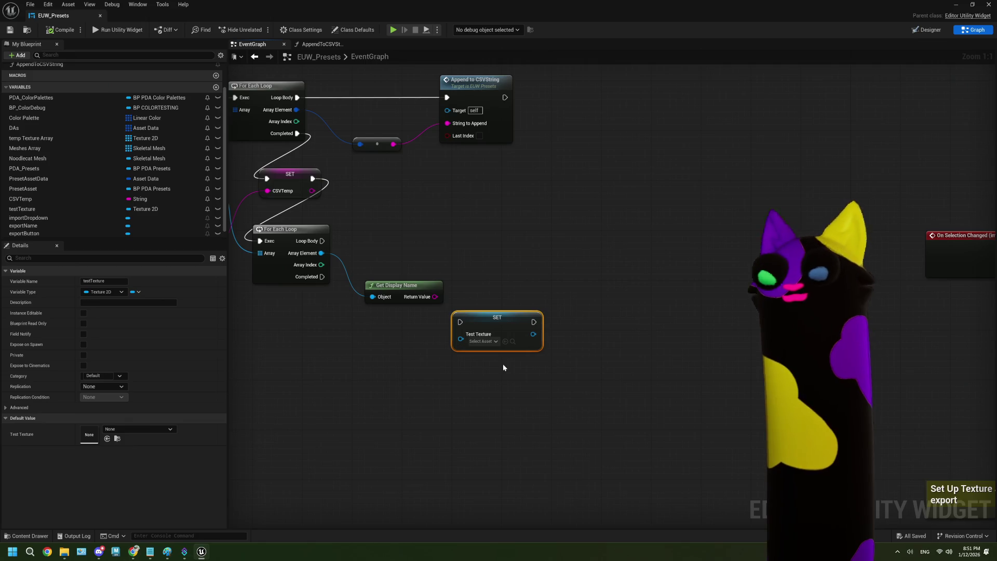
key("Delete")
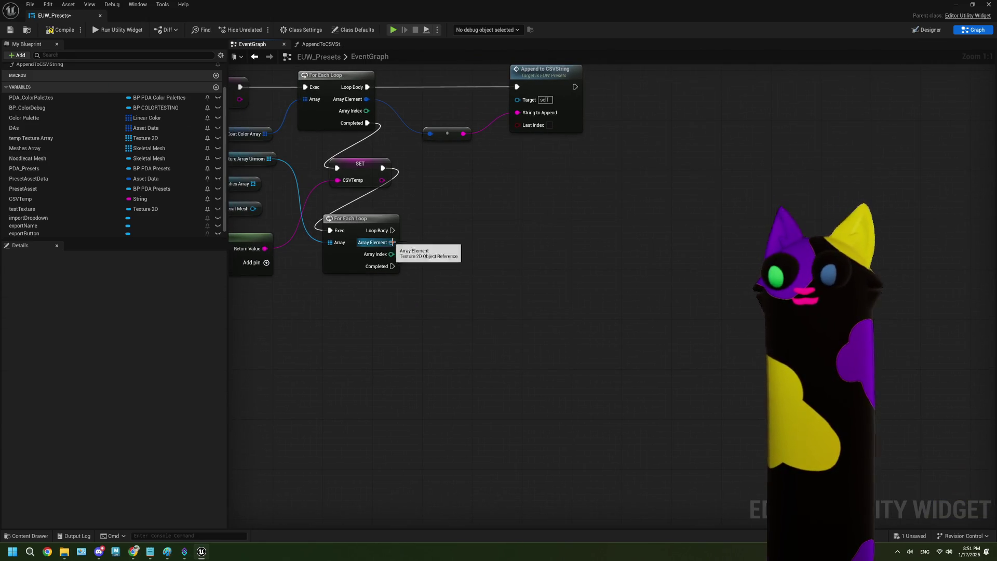
From the inner loop's Array Element, search actions for 'byte', then for 'array'.
left_click_drag(391, 242, 424, 282)
type("byte")
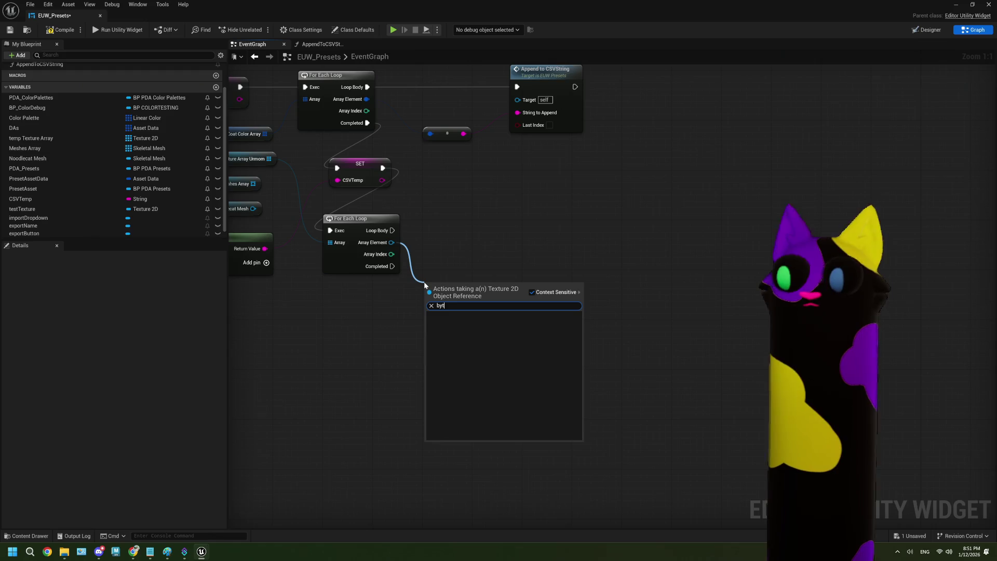
left_click(280, 356)
mouse_move(376, 310)
left_mouse_down()
mouse_move(450, 336)
mouse_move(333, 337)
left_mouse_up()
left_click_drag(349, 270, 380, 291)
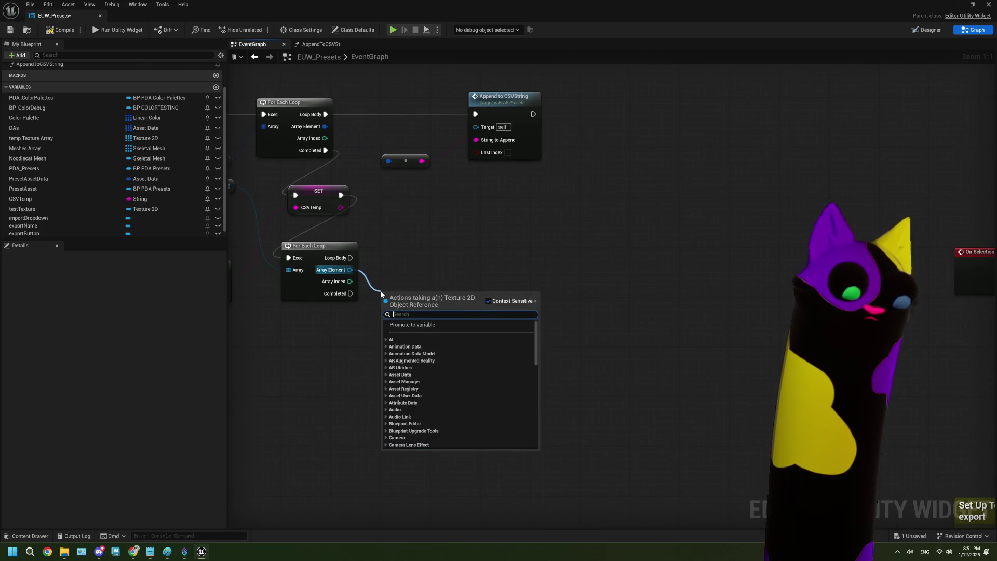
type("array")
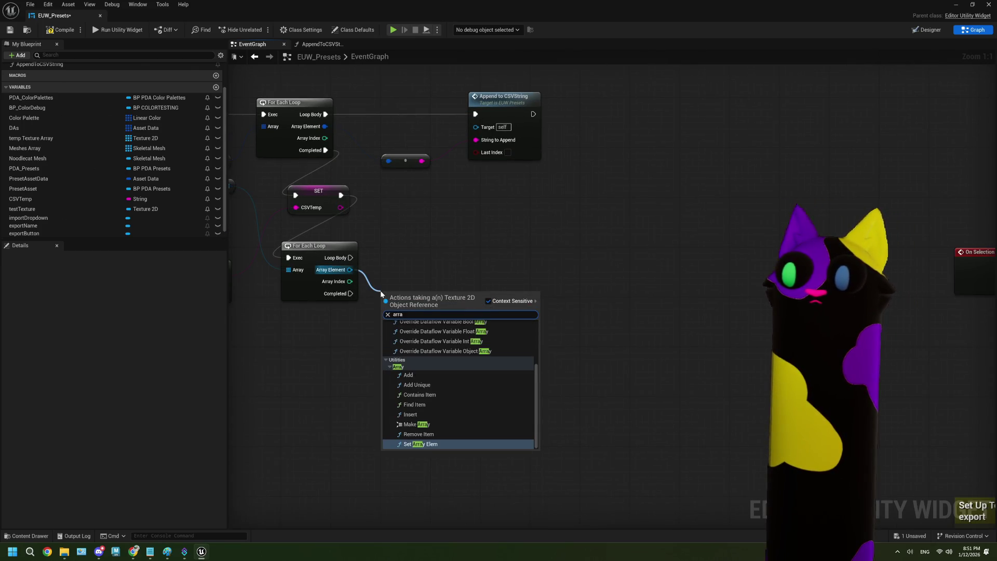